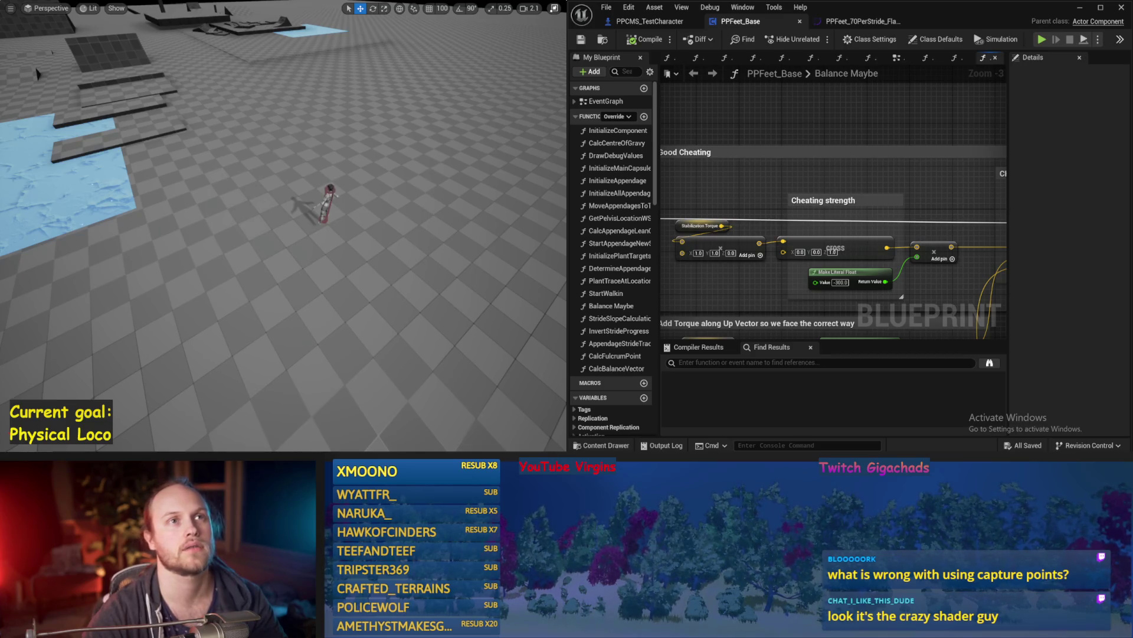
Run a quick simulation of the stepping character, then stop it and look over the graph
{"action": "key", "text": "alt+s"}
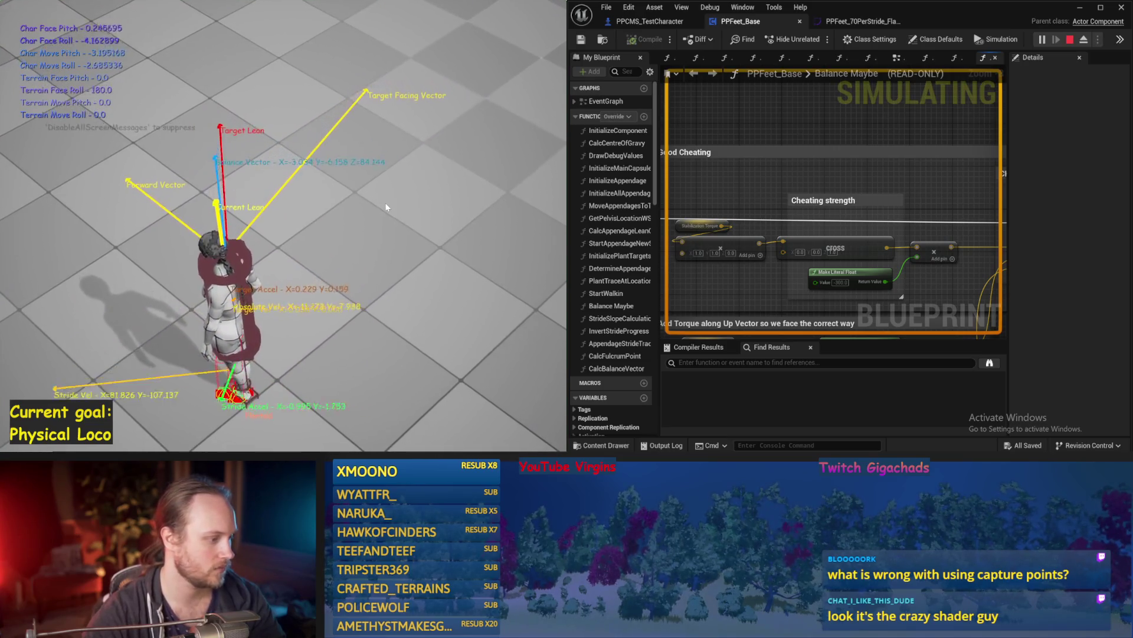
{"action": "key", "text": "Escape"}
{"action": "scroll", "coordinate": [683, 213], "scroll_direction": "down", "scroll_amount": 4}
{"action": "scroll", "coordinate": [830, 223], "scroll_direction": "up", "scroll_amount": 2}
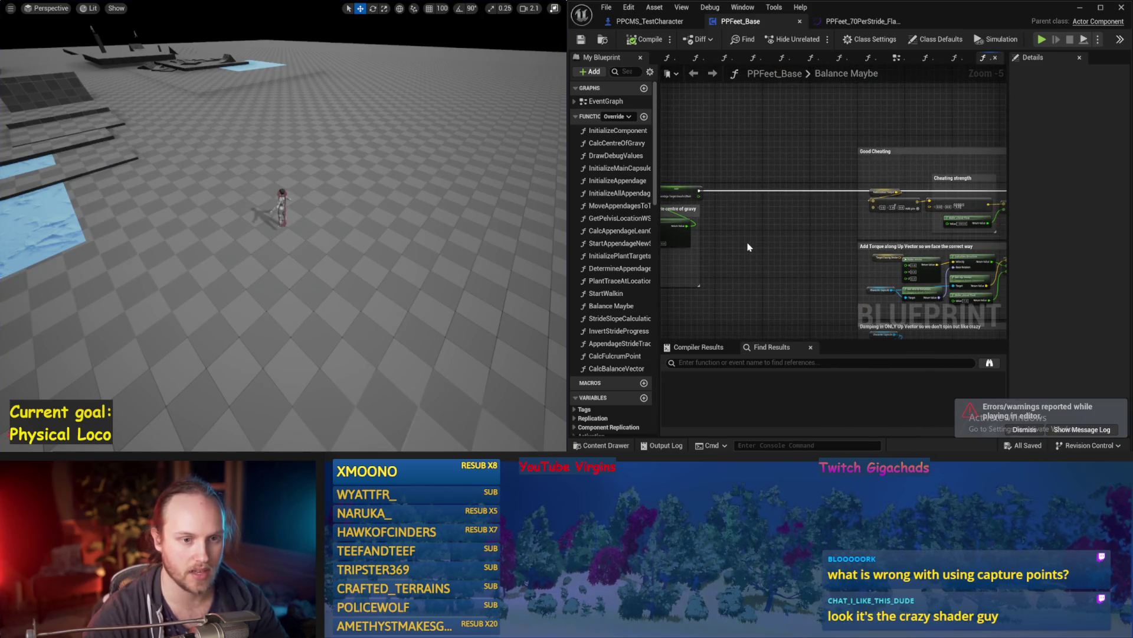
{"action": "scroll", "coordinate": [749, 247], "scroll_direction": "down", "scroll_amount": 2}
{"action": "scroll", "coordinate": [801, 240], "scroll_direction": "up", "scroll_amount": 2}
Wire Clamp's Return Value into the stride speed SET node, compile, and play-test
{"action": "right_click", "coordinate": [767, 227]}
{"action": "left_click", "coordinate": [791, 165]}
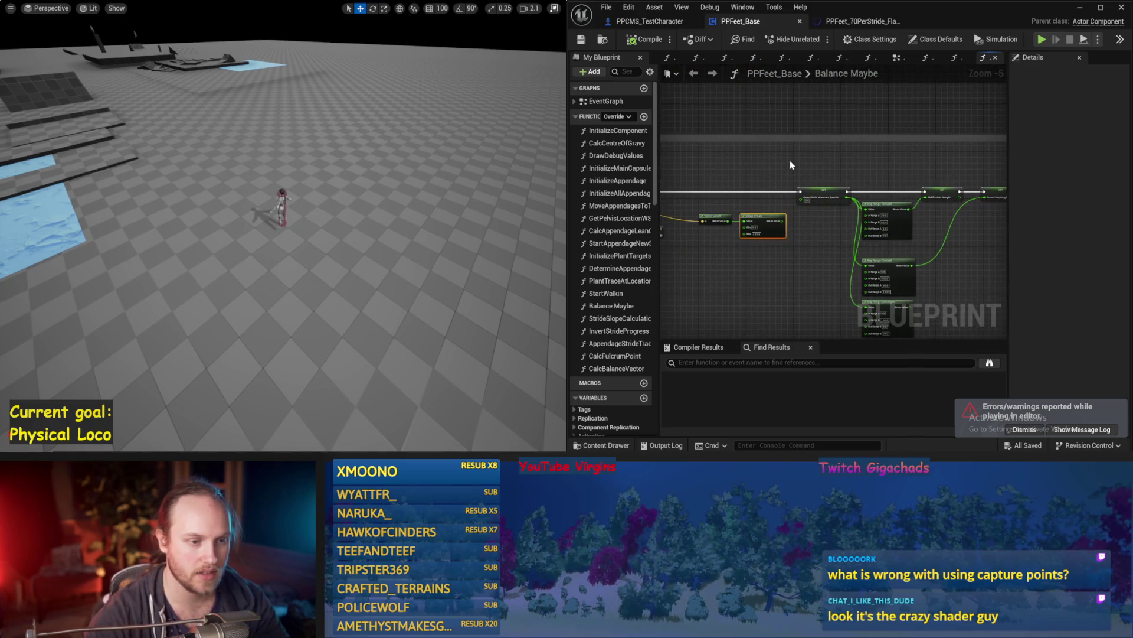
{"action": "scroll", "coordinate": [791, 166], "scroll_direction": "up", "scroll_amount": 2}
{"action": "mouse_move", "coordinate": [774, 266]}
{"action": "left_mouse_down"}
{"action": "mouse_move", "coordinate": [830, 248]}
{"action": "mouse_move", "coordinate": [810, 224]}
{"action": "left_mouse_up"}
{"action": "left_click", "coordinate": [633, 43]}
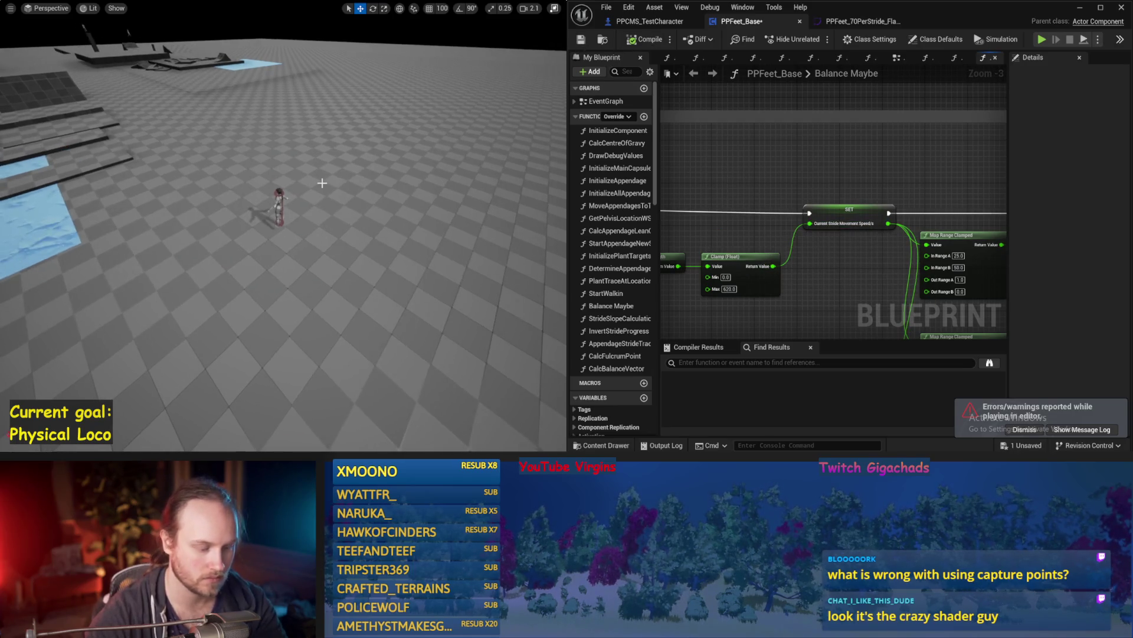
{"action": "key", "text": "alt+p"}
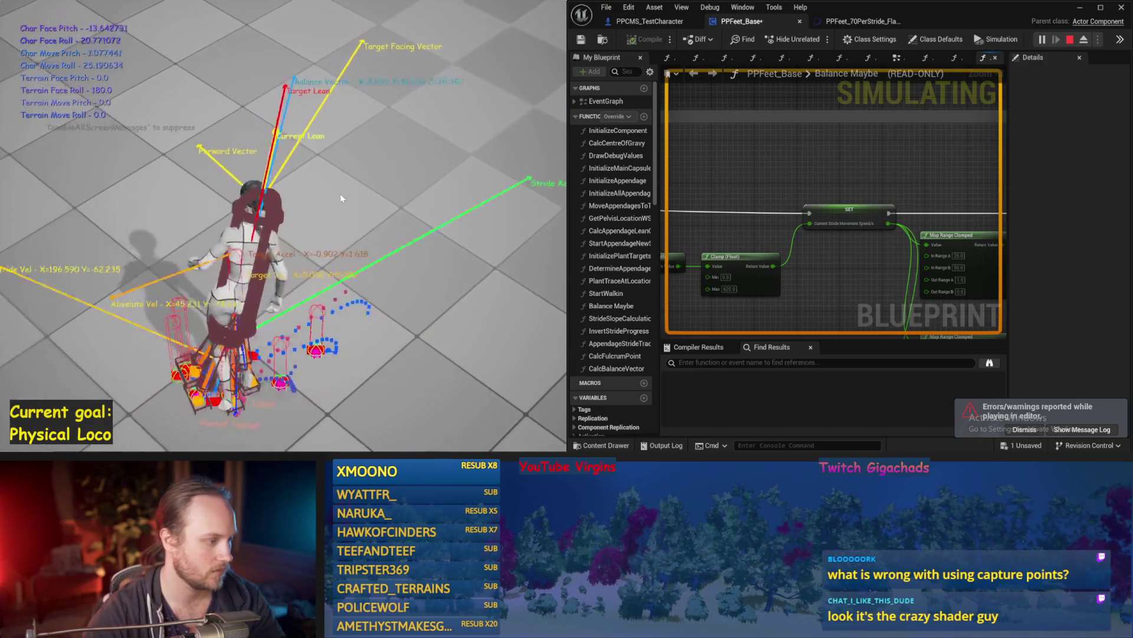
{"action": "key", "text": "Escape"}
Briefly consult the chat assistant, then return to the Compare Target Lean comment
{"action": "scroll", "coordinate": [942, 165], "scroll_direction": "down", "scroll_amount": 3}
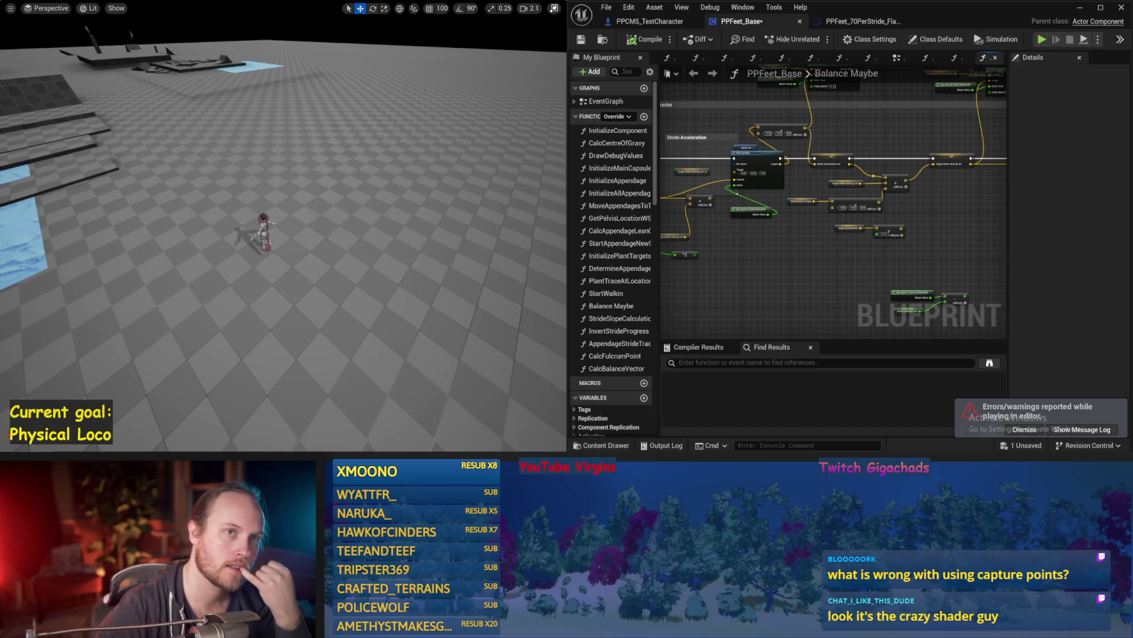
{"action": "key", "text": "alt+space"}
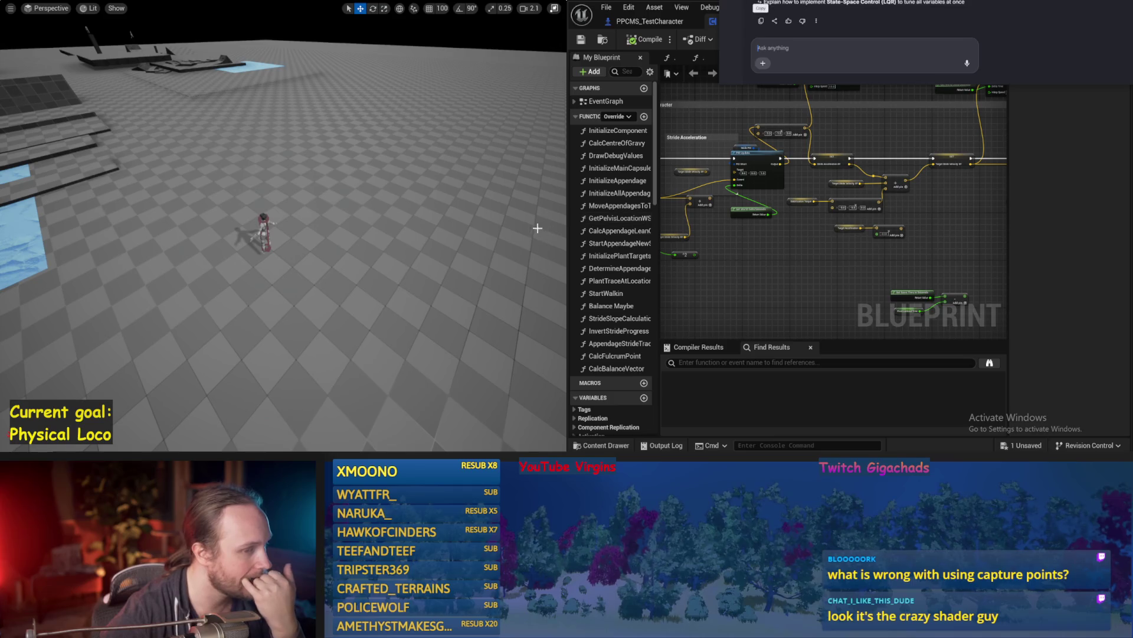
{"action": "left_click", "coordinate": [753, 144]}
{"action": "scroll", "coordinate": [753, 143], "scroll_direction": "down", "scroll_amount": 4}
{"action": "scroll", "coordinate": [802, 177], "scroll_direction": "up", "scroll_amount": 2}
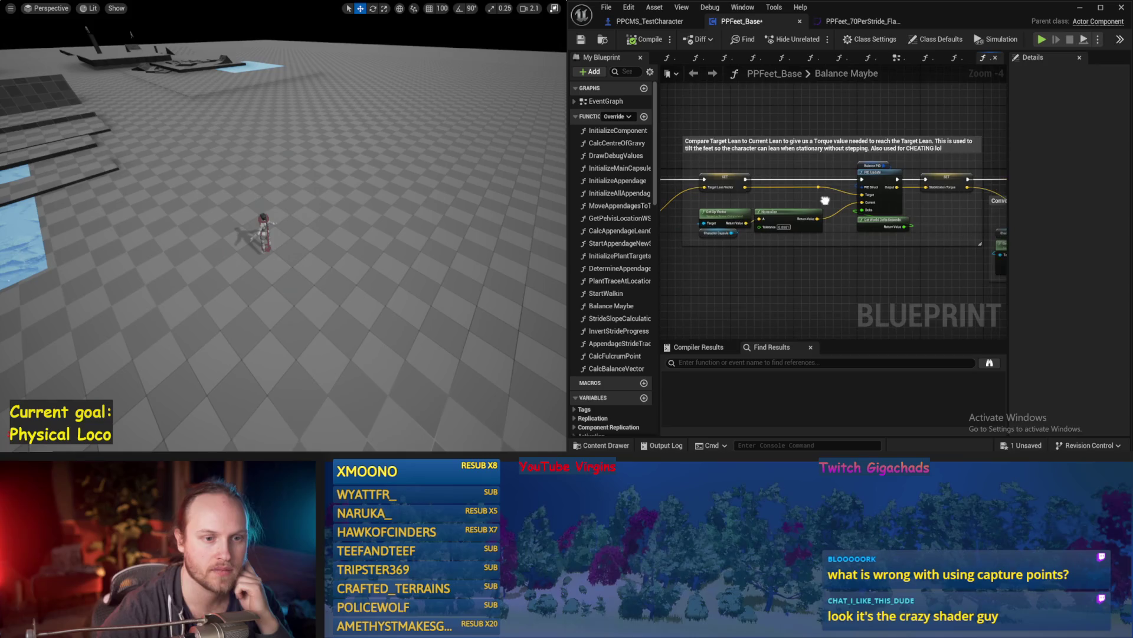
Inspect Balance PID's gains, review the lean, torque and stride velocity nodes, and save
{"action": "left_click", "coordinate": [858, 166]}
{"action": "left_click_drag", "start_coordinate": [919, 222], "coordinate": [870, 222]}
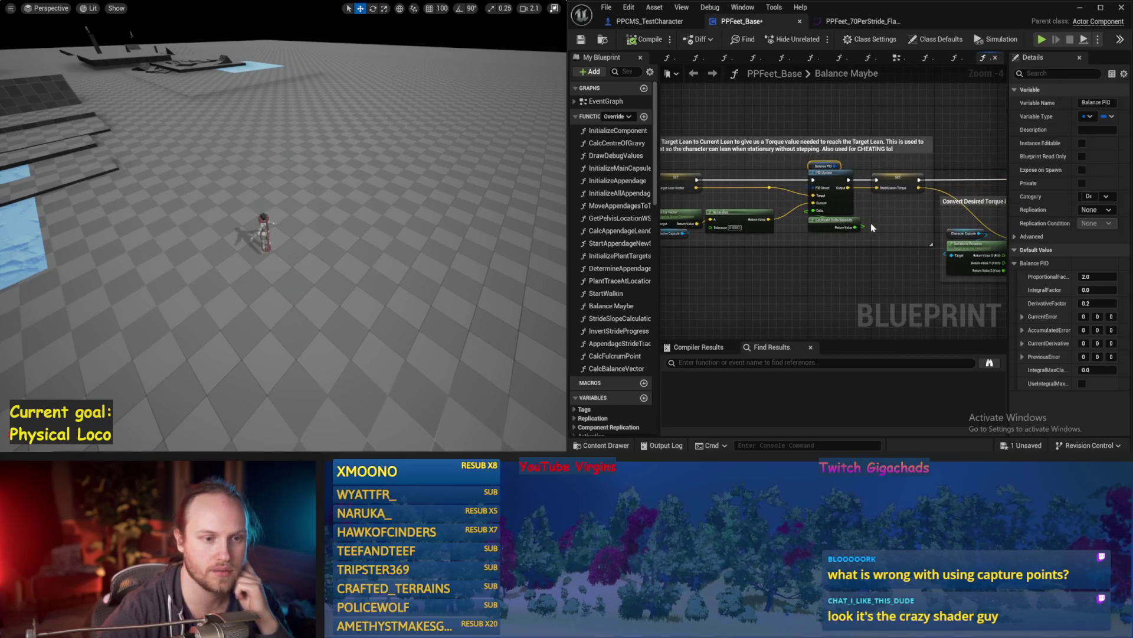
{"action": "left_click", "coordinate": [884, 241]}
{"action": "mouse_move", "coordinate": [815, 285]}
{"action": "left_mouse_down"}
{"action": "mouse_move", "coordinate": [788, 255]}
{"action": "mouse_move", "coordinate": [848, 124]}
{"action": "mouse_move", "coordinate": [901, 126]}
{"action": "mouse_move", "coordinate": [807, 252]}
{"action": "left_mouse_up"}
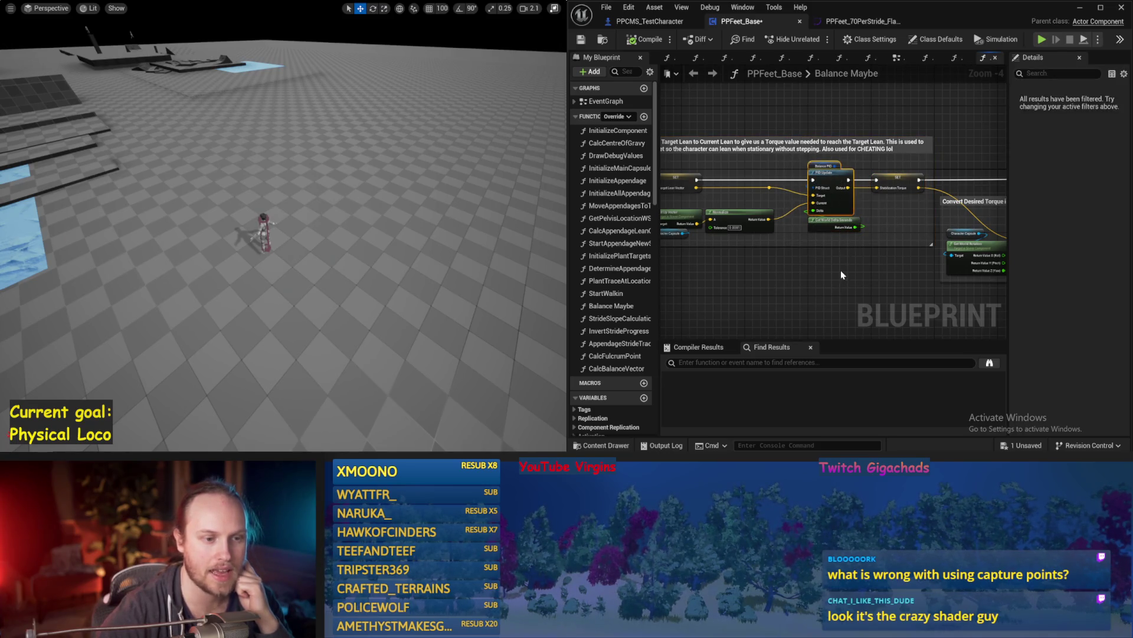
{"action": "mouse_move", "coordinate": [823, 180]}
{"action": "left_mouse_down"}
{"action": "mouse_move", "coordinate": [828, 260]}
{"action": "mouse_move", "coordinate": [934, 222]}
{"action": "left_mouse_up"}
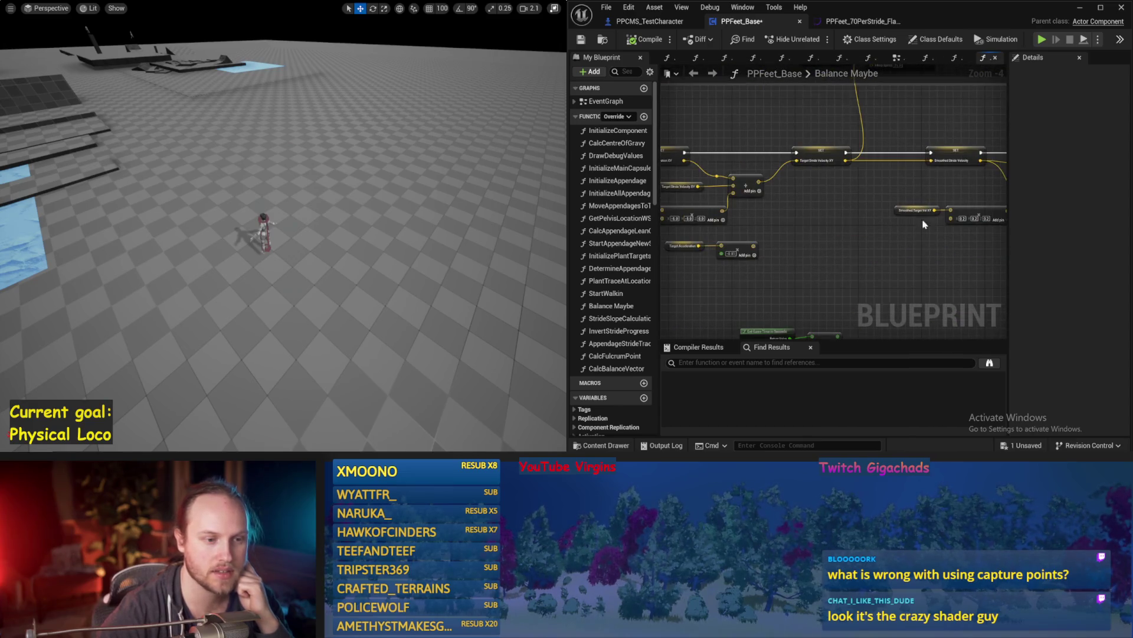
{"action": "scroll", "coordinate": [852, 235], "scroll_direction": "up", "scroll_amount": 1}
{"action": "left_click_drag", "start_coordinate": [791, 214], "coordinate": [711, 180]}
{"action": "mouse_move", "coordinate": [906, 201]}
{"action": "left_mouse_down"}
{"action": "mouse_move", "coordinate": [870, 172]}
{"action": "mouse_move", "coordinate": [742, 218]}
{"action": "left_mouse_up"}
{"action": "mouse_move", "coordinate": [951, 138]}
{"action": "left_mouse_down"}
{"action": "mouse_move", "coordinate": [939, 185]}
{"action": "mouse_move", "coordinate": [750, 210]}
{"action": "left_mouse_up"}
{"action": "key", "text": "ctrl+s"}
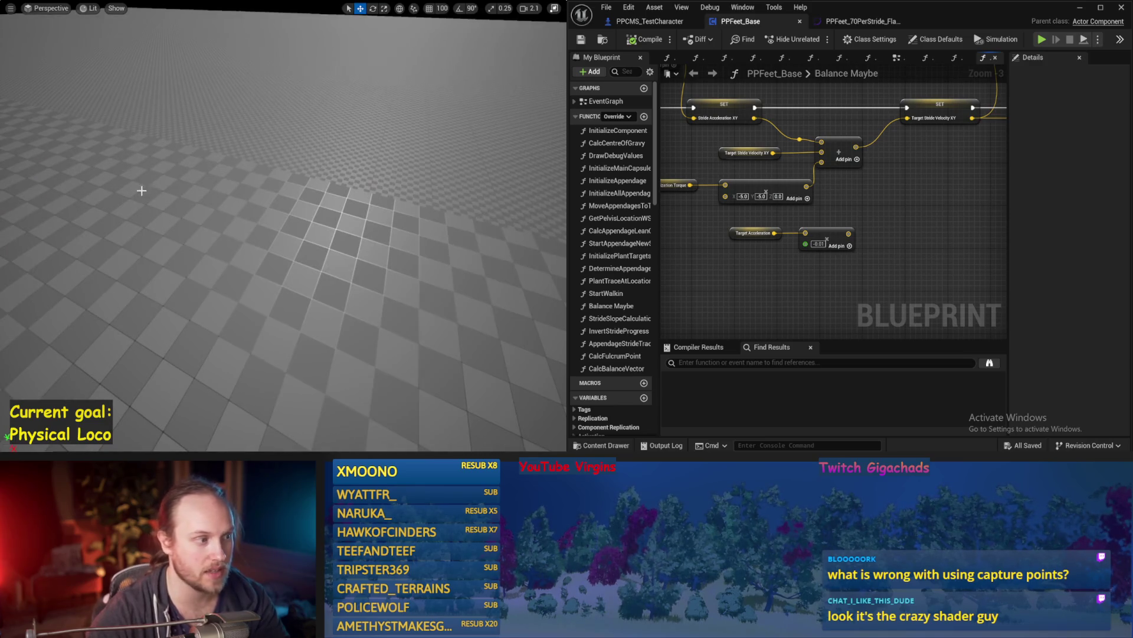
Check Stride PID's settings, run the simulation three times, and save all assets
{"action": "mouse_move", "coordinate": [839, 195]}
{"action": "left_mouse_down"}
{"action": "mouse_move", "coordinate": [844, 165]}
{"action": "mouse_move", "coordinate": [824, 96]}
{"action": "left_mouse_up"}
{"action": "left_click", "coordinate": [829, 97]}
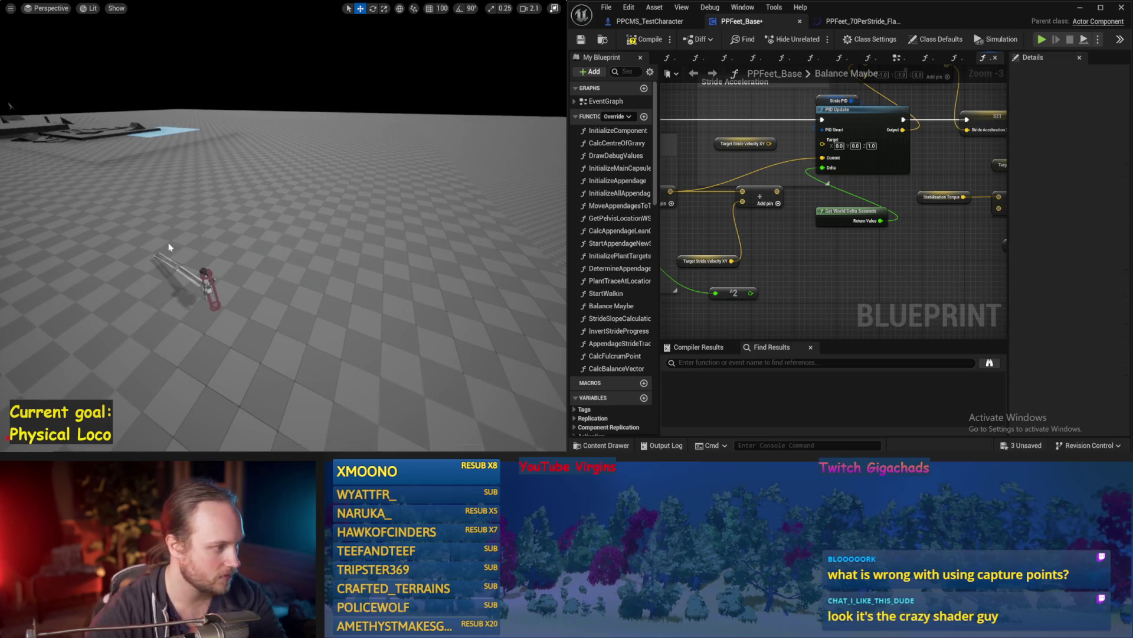
{"action": "key", "text": "alt+p"}
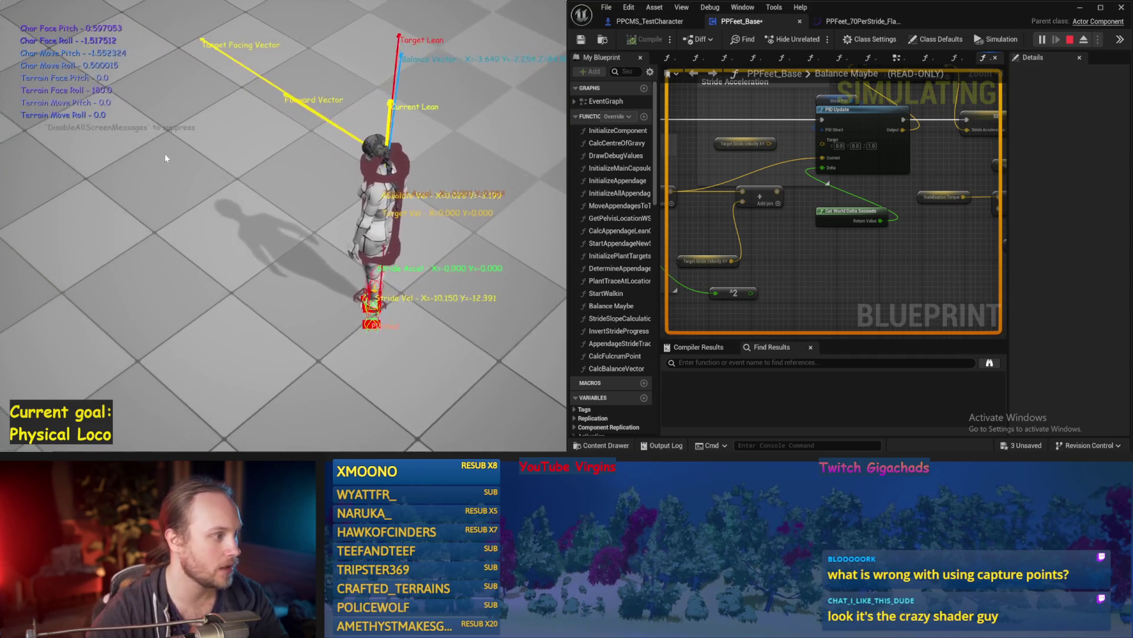
{"action": "key", "text": "Escape"}
{"action": "key", "text": "alt+p"}
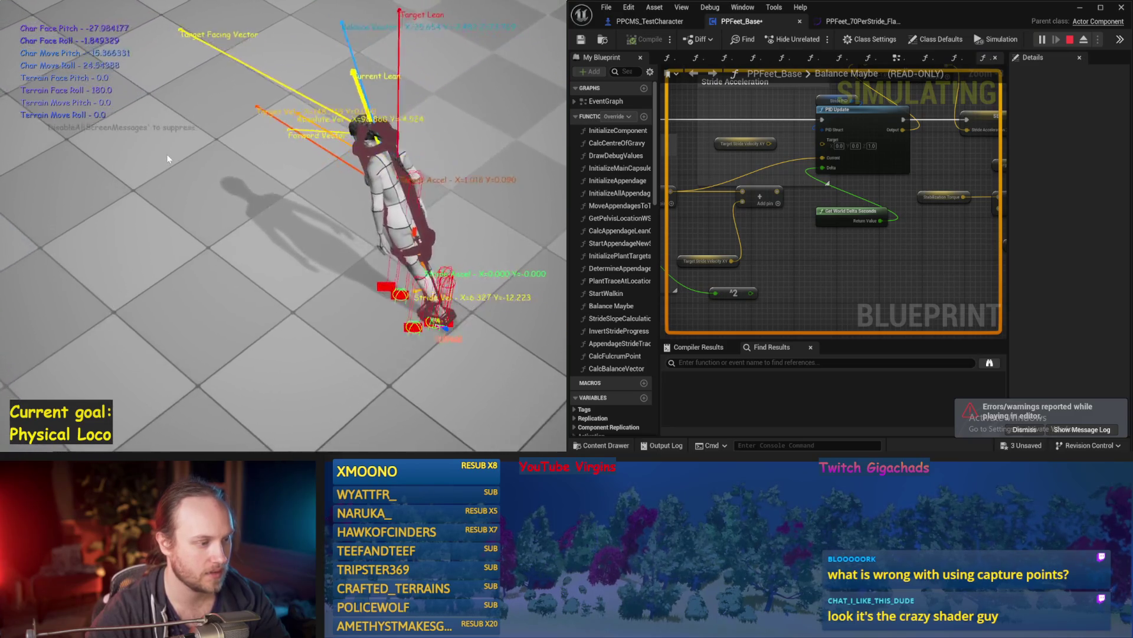
{"action": "key", "text": "Escape"}
{"action": "key", "text": "alt+p"}
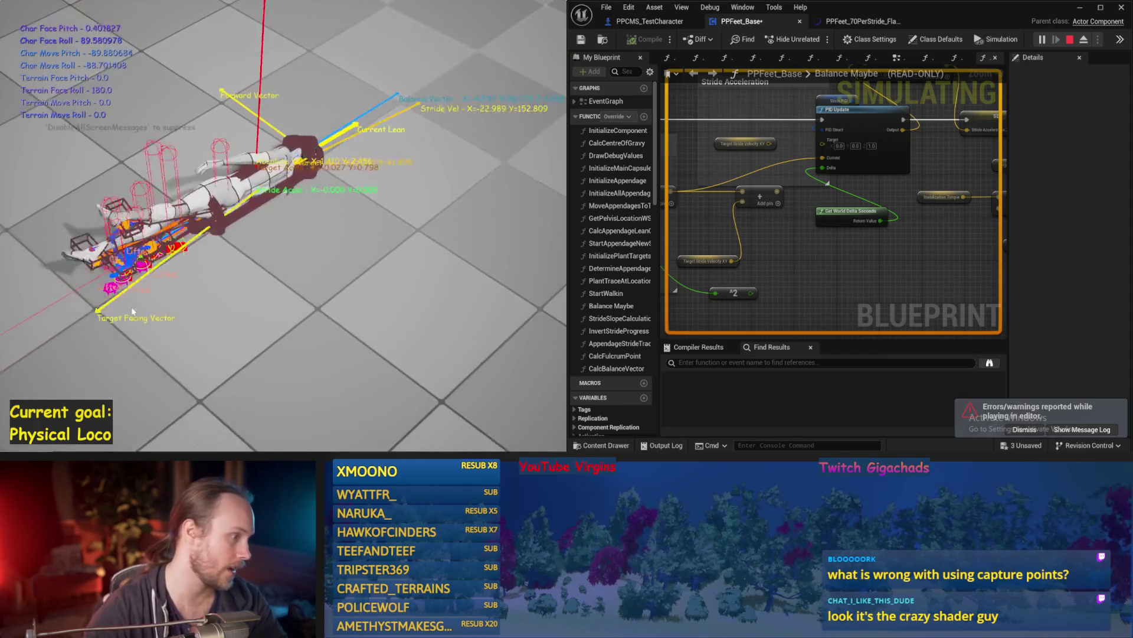
{"action": "key", "text": "Escape"}
{"action": "key", "text": "ctrl+s"}
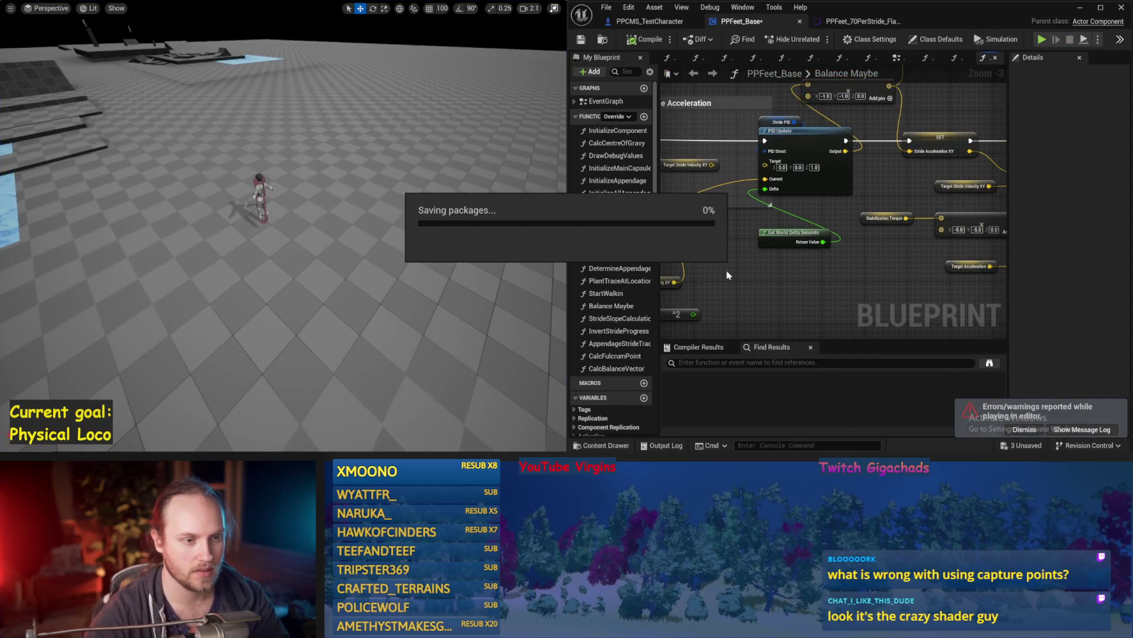
Connect an execution wire between the two centre-of-gravity SET nodes in the torque section
{"action": "mouse_move", "coordinate": [812, 278]}
{"action": "left_mouse_down"}
{"action": "mouse_move", "coordinate": [821, 289]}
{"action": "mouse_move", "coordinate": [871, 228]}
{"action": "left_mouse_up"}
{"action": "scroll", "coordinate": [871, 227], "scroll_direction": "down", "scroll_amount": 3}
{"action": "scroll", "coordinate": [870, 179], "scroll_direction": "up", "scroll_amount": 1}
{"action": "mouse_move", "coordinate": [870, 179]}
{"action": "left_mouse_down"}
{"action": "mouse_move", "coordinate": [754, 248]}
{"action": "mouse_move", "coordinate": [635, 264]}
{"action": "left_mouse_up"}
{"action": "left_click_drag", "start_coordinate": [855, 250], "coordinate": [590, 242]}
{"action": "left_click_drag", "start_coordinate": [889, 230], "coordinate": [936, 228]}
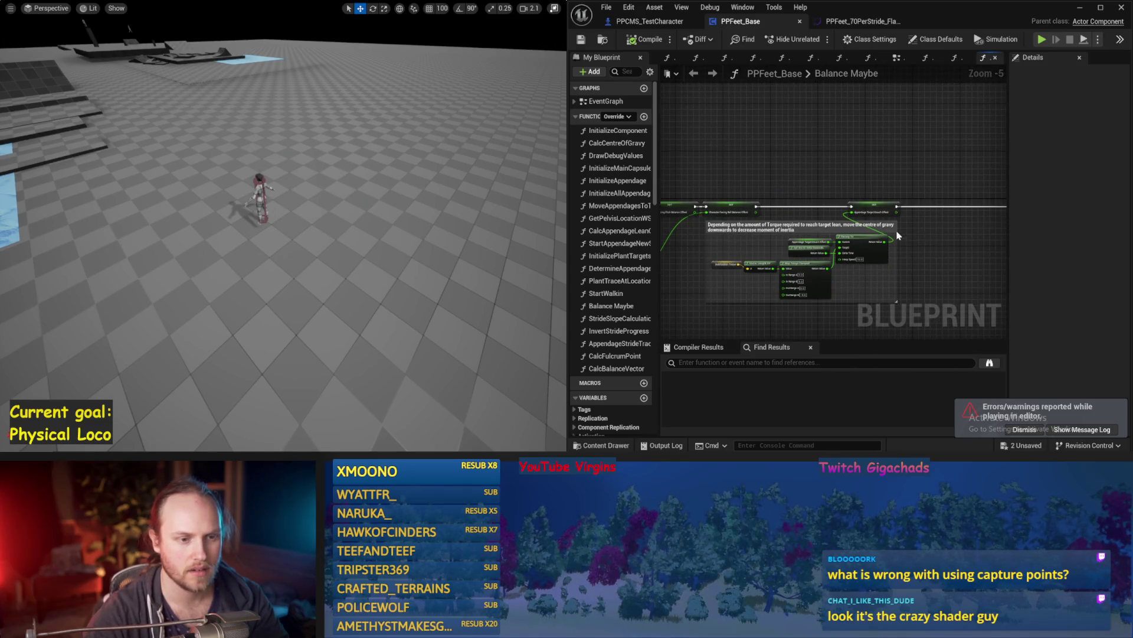
{"action": "scroll", "coordinate": [902, 236], "scroll_direction": "up", "scroll_amount": 1}
{"action": "left_click_drag", "start_coordinate": [834, 197], "coordinate": [705, 201]}
Simulate the character twice, stopping after it topples
{"action": "key", "text": "alt+s"}
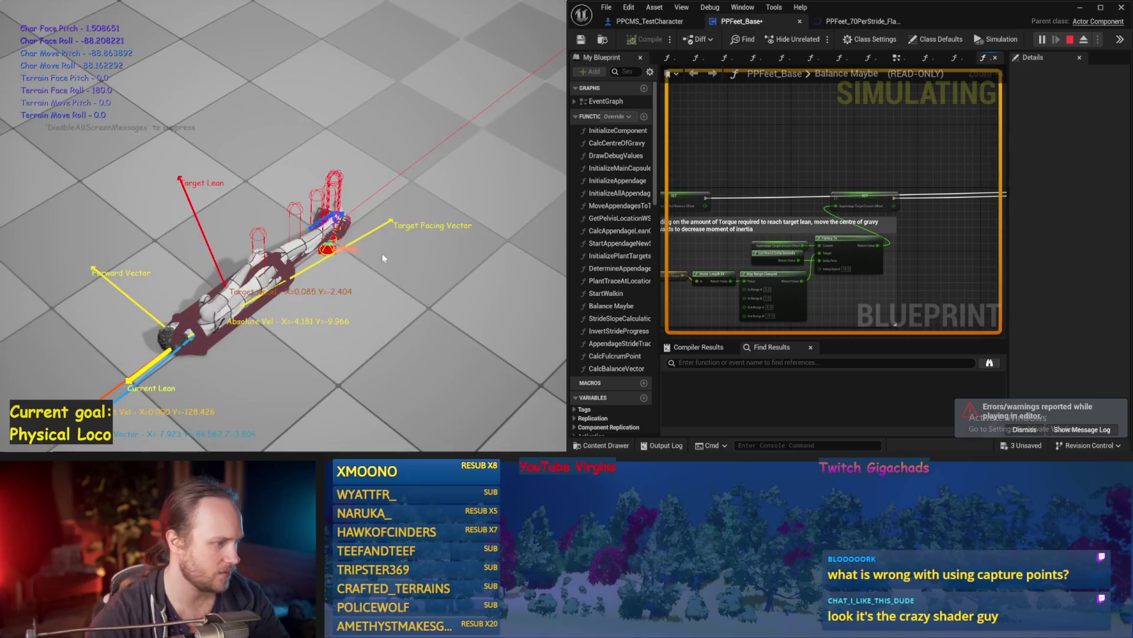
{"action": "key", "text": "Escape"}
{"action": "key", "text": "alt+s"}
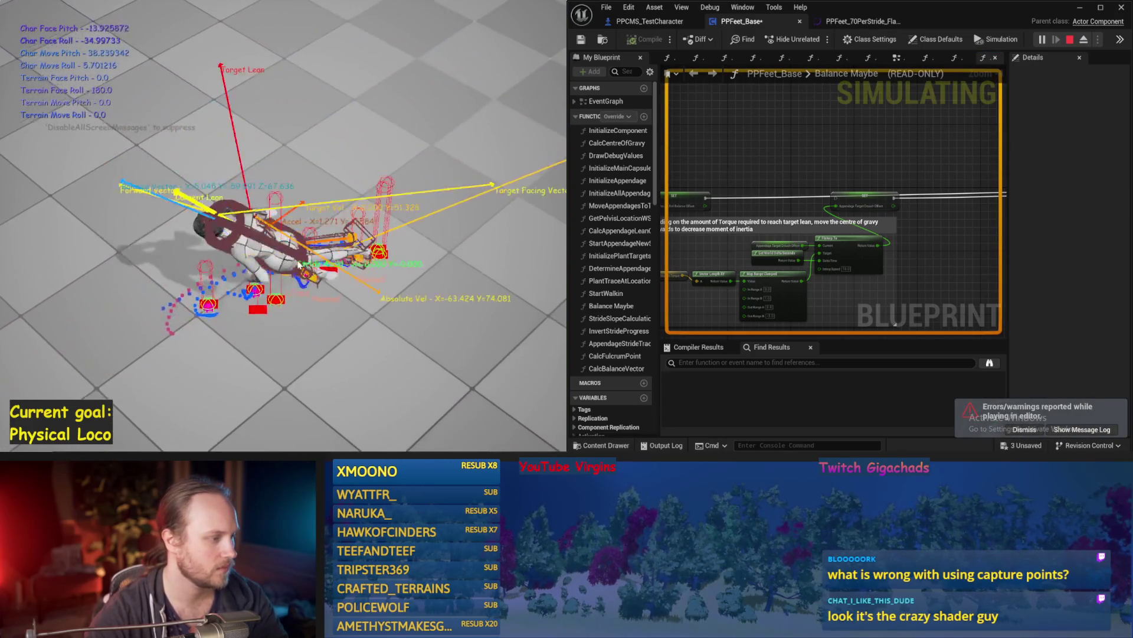
{"action": "key", "text": "Escape"}
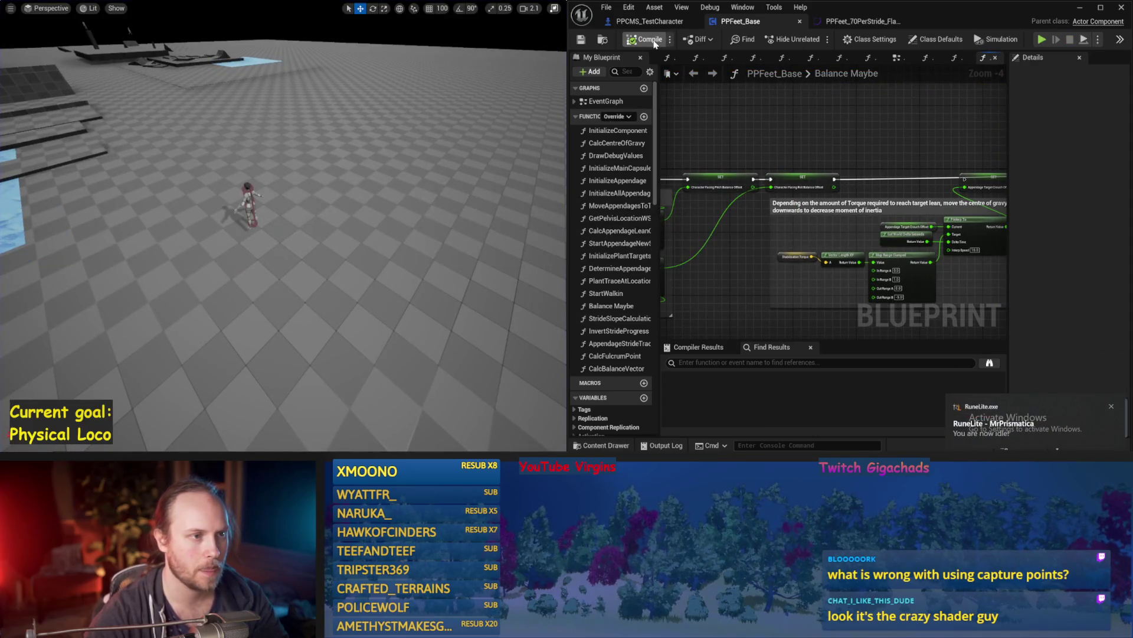
Review the 45-degree limit, torque conversion and Balance PID gains, then play-test
{"action": "left_click_drag", "start_coordinate": [718, 133], "coordinate": [950, 159]}
{"action": "mouse_move", "coordinate": [827, 177]}
{"action": "left_mouse_down"}
{"action": "mouse_move", "coordinate": [941, 172]}
{"action": "mouse_move", "coordinate": [860, 175]}
{"action": "mouse_move", "coordinate": [875, 157]}
{"action": "left_mouse_up"}
{"action": "scroll", "coordinate": [865, 166], "scroll_direction": "down", "scroll_amount": 1}
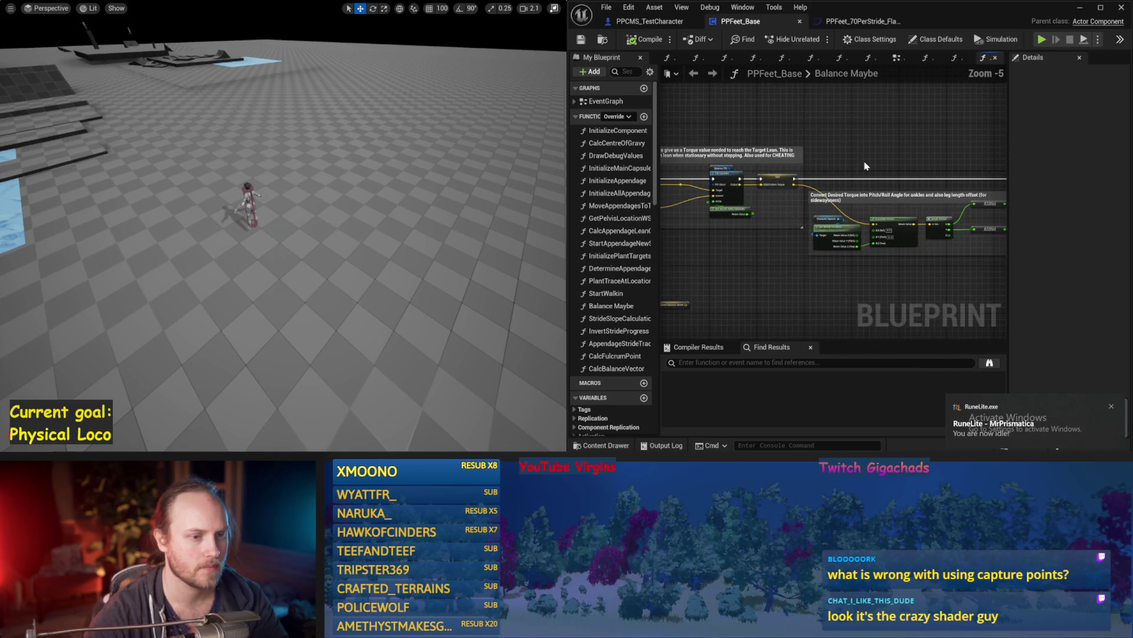
{"action": "left_click_drag", "start_coordinate": [775, 276], "coordinate": [850, 246]}
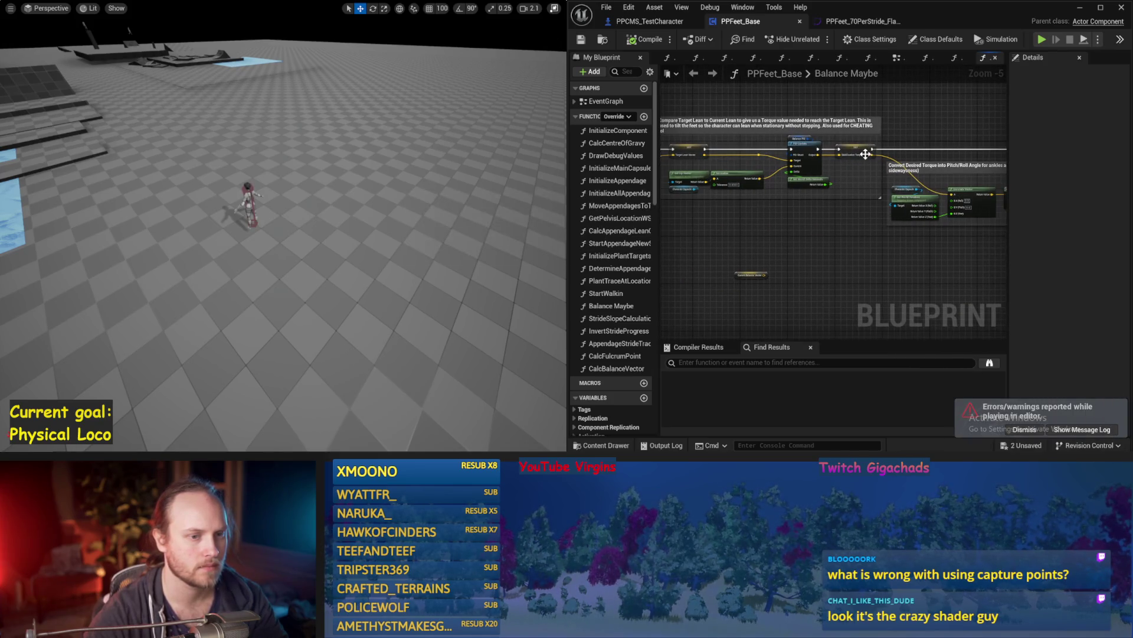
{"action": "scroll", "coordinate": [854, 152], "scroll_direction": "up", "scroll_amount": 1}
{"action": "left_click", "coordinate": [782, 136]}
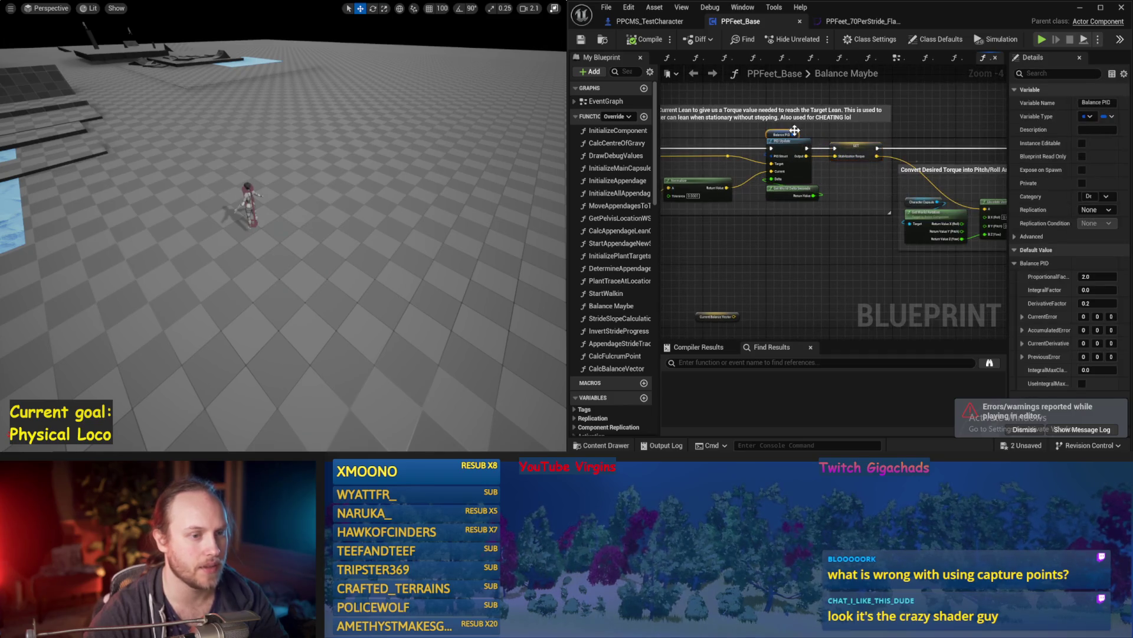
{"action": "left_click", "coordinate": [768, 228]}
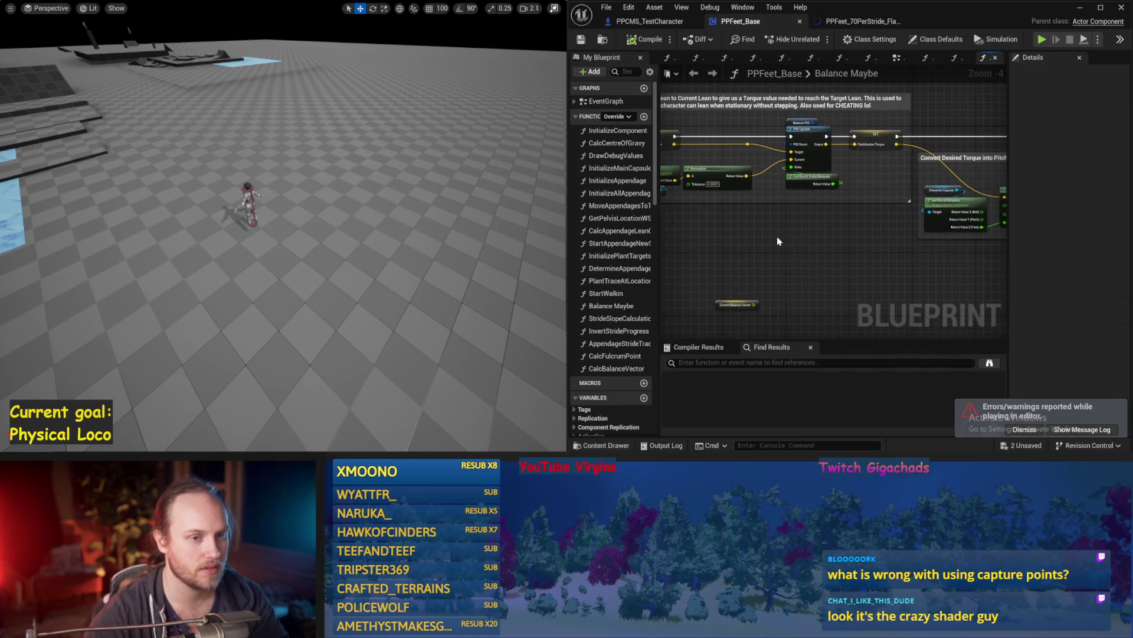
{"action": "key", "text": "alt+p"}
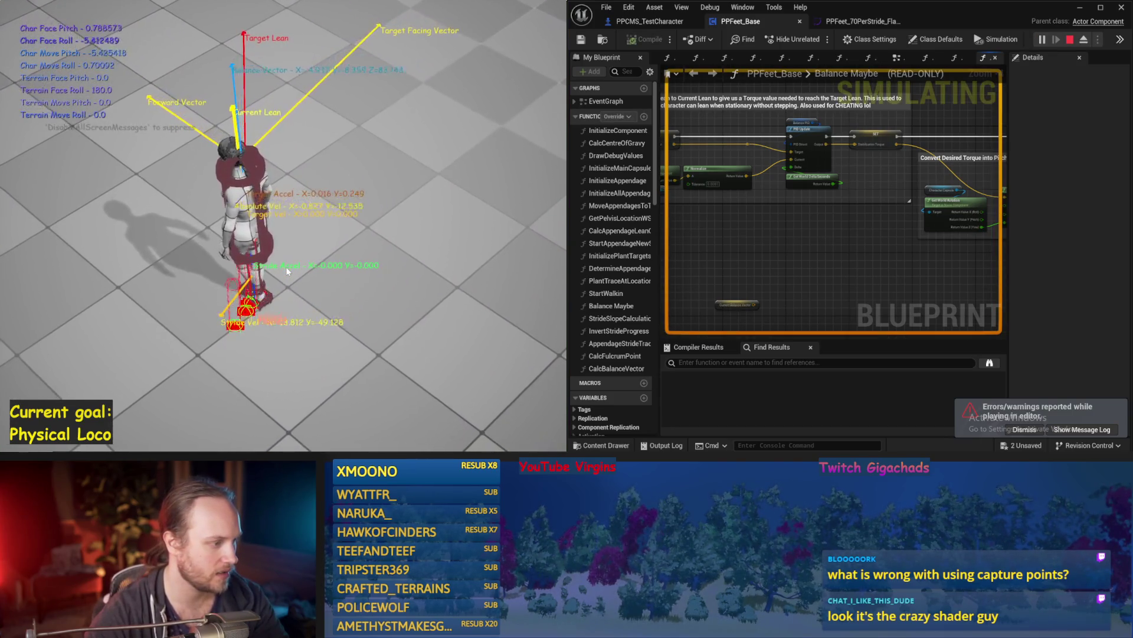
{"action": "key", "text": "Escape"}
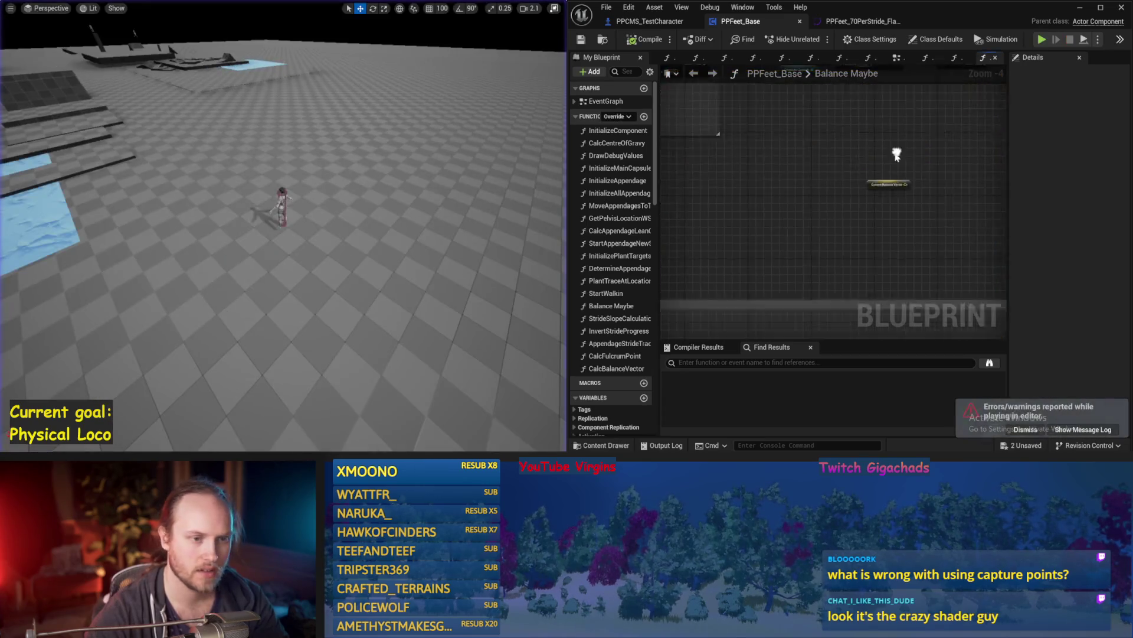
Move the view to the stride acceleration and Stride PID section and save PPFeet_Base
{"action": "scroll", "coordinate": [904, 118], "scroll_direction": "up", "scroll_amount": 1}
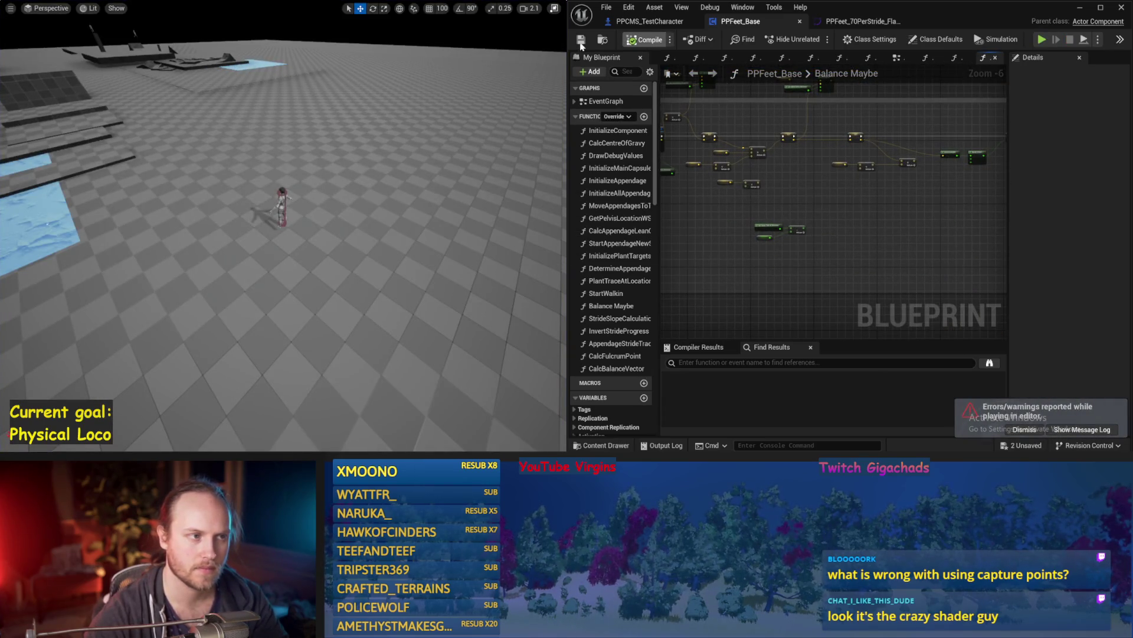
{"action": "scroll", "coordinate": [826, 189], "scroll_direction": "up", "scroll_amount": 1}
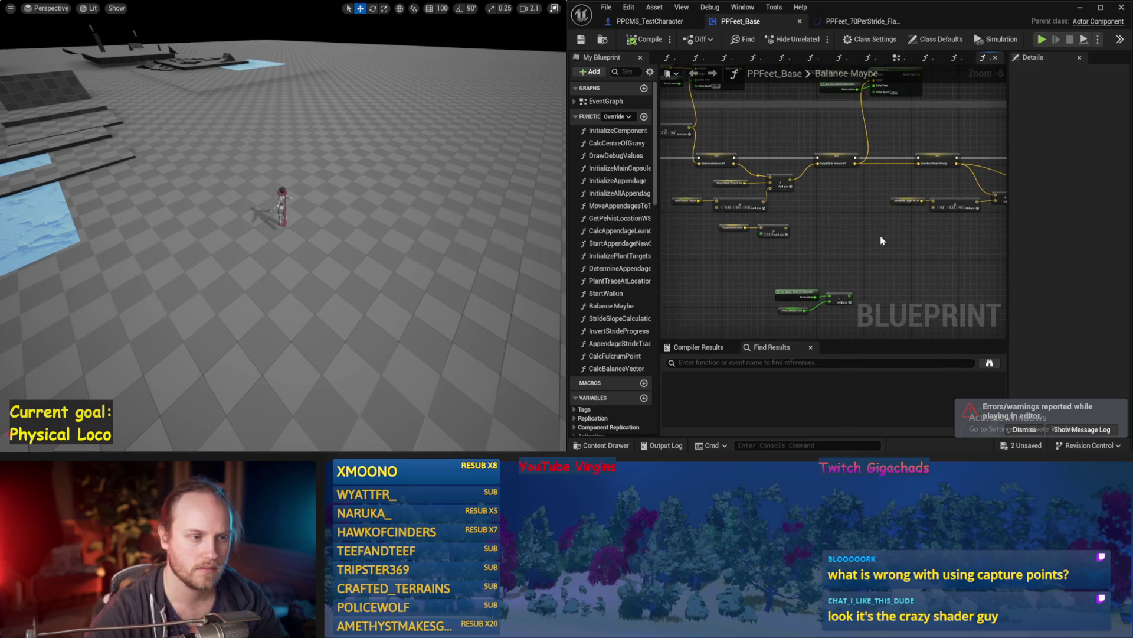
{"action": "left_click_drag", "start_coordinate": [851, 232], "coordinate": [922, 246]}
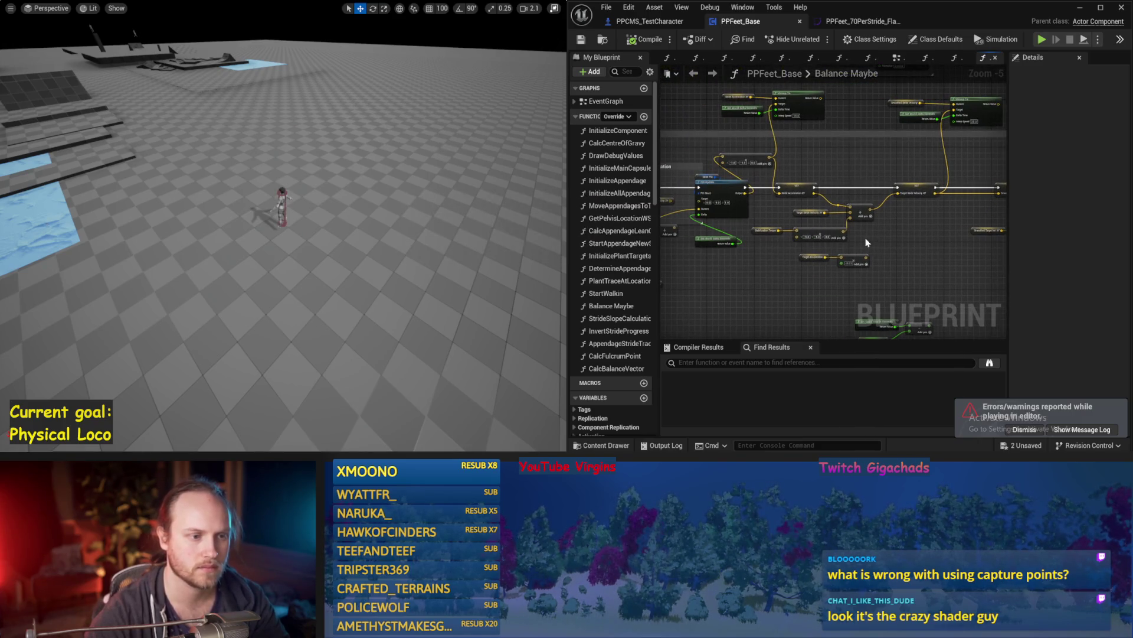
{"action": "left_click_drag", "start_coordinate": [770, 265], "coordinate": [767, 232]}
{"action": "left_click_drag", "start_coordinate": [876, 217], "coordinate": [820, 225]}
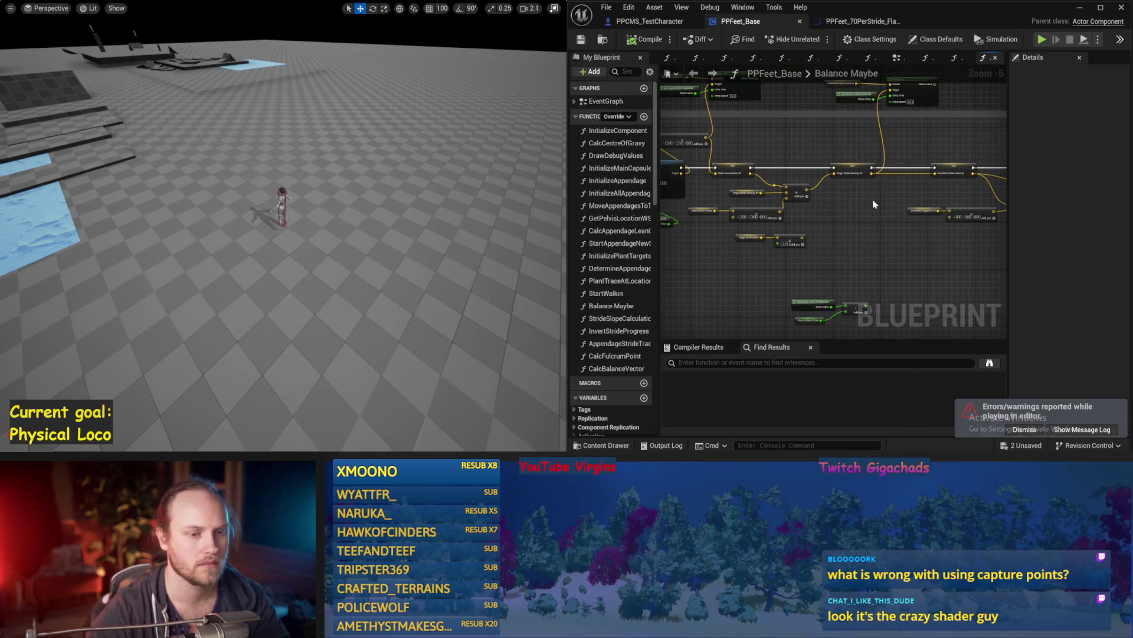
{"action": "scroll", "coordinate": [833, 203], "scroll_direction": "up", "scroll_amount": 1}
{"action": "left_click_drag", "start_coordinate": [832, 202], "coordinate": [939, 197]}
{"action": "key", "text": "ctrl+s"}
Move Get World Delta Seconds up beside the Stride PID node and save
{"action": "mouse_move", "coordinate": [679, 212]}
{"action": "left_mouse_down"}
{"action": "mouse_move", "coordinate": [818, 211]}
{"action": "mouse_move", "coordinate": [824, 190]}
{"action": "left_mouse_up"}
{"action": "left_click", "coordinate": [818, 210]}
{"action": "mouse_move", "coordinate": [800, 250]}
{"action": "left_mouse_down"}
{"action": "mouse_move", "coordinate": [891, 244]}
{"action": "mouse_move", "coordinate": [994, 269]}
{"action": "mouse_move", "coordinate": [913, 221]}
{"action": "left_mouse_up"}
{"action": "key", "text": "ctrl+s"}
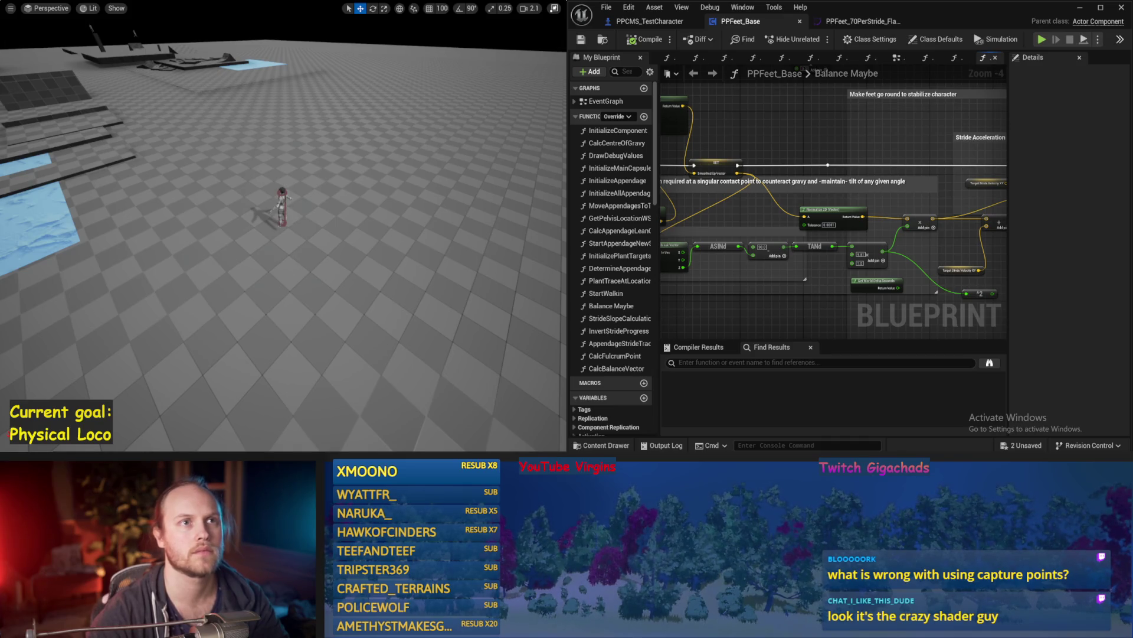
{"action": "key", "text": "alt+Tab"}
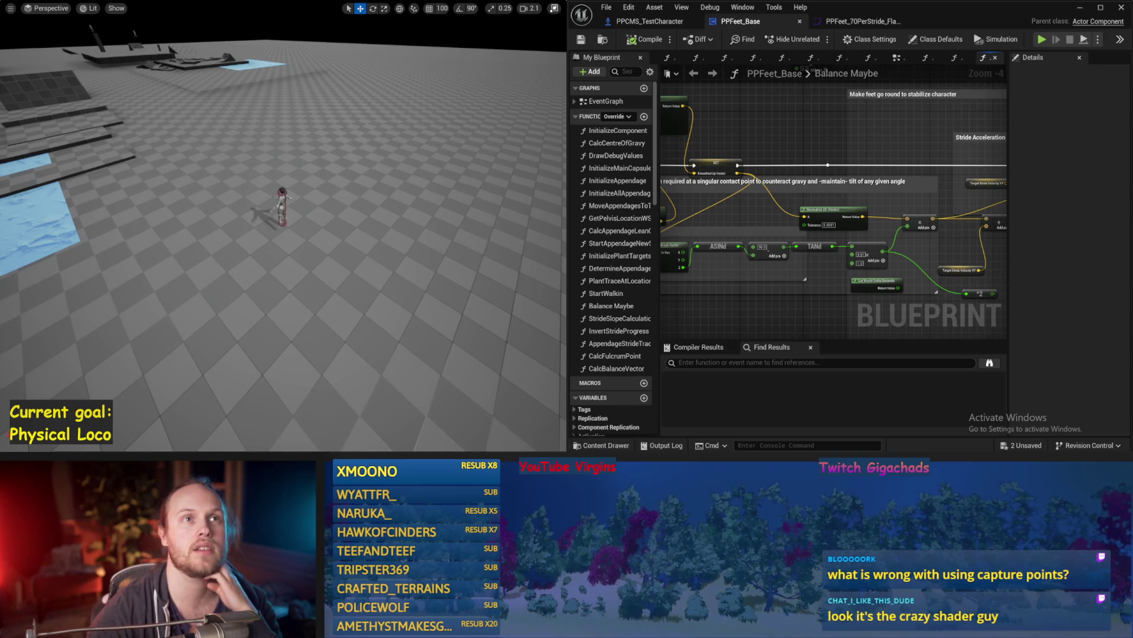
{"action": "scroll", "coordinate": [781, 268], "scroll_direction": "down", "scroll_amount": 2}
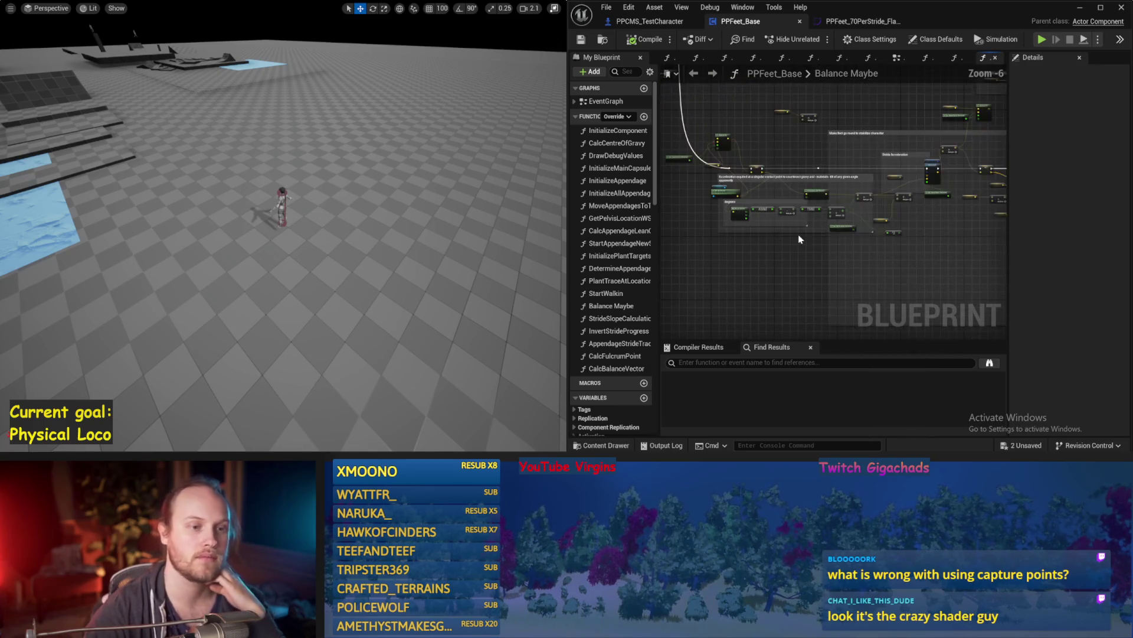
Inspect the 9.81 multiply node and the nearby Add nodes
{"action": "scroll", "coordinate": [790, 224], "scroll_direction": "up", "scroll_amount": 2}
{"action": "scroll", "coordinate": [838, 227], "scroll_direction": "up", "scroll_amount": 1}
{"action": "left_click", "coordinate": [884, 203]}
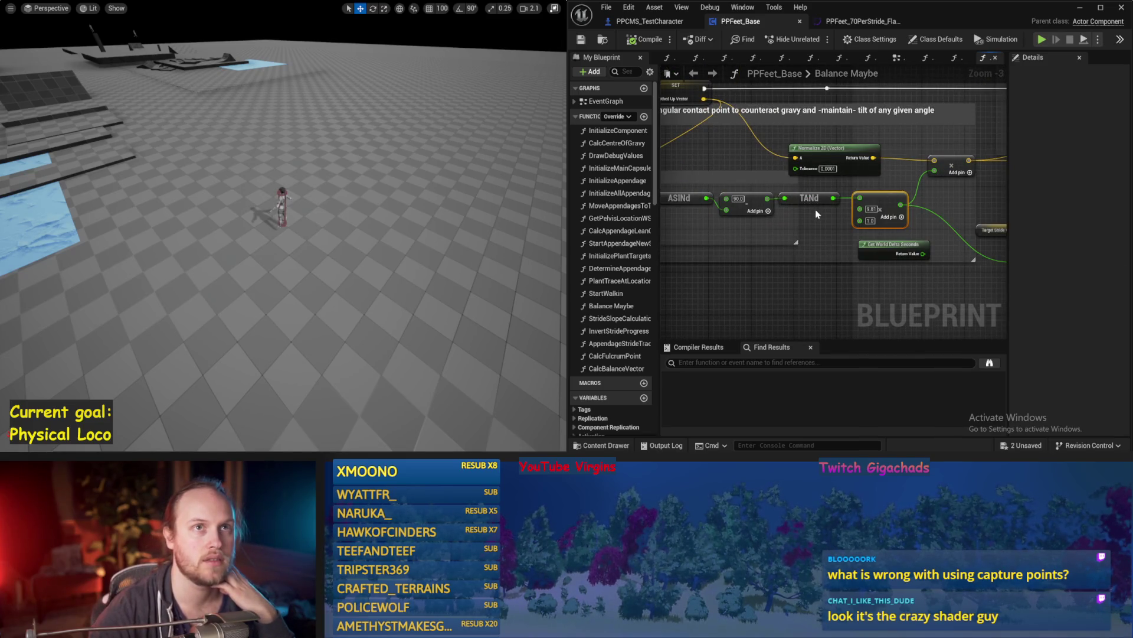
{"action": "left_click", "coordinate": [817, 214]}
{"action": "mouse_move", "coordinate": [817, 213]}
{"action": "left_mouse_down"}
{"action": "mouse_move", "coordinate": [871, 203]}
{"action": "mouse_move", "coordinate": [765, 229]}
{"action": "left_mouse_up"}
{"action": "left_click_drag", "start_coordinate": [844, 187], "coordinate": [759, 206]}
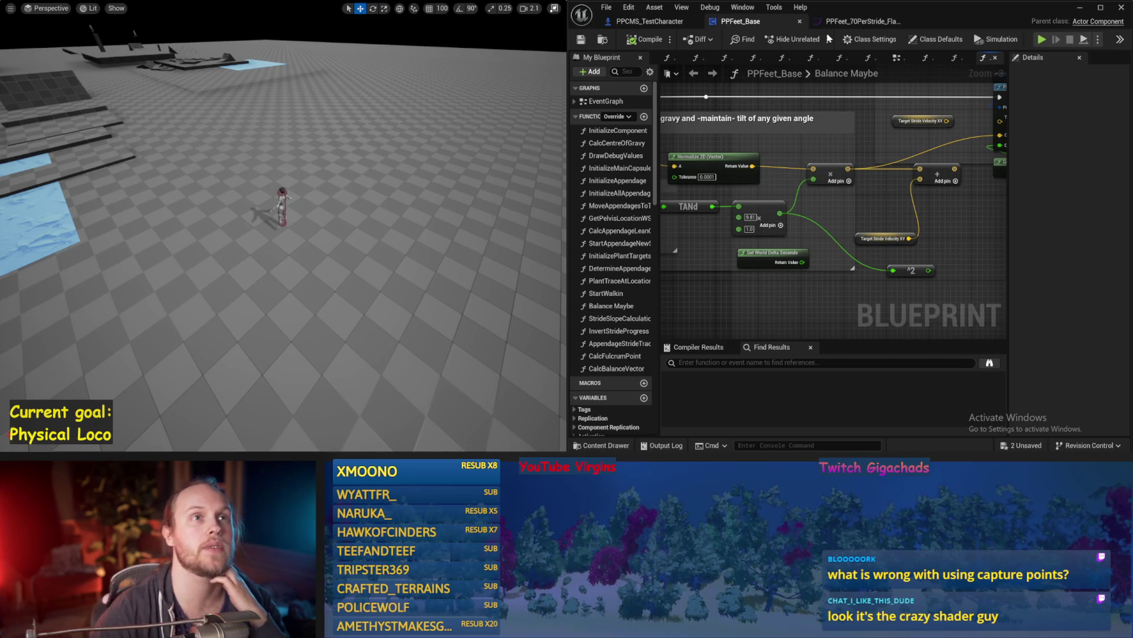
Move the Add node down, rewire PID Update's Output, then compile and save
{"action": "left_click_drag", "start_coordinate": [856, 260], "coordinate": [742, 264]}
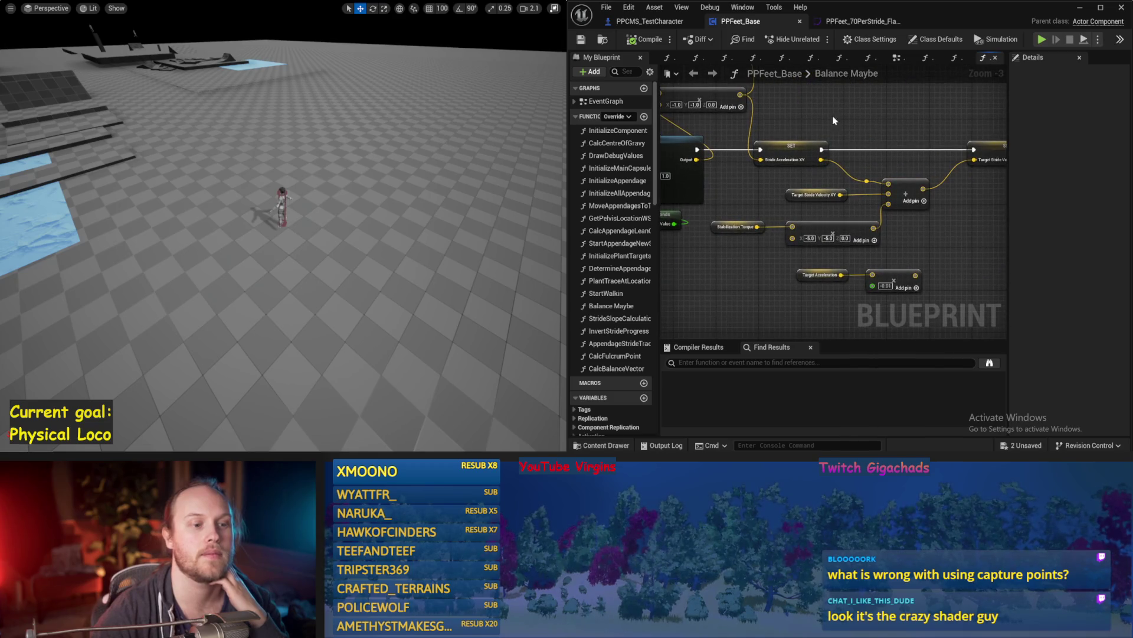
{"action": "mouse_move", "coordinate": [737, 196]}
{"action": "left_mouse_down"}
{"action": "mouse_move", "coordinate": [814, 226]}
{"action": "mouse_move", "coordinate": [838, 250]}
{"action": "left_mouse_up"}
{"action": "right_click", "coordinate": [812, 253]}
{"action": "left_click_drag", "start_coordinate": [779, 220], "coordinate": [807, 267]}
{"action": "mouse_move", "coordinate": [922, 152]}
{"action": "left_mouse_down"}
{"action": "mouse_move", "coordinate": [911, 175]}
{"action": "mouse_move", "coordinate": [953, 152]}
{"action": "mouse_move", "coordinate": [827, 207]}
{"action": "left_mouse_up"}
{"action": "right_click", "coordinate": [909, 168]}
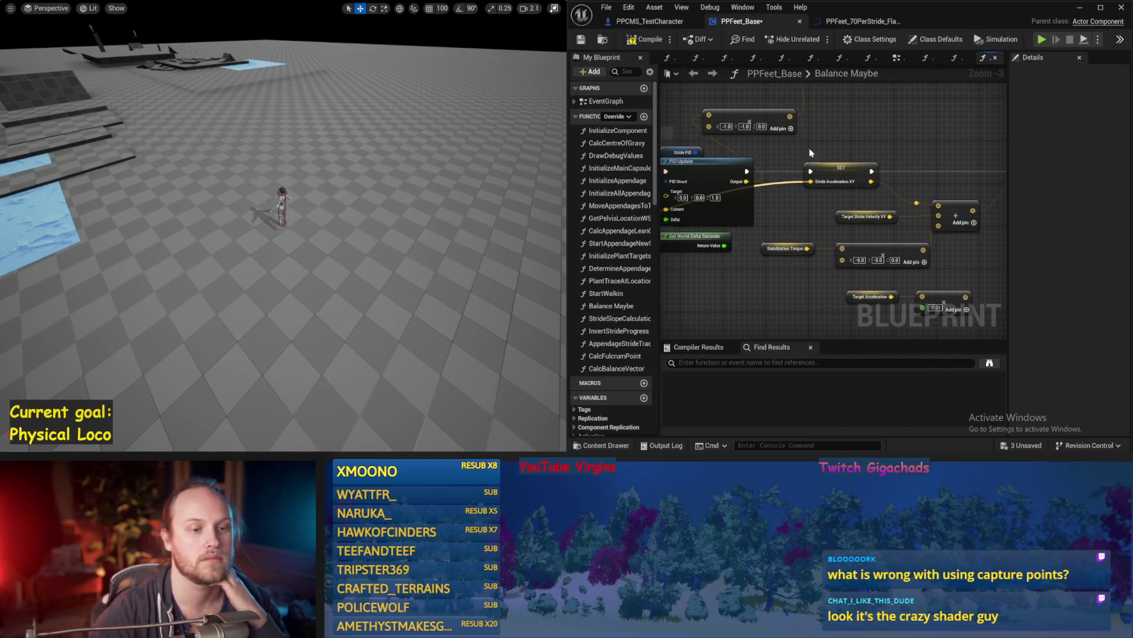
{"action": "left_click", "coordinate": [645, 39]}
{"action": "left_click", "coordinate": [581, 39]}
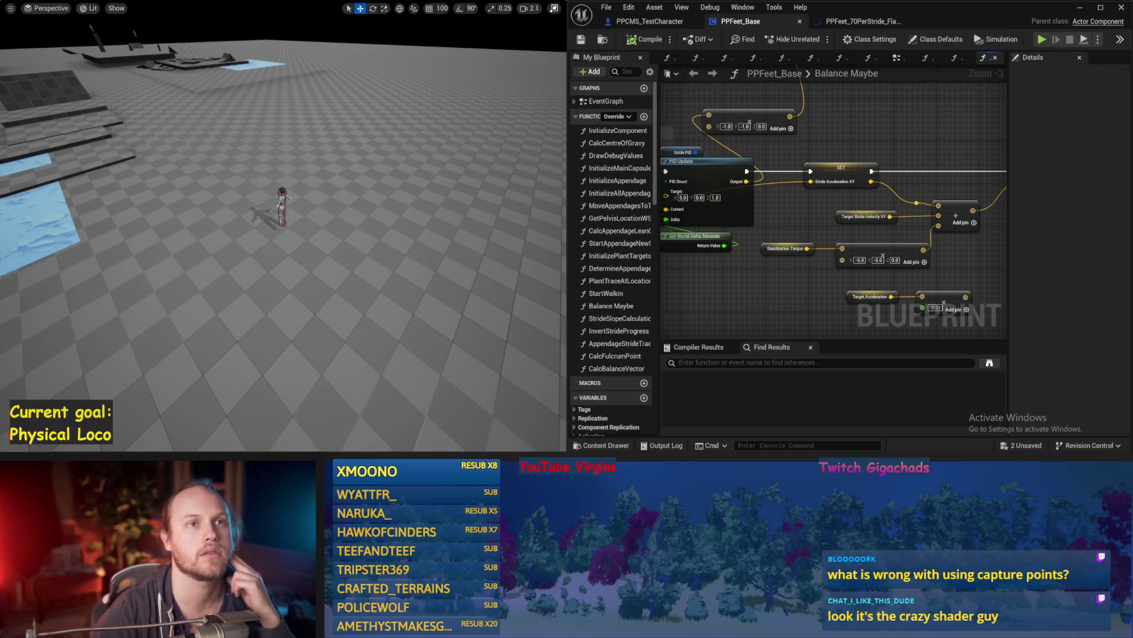
Nudge the graph view around the Stabilization Torque and Add nodes
{"action": "mouse_move", "coordinate": [789, 209]}
{"action": "left_mouse_down"}
{"action": "mouse_move", "coordinate": [835, 196]}
{"action": "mouse_move", "coordinate": [813, 212]}
{"action": "left_mouse_up"}
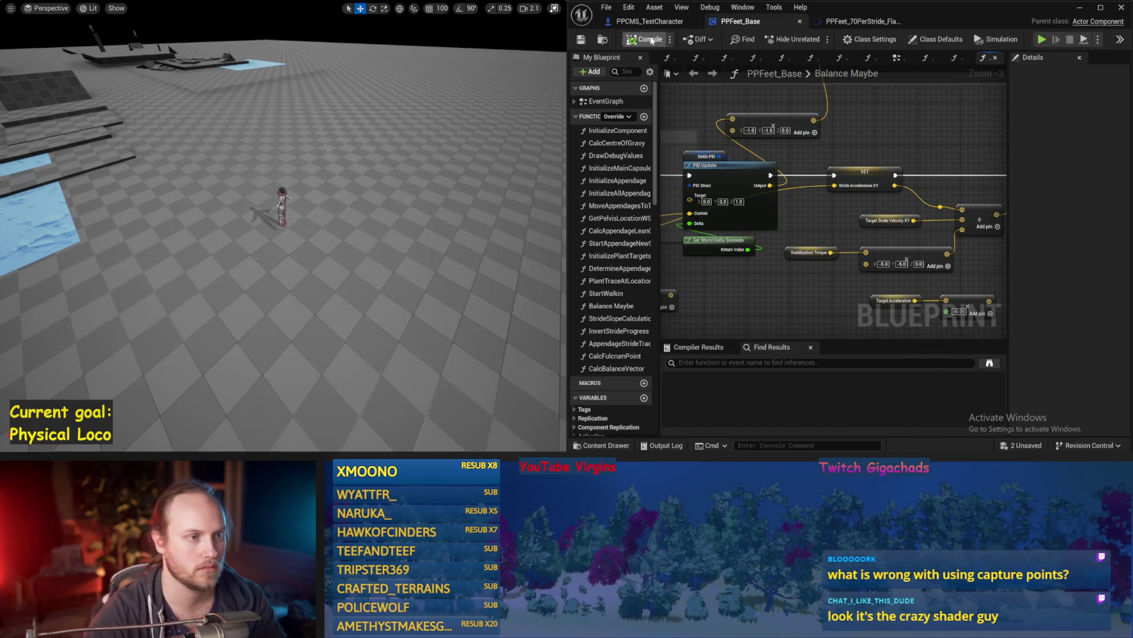
Save PPFeet_Base and play-test the character three times
{"action": "left_click", "coordinate": [581, 41]}
{"action": "left_click_drag", "start_coordinate": [831, 224], "coordinate": [784, 135]}
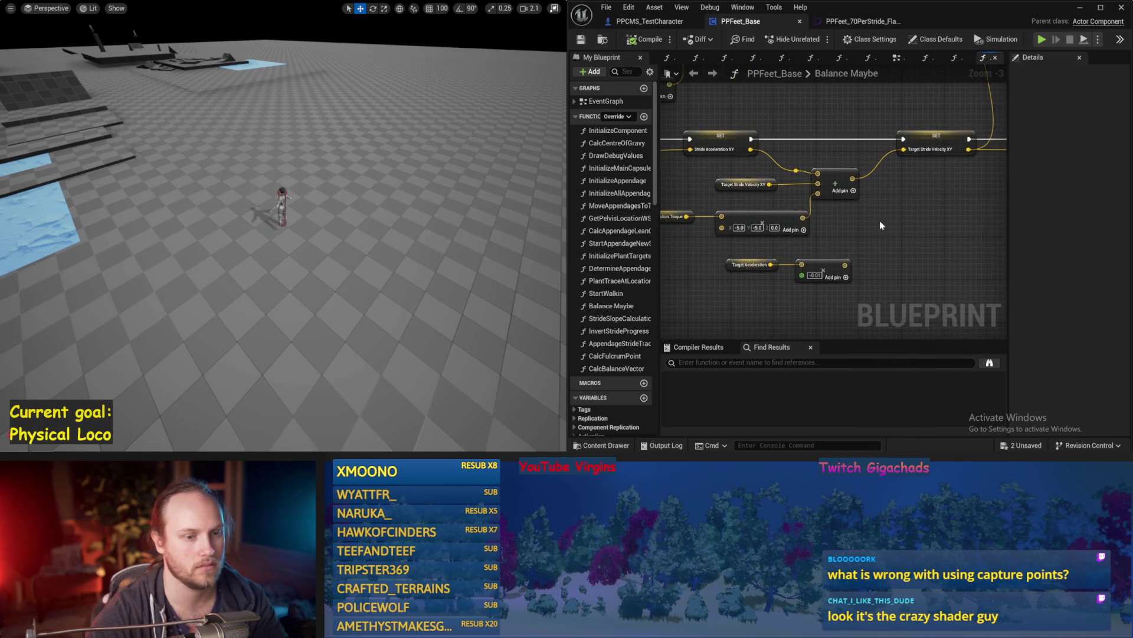
{"action": "key", "text": "alt+p"}
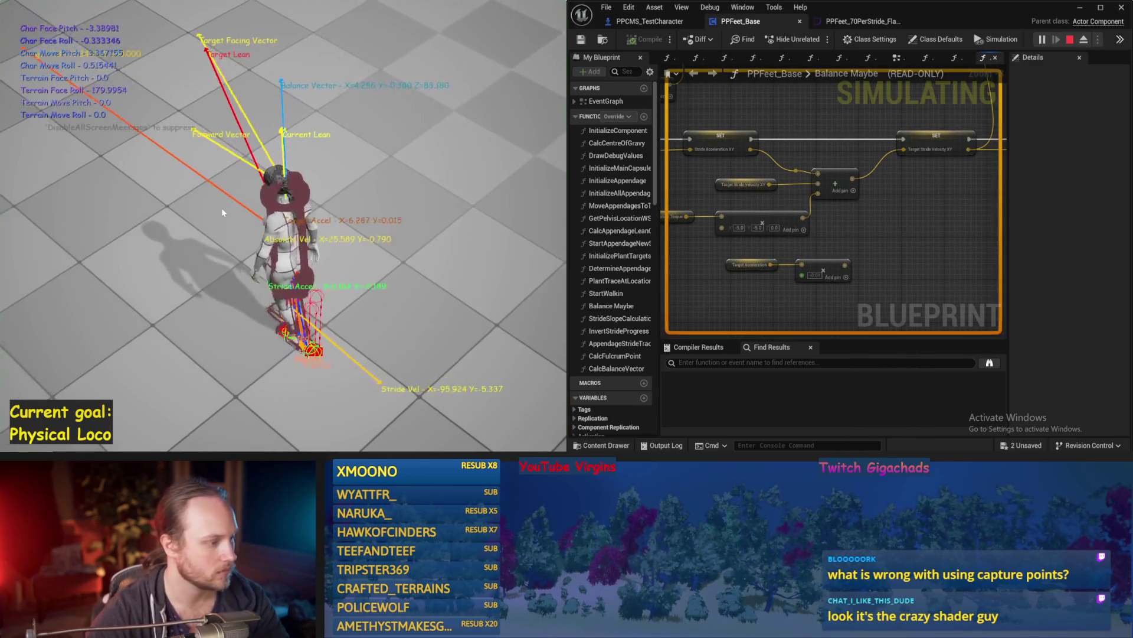
{"action": "key", "text": "Escape"}
{"action": "key", "text": "alt+p"}
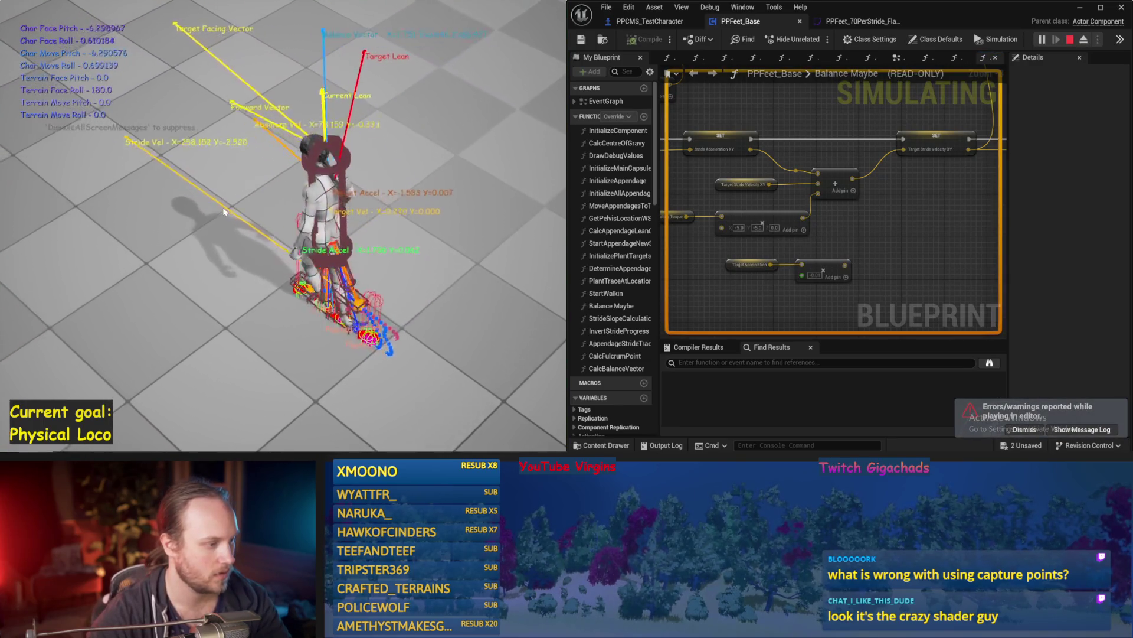
{"action": "key", "text": "Escape"}
{"action": "key", "text": "alt+p"}
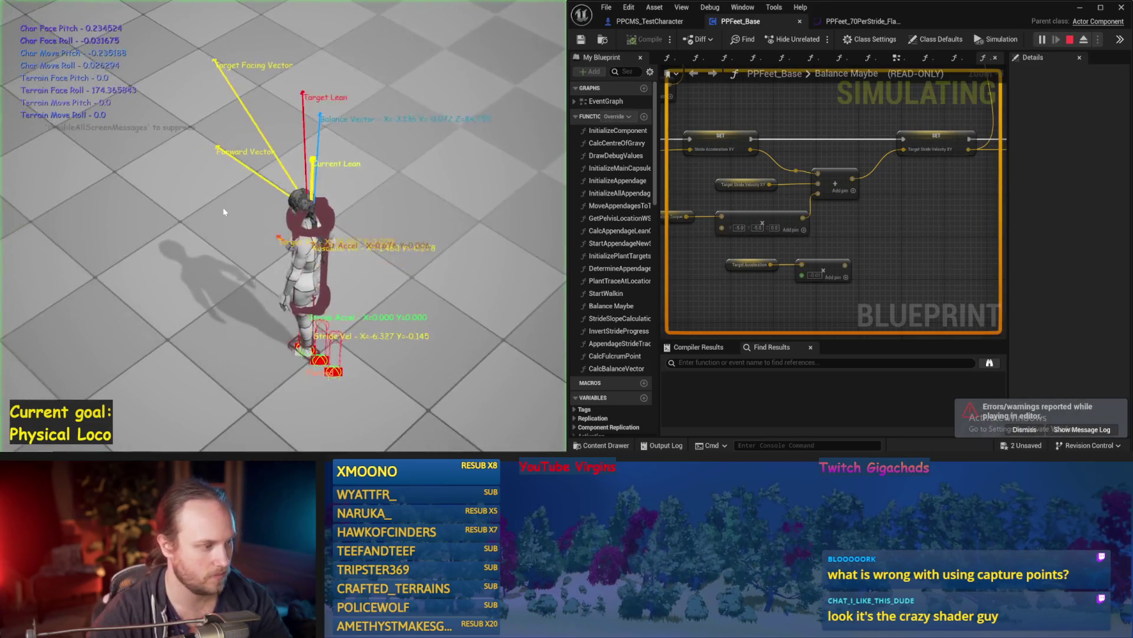
{"action": "key", "text": "Escape"}
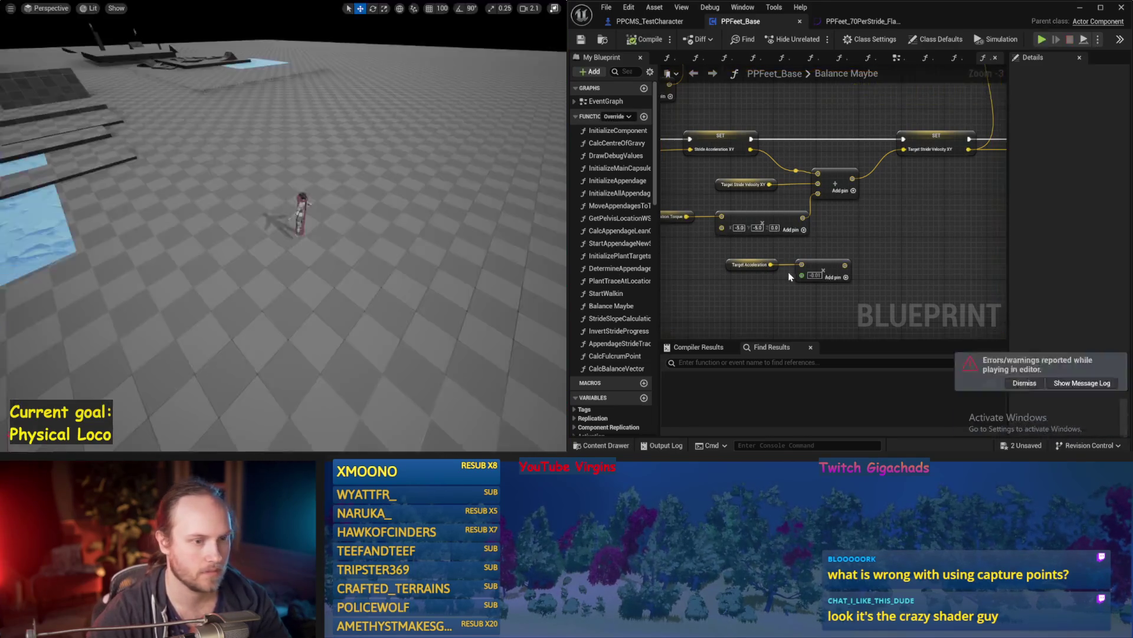
Add a ×2 multiply in the Stride Acceleration section and play-test again
{"action": "mouse_move", "coordinate": [855, 208]}
{"action": "left_mouse_down"}
{"action": "mouse_move", "coordinate": [810, 246]}
{"action": "mouse_move", "coordinate": [793, 229]}
{"action": "left_mouse_up"}
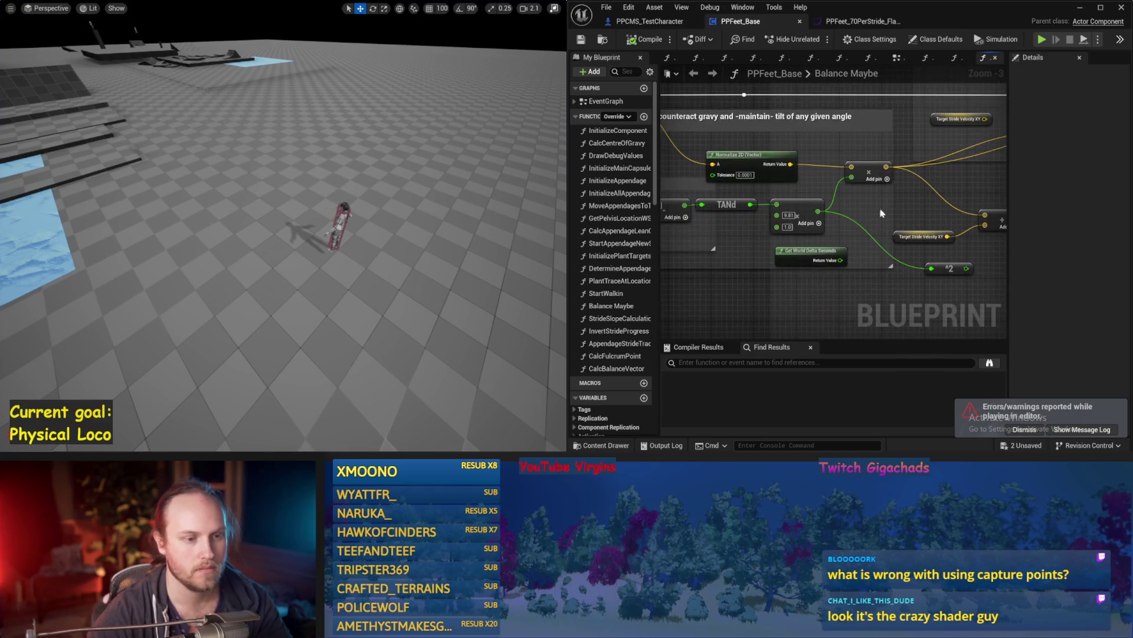
{"action": "left_click_drag", "start_coordinate": [854, 253], "coordinate": [663, 288]}
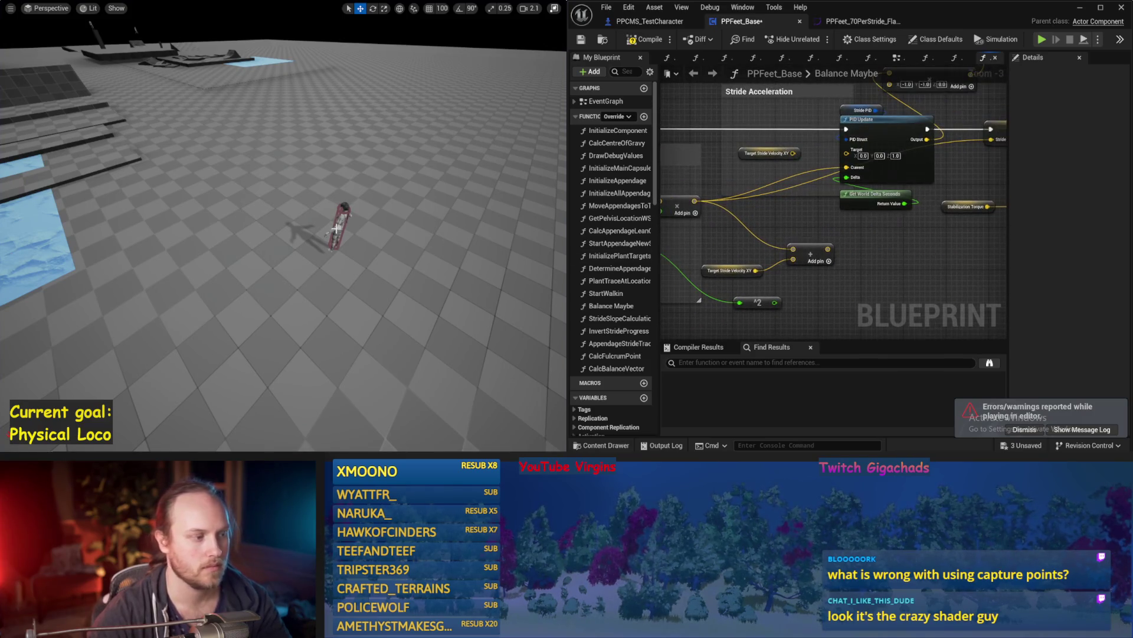
{"action": "left_click_drag", "start_coordinate": [366, 236], "coordinate": [337, 223]}
{"action": "key", "text": "alt+p"}
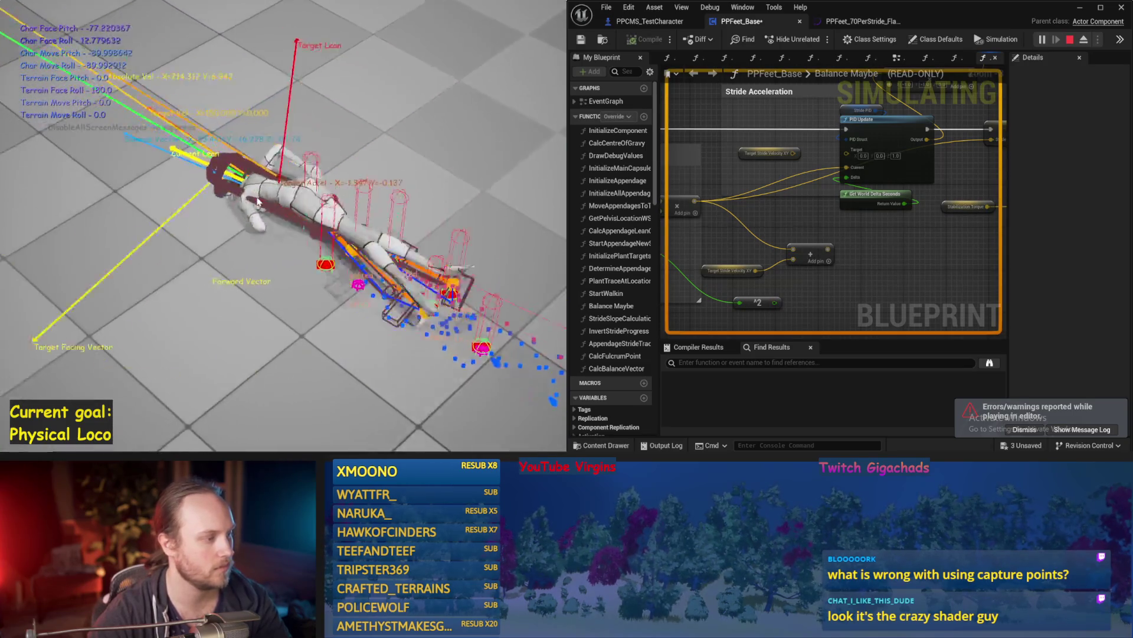
{"action": "key", "text": "Escape"}
{"action": "left_click_drag", "start_coordinate": [789, 258], "coordinate": [886, 272]}
{"action": "scroll", "coordinate": [871, 238], "scroll_direction": "down", "scroll_amount": 1}
{"action": "mouse_move", "coordinate": [693, 262]}
{"action": "left_mouse_down"}
{"action": "mouse_move", "coordinate": [817, 247]}
{"action": "mouse_move", "coordinate": [809, 260]}
{"action": "left_mouse_up"}
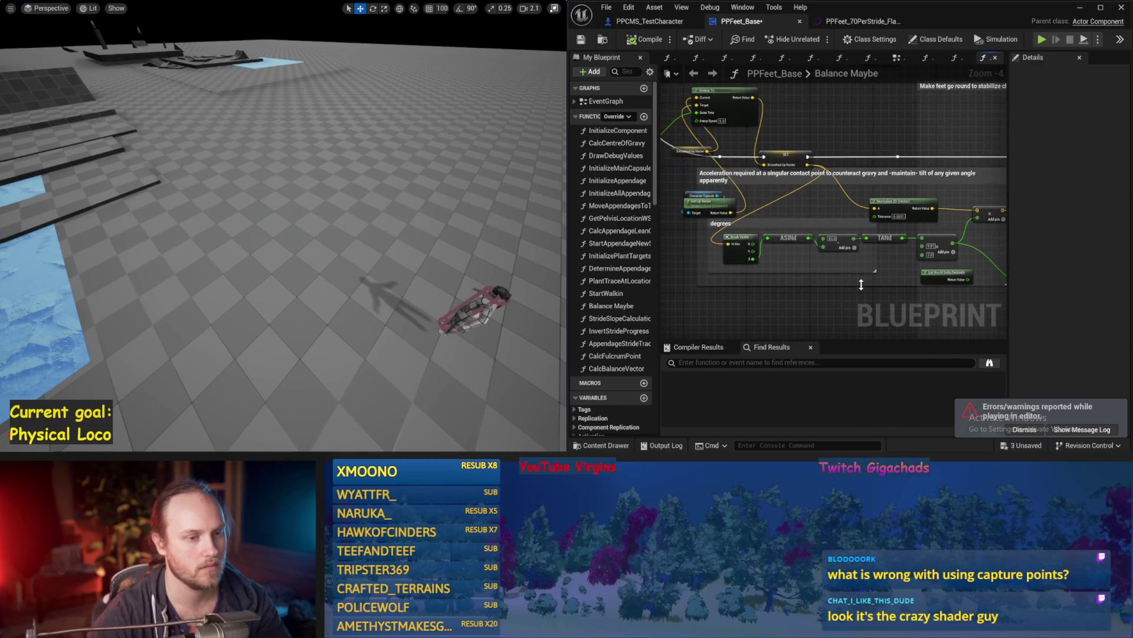
Save, then wire the Add node's output into PID Update's Current input
{"action": "key", "text": "ctrl+s"}
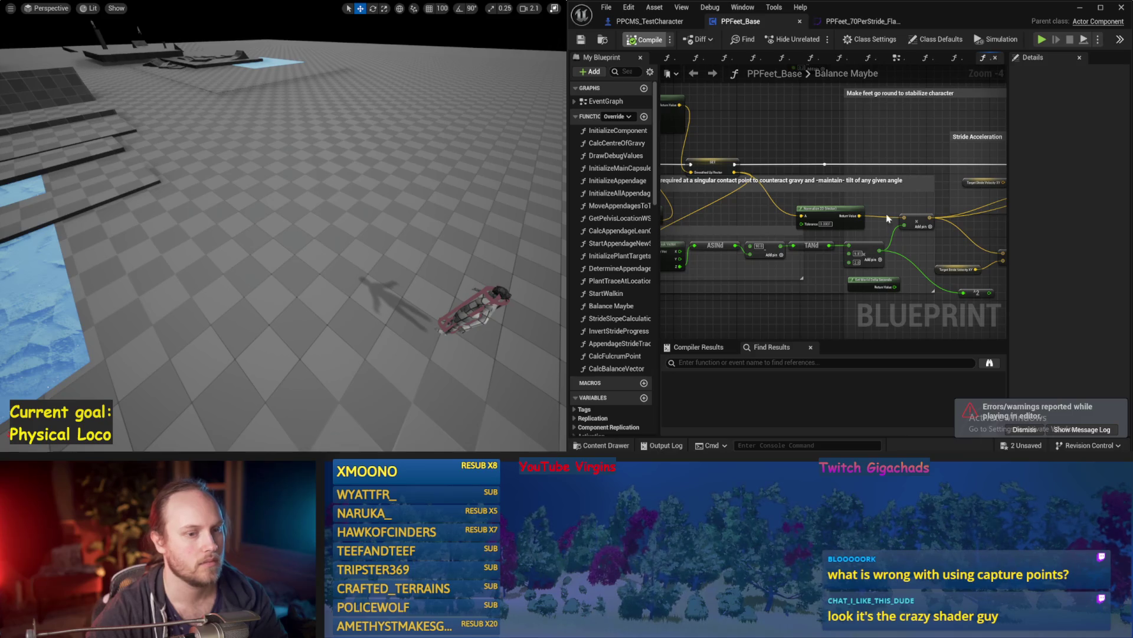
{"action": "mouse_move", "coordinate": [905, 204]}
{"action": "left_mouse_down"}
{"action": "mouse_move", "coordinate": [838, 199]}
{"action": "mouse_move", "coordinate": [768, 229]}
{"action": "left_mouse_up"}
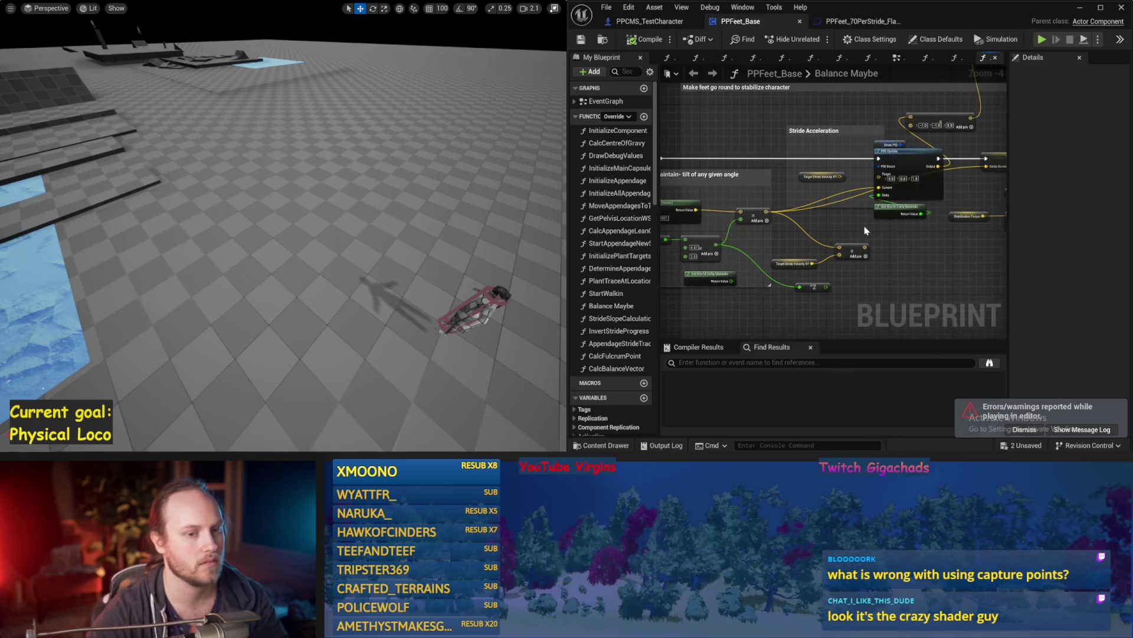
{"action": "mouse_move", "coordinate": [866, 231]}
{"action": "left_mouse_down"}
{"action": "mouse_move", "coordinate": [812, 229]}
{"action": "mouse_move", "coordinate": [850, 220]}
{"action": "mouse_move", "coordinate": [835, 218]}
{"action": "left_mouse_up"}
{"action": "left_click_drag", "start_coordinate": [1004, 227], "coordinate": [968, 230]}
{"action": "left_click_drag", "start_coordinate": [787, 249], "coordinate": [874, 255]}
{"action": "mouse_move", "coordinate": [710, 219]}
{"action": "left_mouse_down"}
{"action": "mouse_move", "coordinate": [839, 205]}
{"action": "mouse_move", "coordinate": [826, 196]}
{"action": "left_mouse_up"}
{"action": "scroll", "coordinate": [850, 255], "scroll_direction": "up", "scroll_amount": 1}
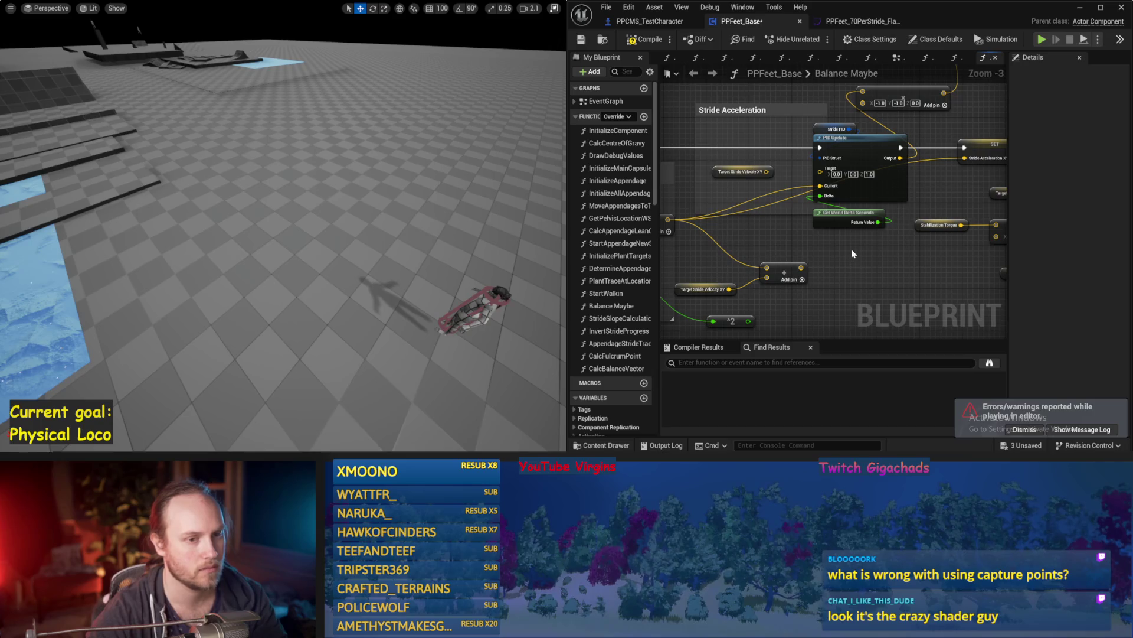
{"action": "left_click_drag", "start_coordinate": [854, 256], "coordinate": [866, 245]}
Compile the Balance Maybe graph with F7 and look over the result
{"action": "scroll", "coordinate": [866, 245], "scroll_direction": "down", "scroll_amount": 1}
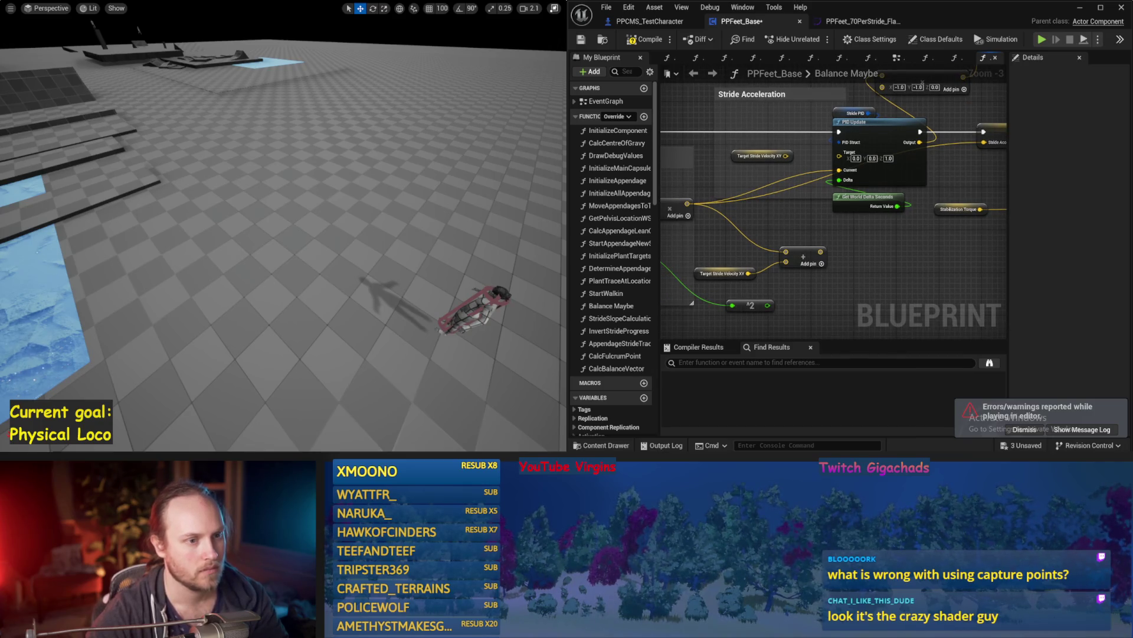
{"action": "left_click_drag", "start_coordinate": [793, 229], "coordinate": [806, 214]}
{"action": "key", "text": "F7"}
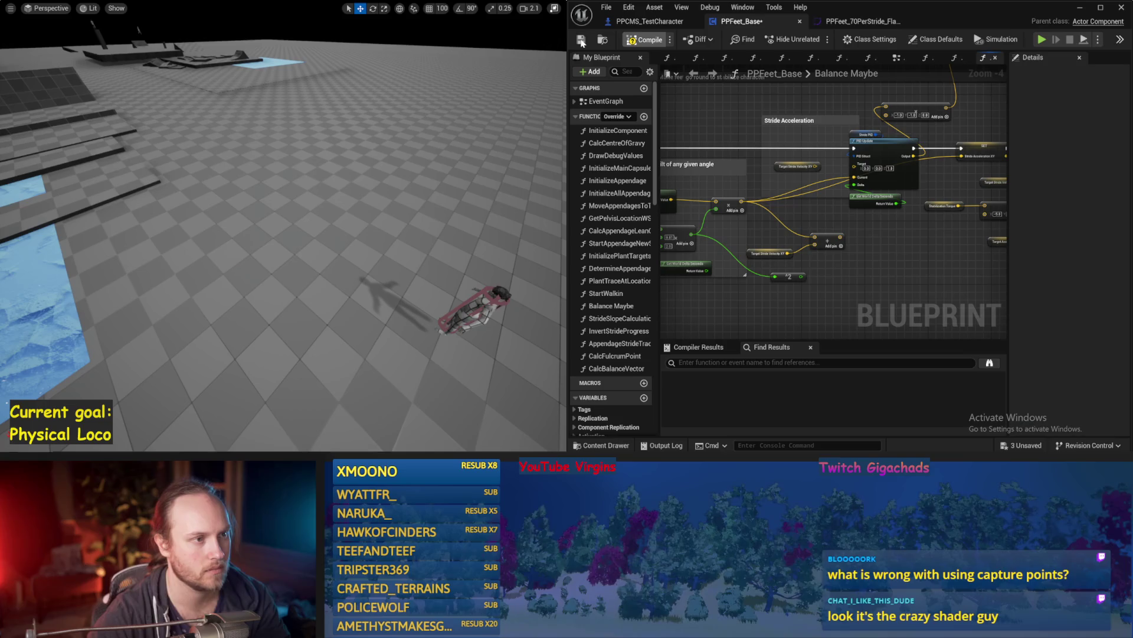
{"action": "scroll", "coordinate": [906, 227], "scroll_direction": "up", "scroll_amount": 1}
{"action": "mouse_move", "coordinate": [906, 228]}
{"action": "left_mouse_down"}
{"action": "mouse_move", "coordinate": [803, 228]}
{"action": "mouse_move", "coordinate": [873, 260]}
{"action": "left_mouse_up"}
{"action": "scroll", "coordinate": [873, 260], "scroll_direction": "down", "scroll_amount": 1}
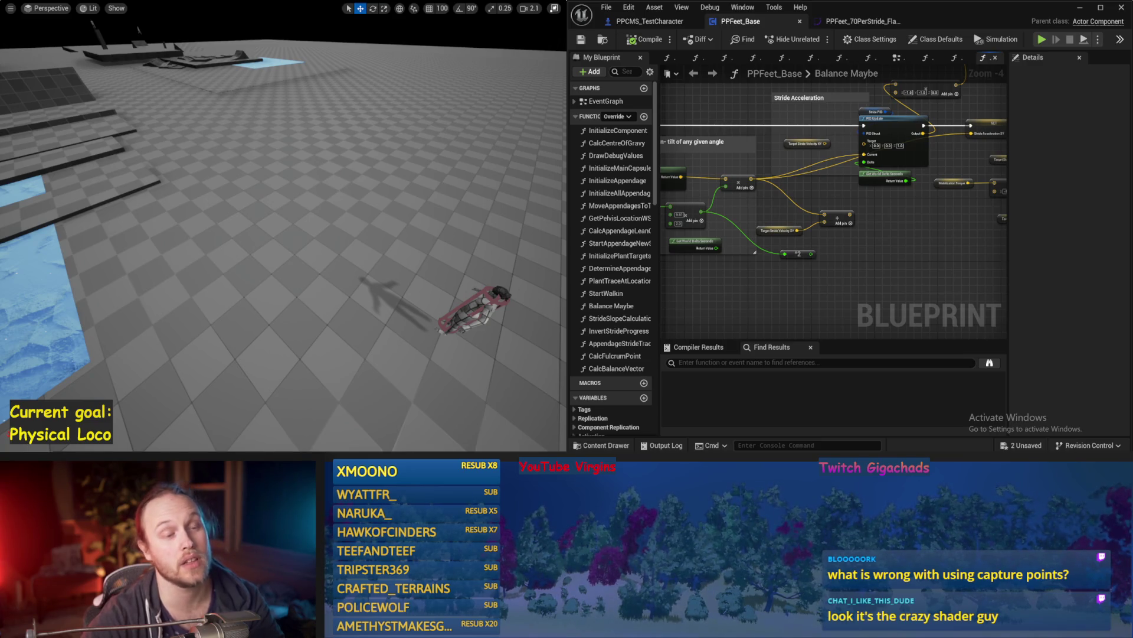
Run a simulation test, then save, compile and save PPFeet_Base again
{"action": "left_click_drag", "start_coordinate": [893, 211], "coordinate": [860, 241]}
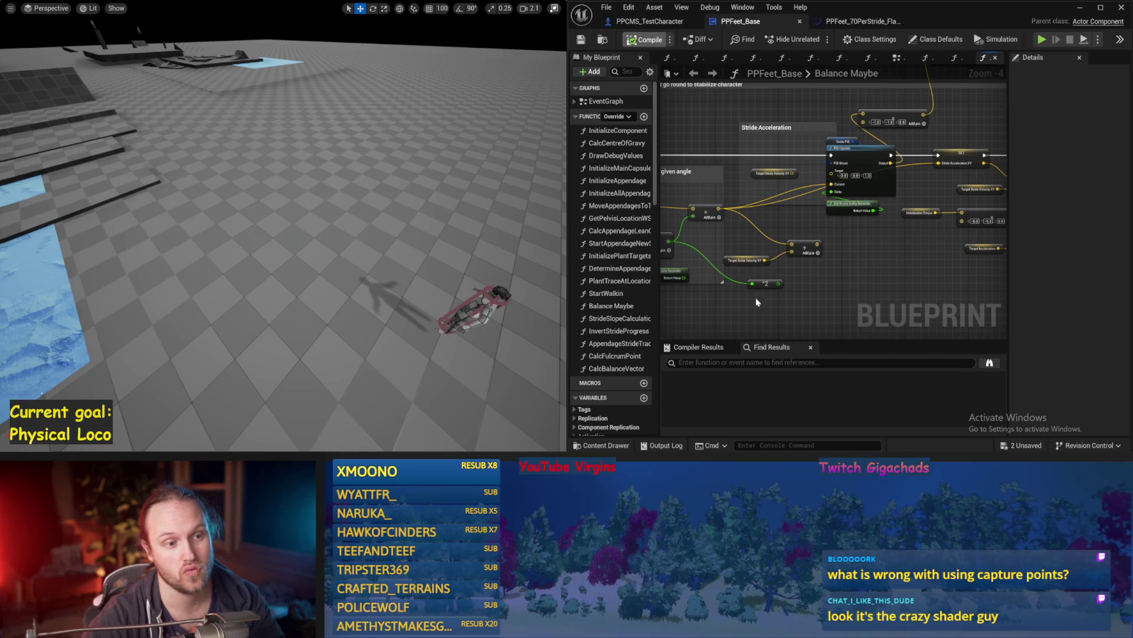
{"action": "left_click_drag", "start_coordinate": [819, 273], "coordinate": [906, 242]}
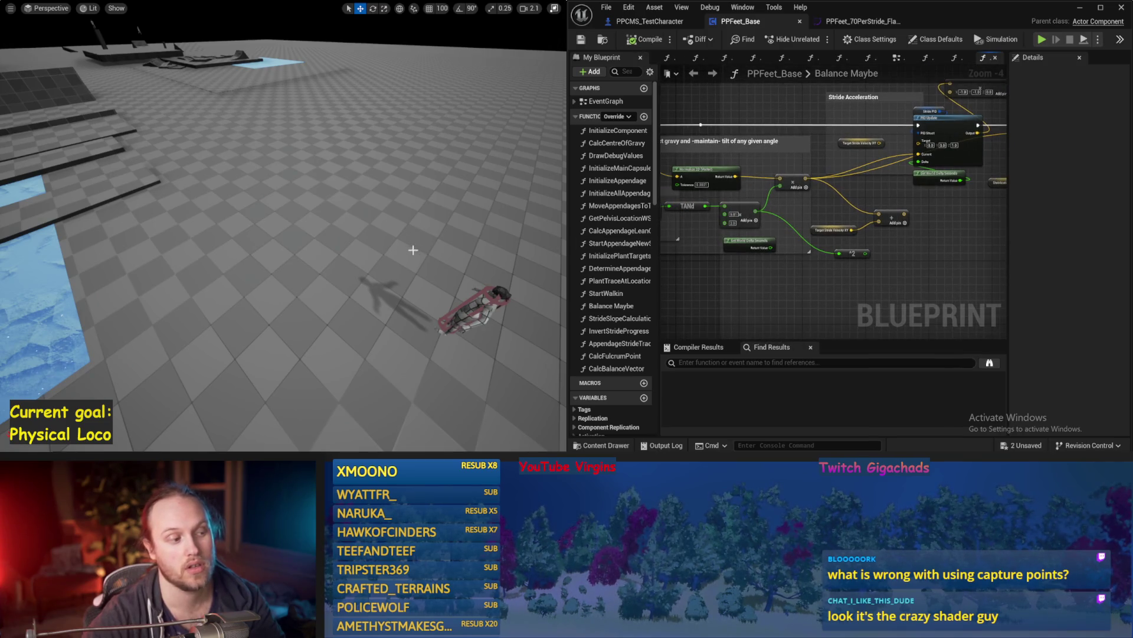
{"action": "key", "text": "alt+s"}
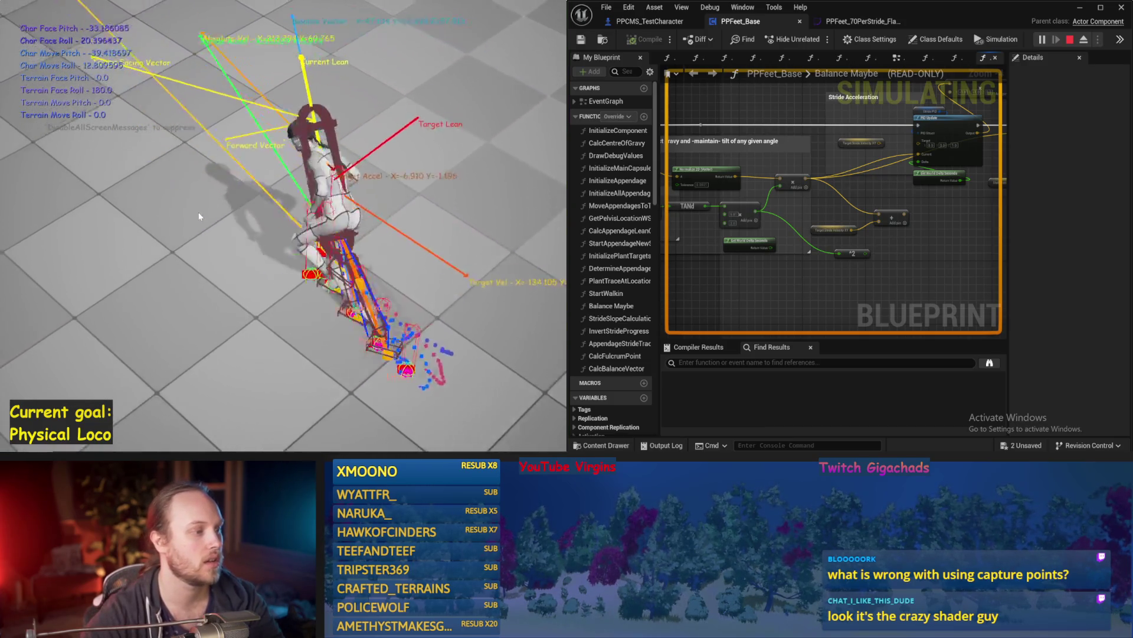
{"action": "key", "text": "Escape"}
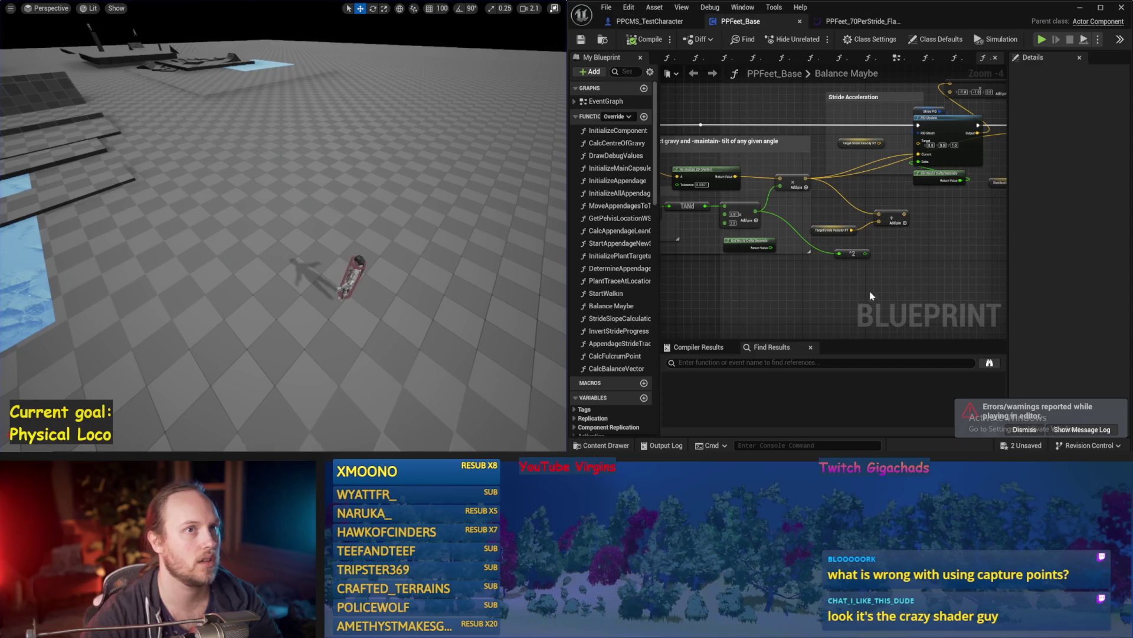
{"action": "key", "text": "ctrl+s"}
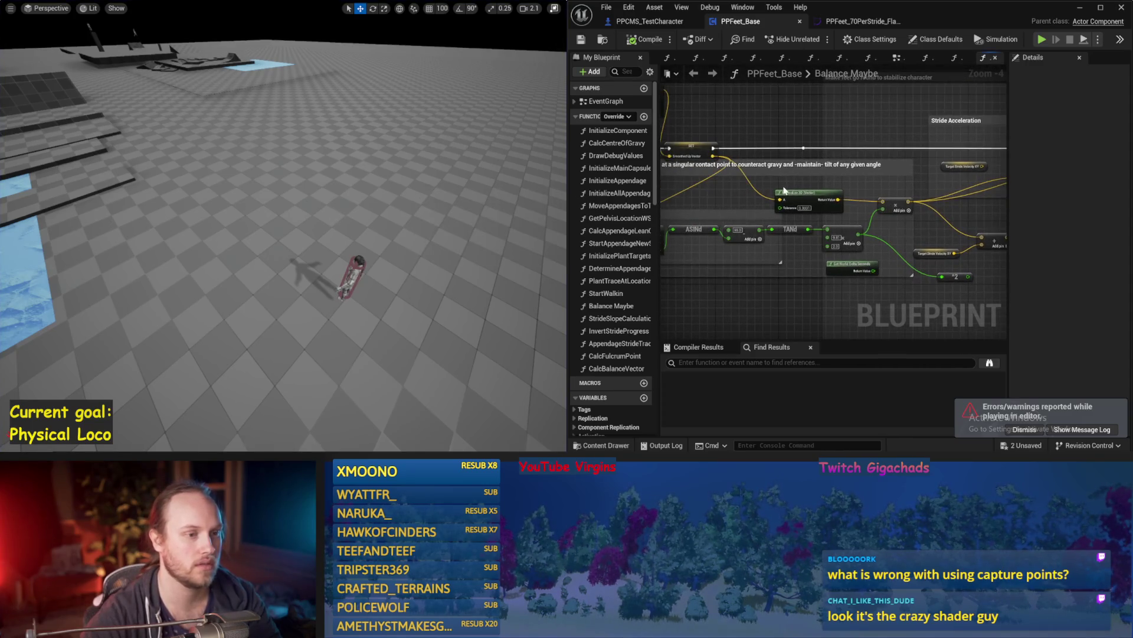
{"action": "left_click_drag", "start_coordinate": [784, 191], "coordinate": [882, 207]}
{"action": "left_click", "coordinate": [652, 41]}
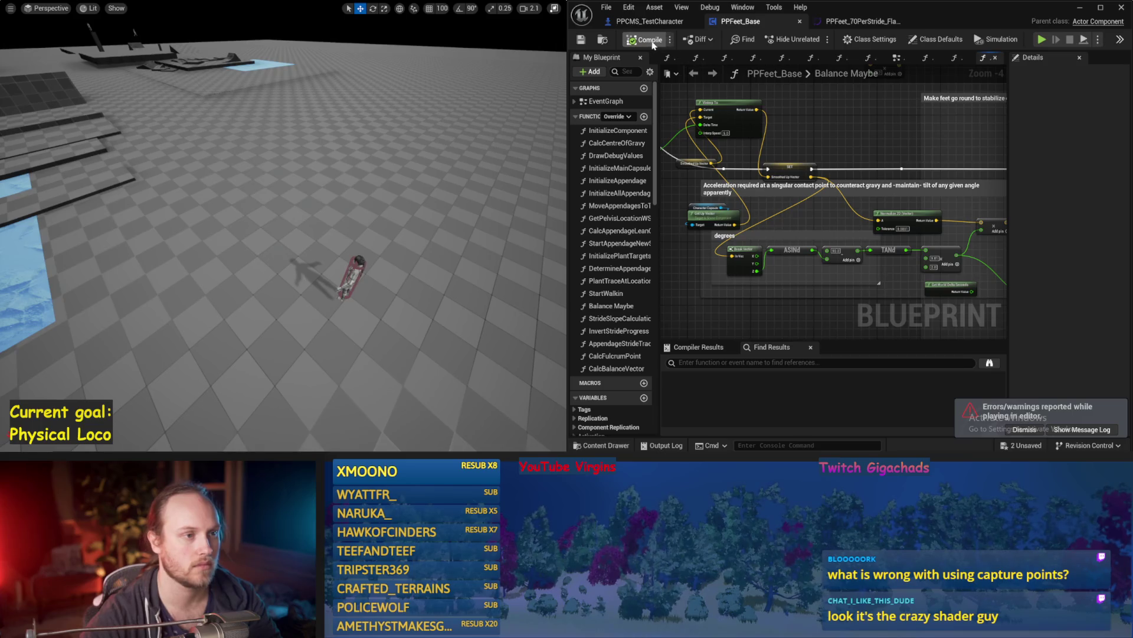
{"action": "left_click", "coordinate": [582, 41]}
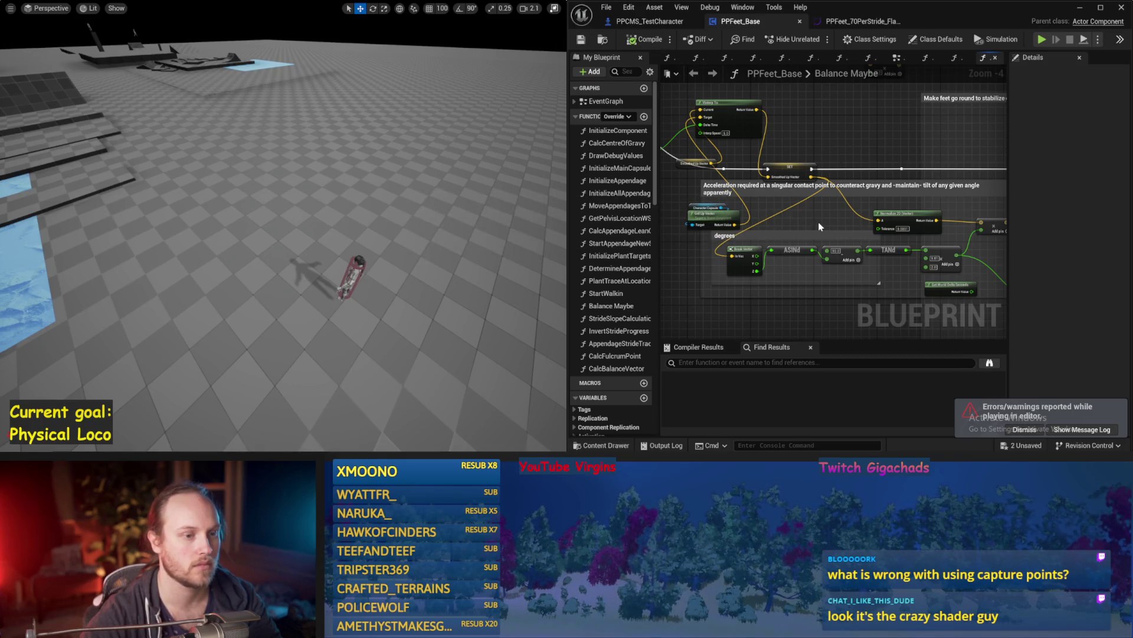
Select PID Update and Get World Delta Seconds, rearrange the Stride Acceleration nodes, and save
{"action": "mouse_move", "coordinate": [841, 152]}
{"action": "left_mouse_down"}
{"action": "mouse_move", "coordinate": [726, 163]}
{"action": "mouse_move", "coordinate": [869, 292]}
{"action": "mouse_move", "coordinate": [813, 220]}
{"action": "left_mouse_up"}
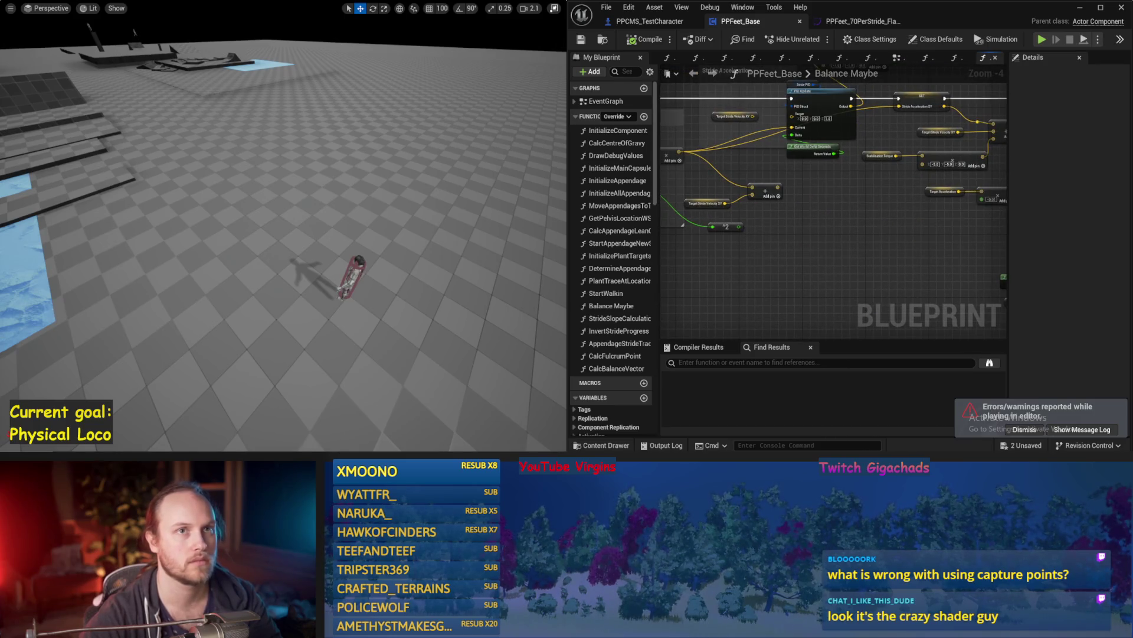
{"action": "left_click_drag", "start_coordinate": [814, 244], "coordinate": [883, 280]}
{"action": "left_click_drag", "start_coordinate": [1007, 240], "coordinate": [1075, 240]}
{"action": "mouse_move", "coordinate": [880, 223]}
{"action": "left_mouse_down"}
{"action": "mouse_move", "coordinate": [889, 251]}
{"action": "mouse_move", "coordinate": [900, 163]}
{"action": "mouse_move", "coordinate": [819, 155]}
{"action": "mouse_move", "coordinate": [883, 217]}
{"action": "left_mouse_up"}
{"action": "scroll", "coordinate": [673, 232], "scroll_direction": "up", "scroll_amount": 1}
{"action": "key", "text": "ctrl+s"}
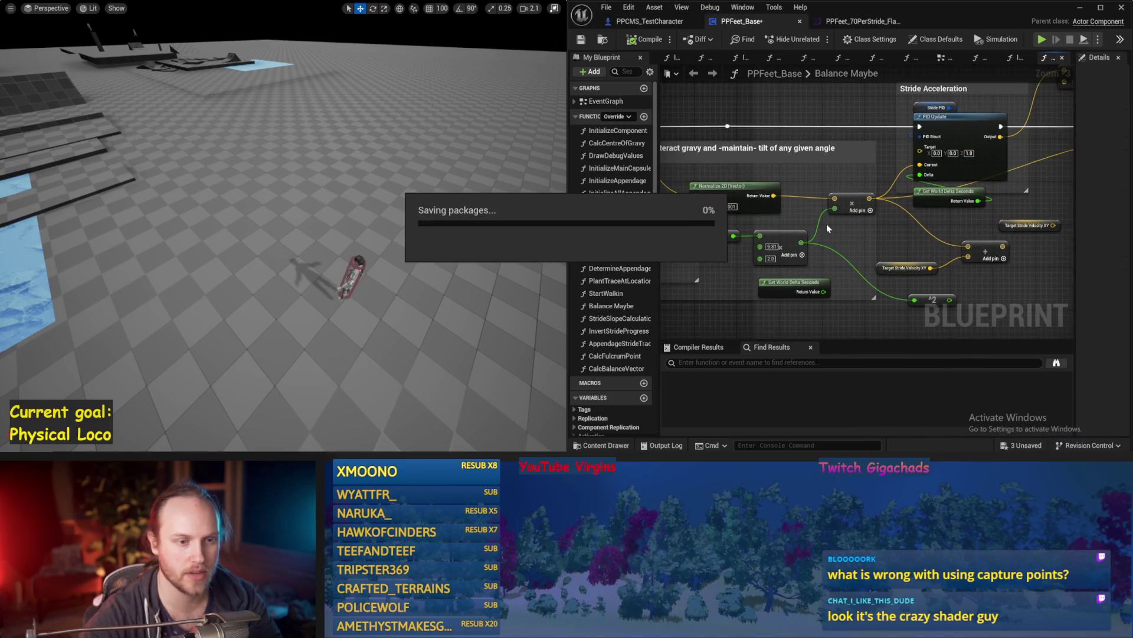
Scale the Get Up Vector output by 86 with a new Multiply node, then save
{"action": "mouse_move", "coordinate": [860, 156]}
{"action": "left_mouse_down"}
{"action": "mouse_move", "coordinate": [917, 158]}
{"action": "mouse_move", "coordinate": [961, 219]}
{"action": "mouse_move", "coordinate": [934, 216]}
{"action": "mouse_move", "coordinate": [890, 108]}
{"action": "left_mouse_up"}
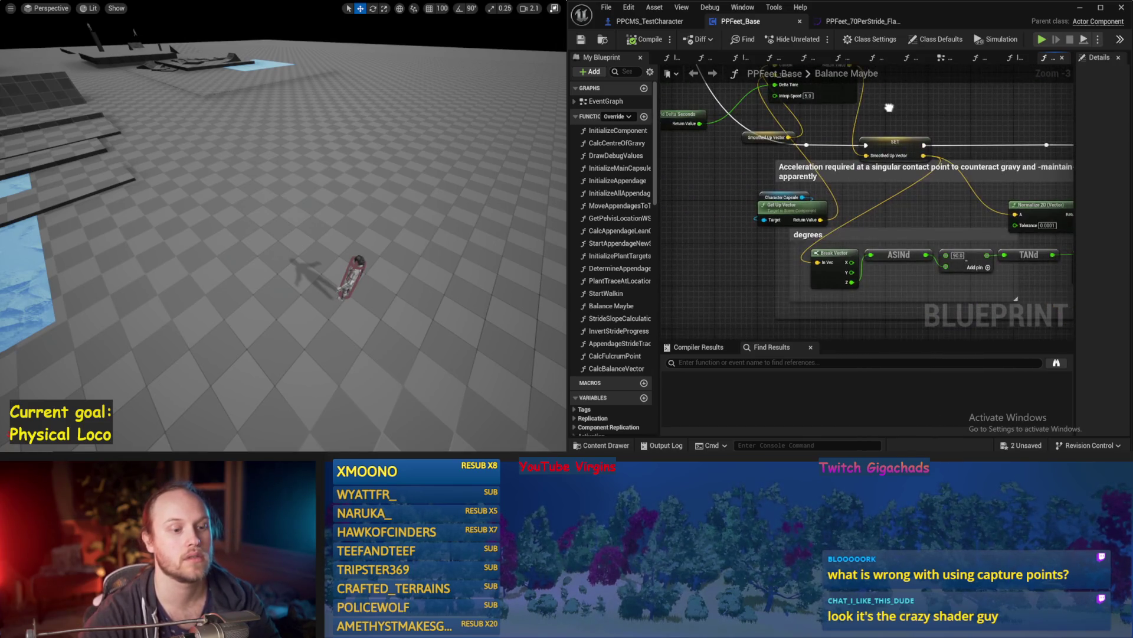
{"action": "left_click", "coordinate": [821, 204]}
{"action": "mouse_move", "coordinate": [886, 201]}
{"action": "left_mouse_down"}
{"action": "mouse_move", "coordinate": [820, 213]}
{"action": "mouse_move", "coordinate": [945, 248]}
{"action": "mouse_move", "coordinate": [886, 151]}
{"action": "mouse_move", "coordinate": [911, 143]}
{"action": "mouse_move", "coordinate": [821, 157]}
{"action": "left_mouse_up"}
{"action": "left_click", "coordinate": [820, 214]}
{"action": "type", "text": "*"}
{"action": "key", "text": "Return"}
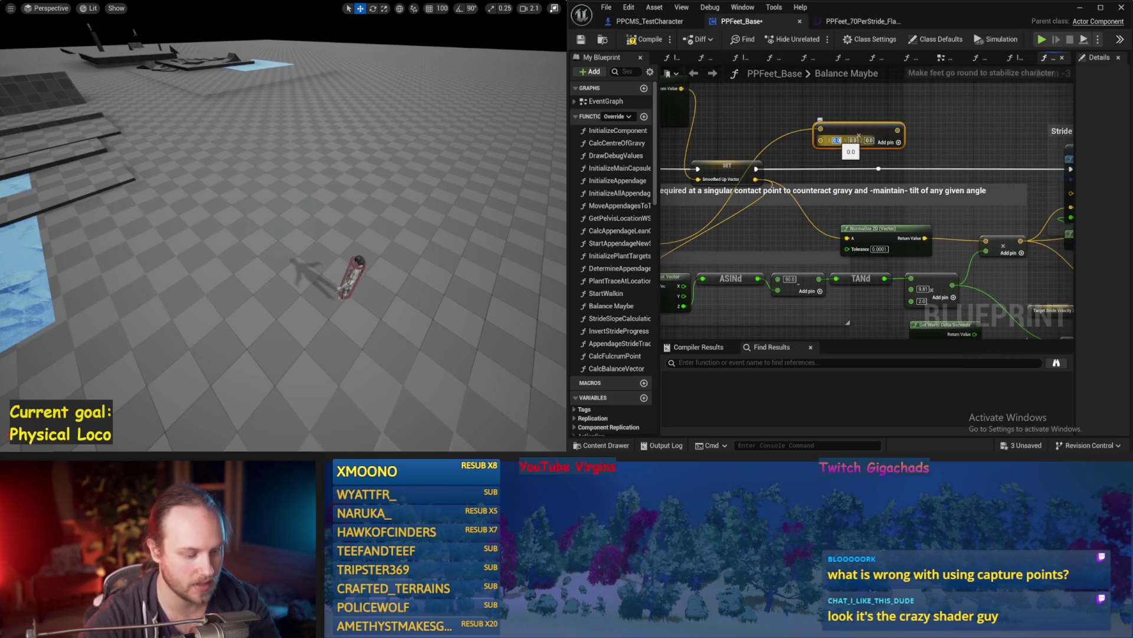
{"action": "type", "text": "86"}
{"action": "key", "text": "Tab"}
{"action": "type", "text": "86"}
{"action": "left_click", "coordinate": [903, 137]}
{"action": "mouse_move", "coordinate": [903, 137]}
{"action": "left_mouse_down"}
{"action": "mouse_move", "coordinate": [789, 133]}
{"action": "mouse_move", "coordinate": [980, 213]}
{"action": "mouse_move", "coordinate": [833, 190]}
{"action": "mouse_move", "coordinate": [661, 203]}
{"action": "left_mouse_up"}
{"action": "key", "text": "ctrl+s"}
Connect the 86-scaled up vector to the stride PID's Current input and compile
{"action": "left_click_drag", "start_coordinate": [888, 221], "coordinate": [809, 221]}
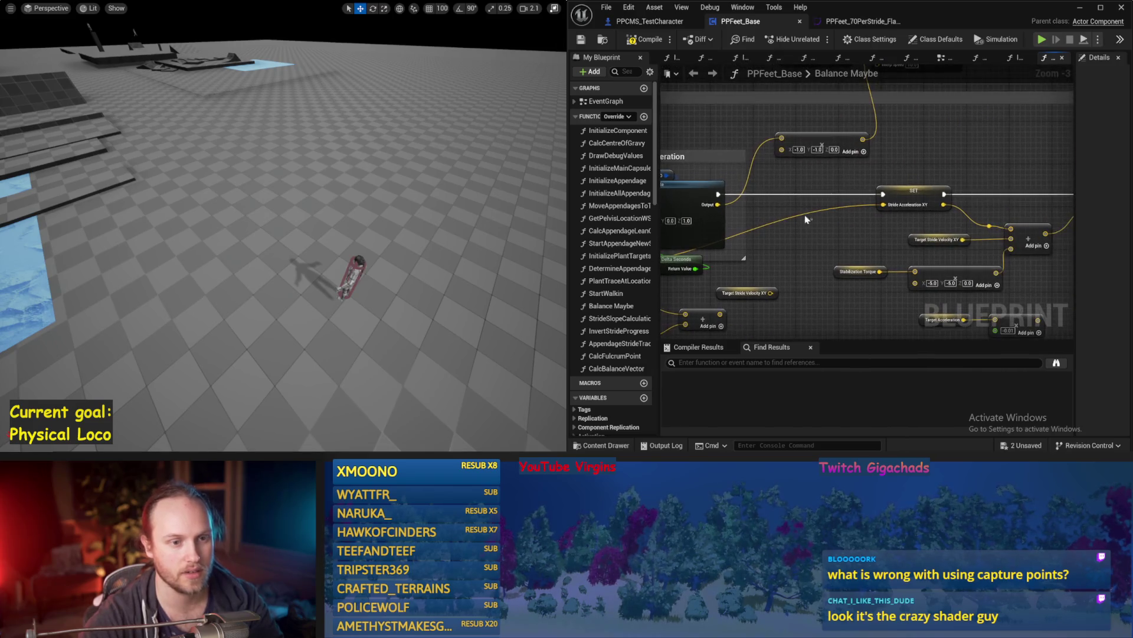
{"action": "mouse_move", "coordinate": [717, 205]}
{"action": "left_mouse_down"}
{"action": "mouse_move", "coordinate": [832, 206]}
{"action": "mouse_move", "coordinate": [864, 144]}
{"action": "mouse_move", "coordinate": [883, 204]}
{"action": "left_mouse_up"}
{"action": "left_click_drag", "start_coordinate": [924, 152], "coordinate": [849, 144]}
{"action": "left_click", "coordinate": [644, 46]}
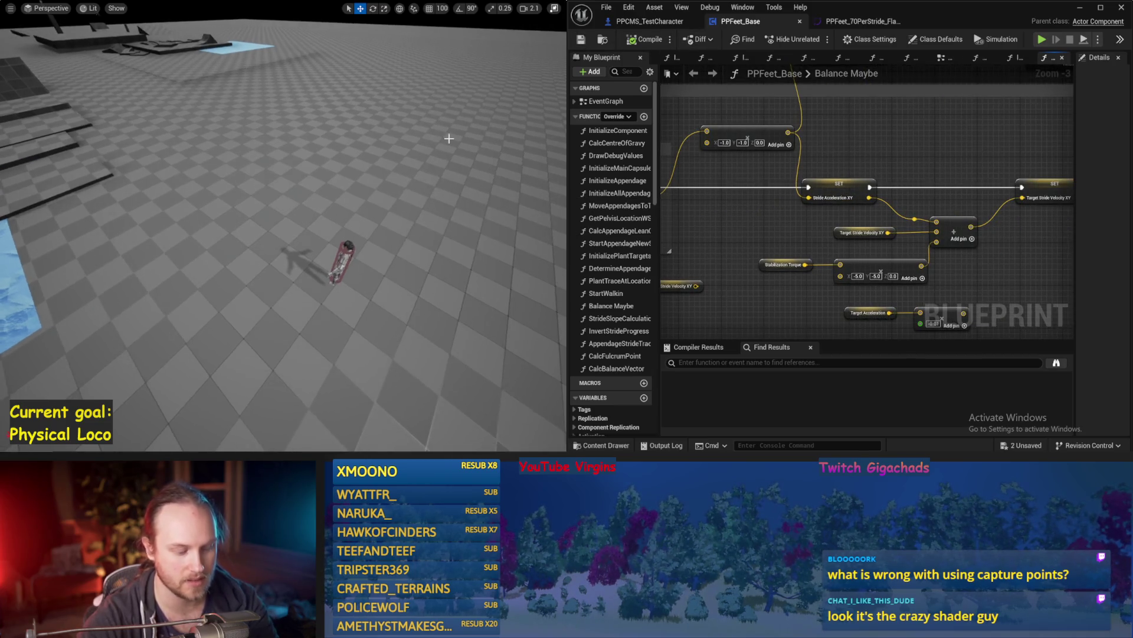
Run the simulation twice, restarting from a standing pose, then stop it
{"action": "key", "text": "alt+p"}
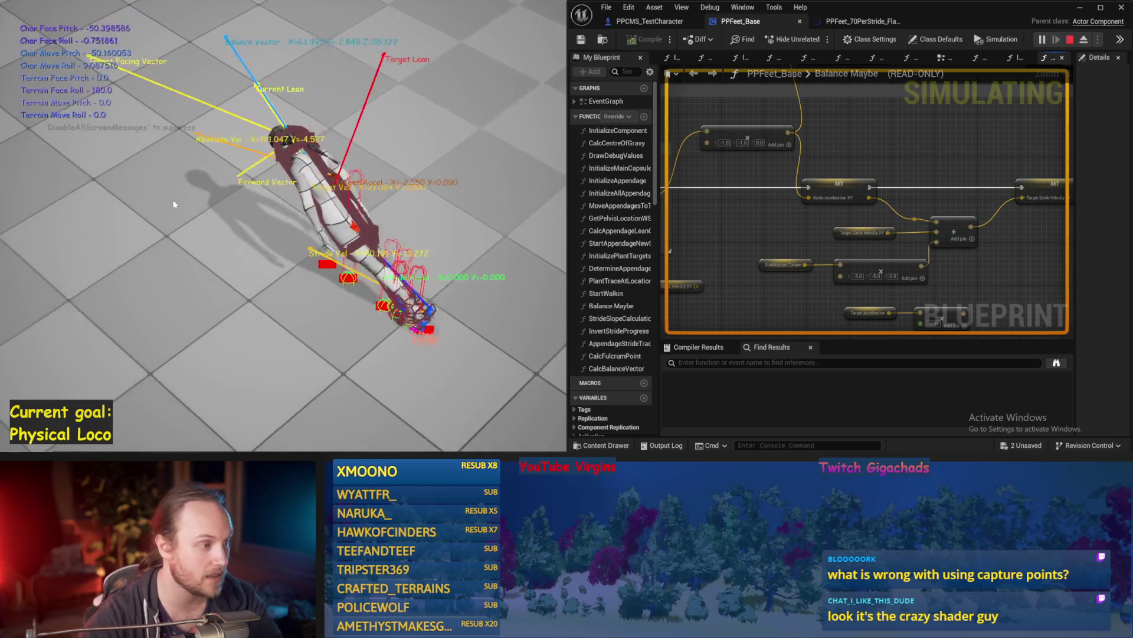
{"action": "key", "text": "Escape"}
{"action": "key", "text": "alt+p"}
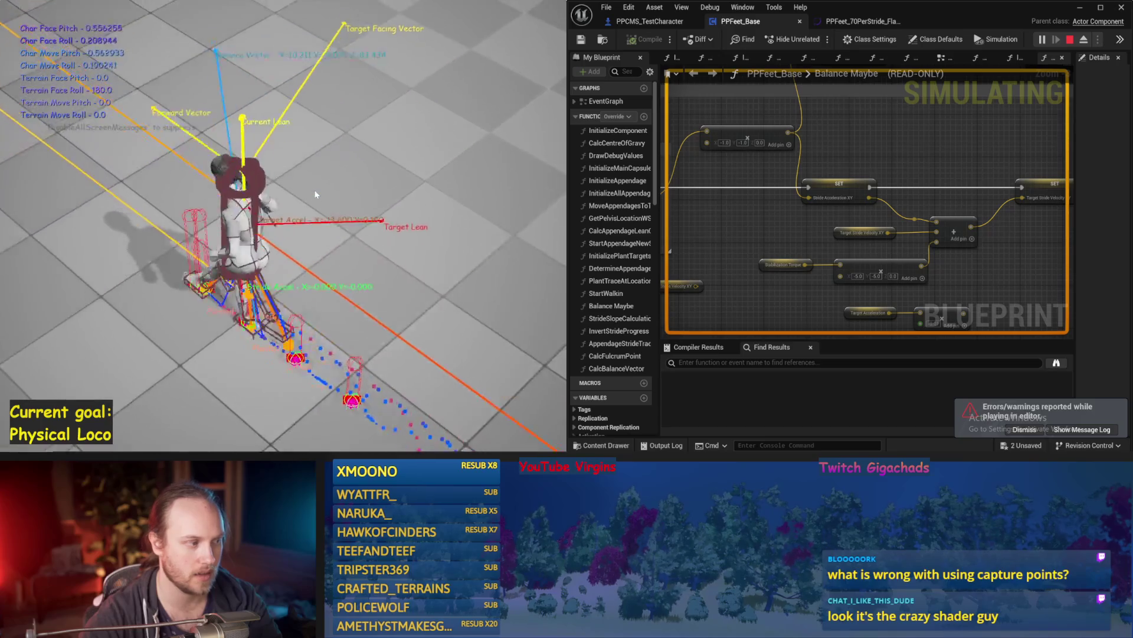
{"action": "key", "text": "Escape"}
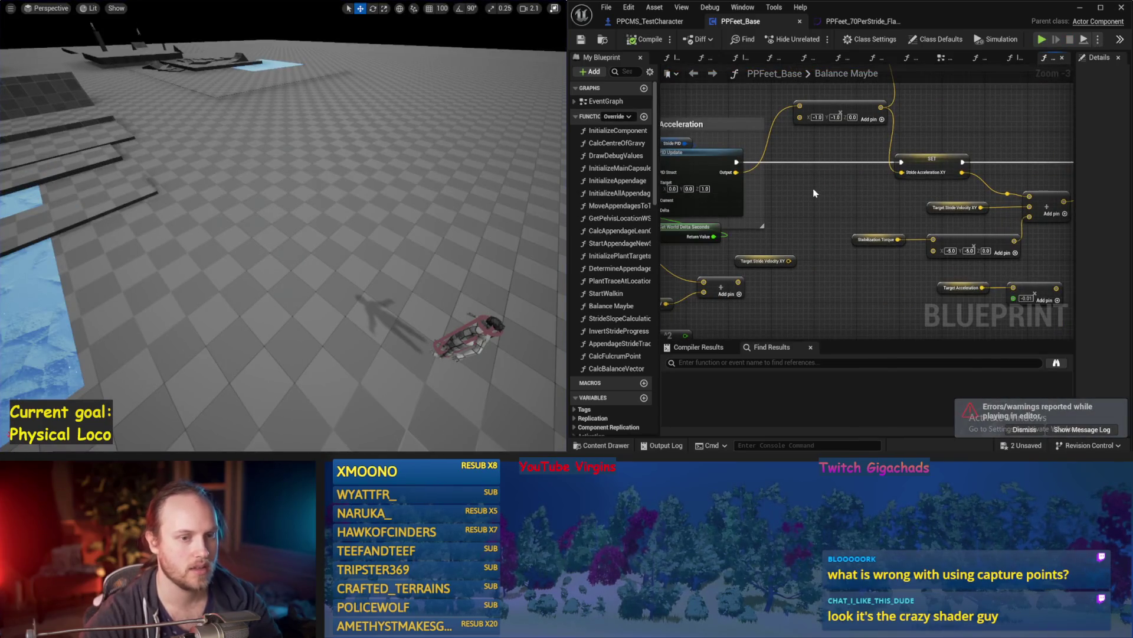
Inspect the Stride PID and Smoothed Up Vector nodes, then save PPFeet_Base
{"action": "left_click_drag", "start_coordinate": [813, 193], "coordinate": [957, 176]}
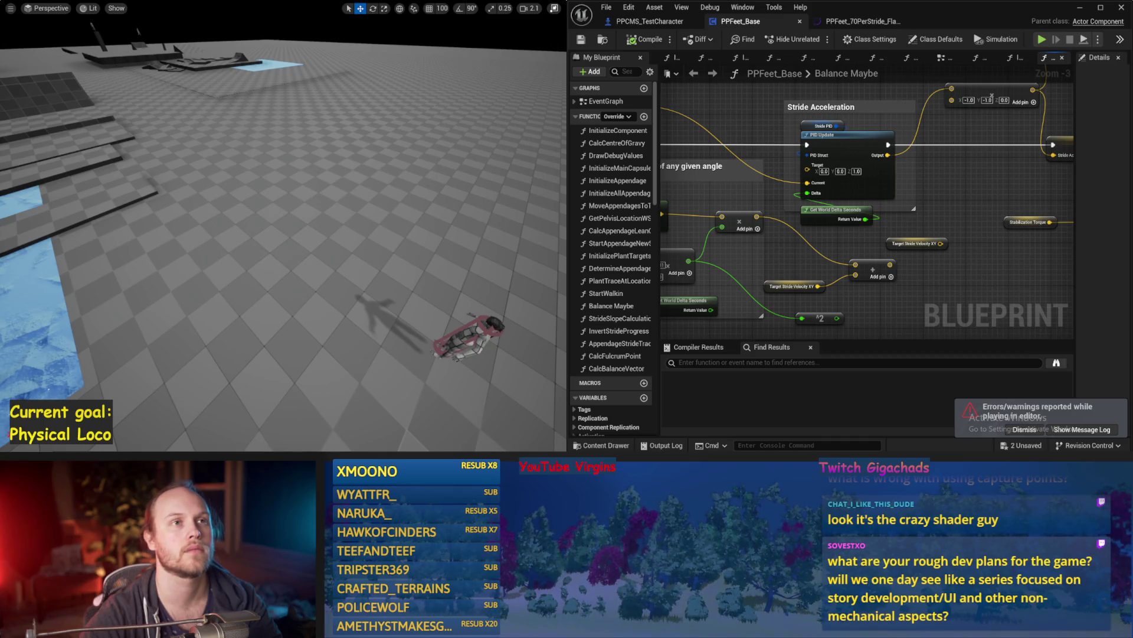
{"action": "left_click_drag", "start_coordinate": [971, 205], "coordinate": [922, 223]}
{"action": "left_click", "coordinate": [771, 148]}
{"action": "mouse_move", "coordinate": [770, 148]}
{"action": "left_mouse_down"}
{"action": "mouse_move", "coordinate": [720, 195]}
{"action": "mouse_move", "coordinate": [878, 197]}
{"action": "left_mouse_up"}
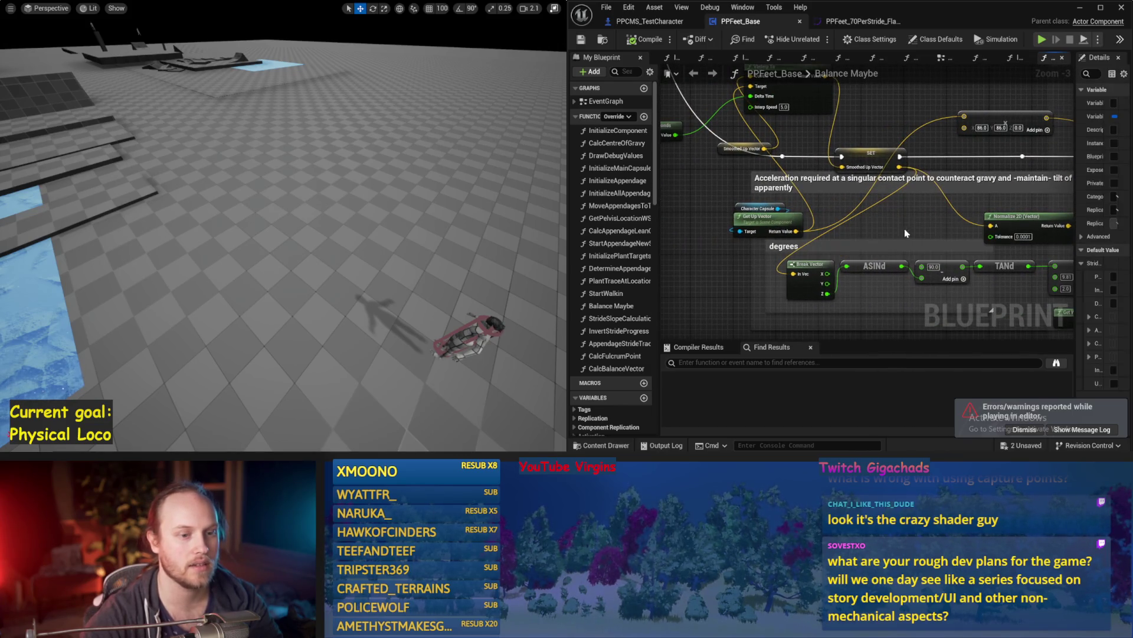
{"action": "mouse_move", "coordinate": [737, 204]}
{"action": "left_mouse_down"}
{"action": "mouse_move", "coordinate": [940, 222]}
{"action": "mouse_move", "coordinate": [834, 228]}
{"action": "left_mouse_up"}
{"action": "key", "text": "ctrl+s"}
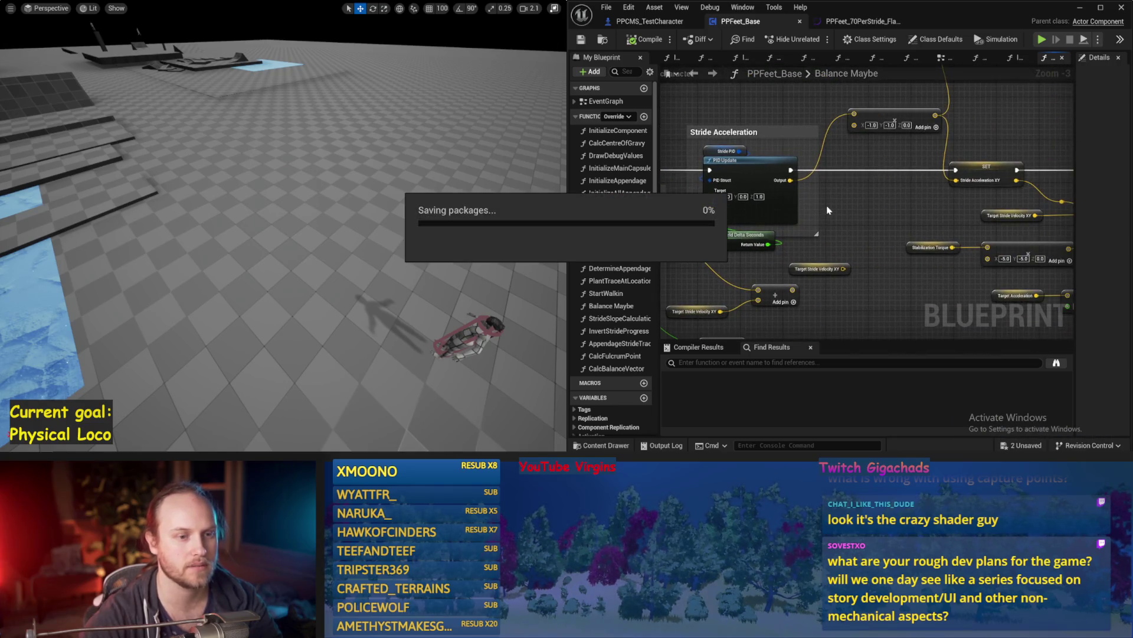
Move the Add node to a new spot in the Balance Maybe graph
{"action": "scroll", "coordinate": [795, 248], "scroll_direction": "down", "scroll_amount": 1}
{"action": "left_click_drag", "start_coordinate": [756, 231], "coordinate": [939, 229]}
{"action": "left_click_drag", "start_coordinate": [936, 332], "coordinate": [1003, 302]}
{"action": "left_click", "coordinate": [1003, 302]}
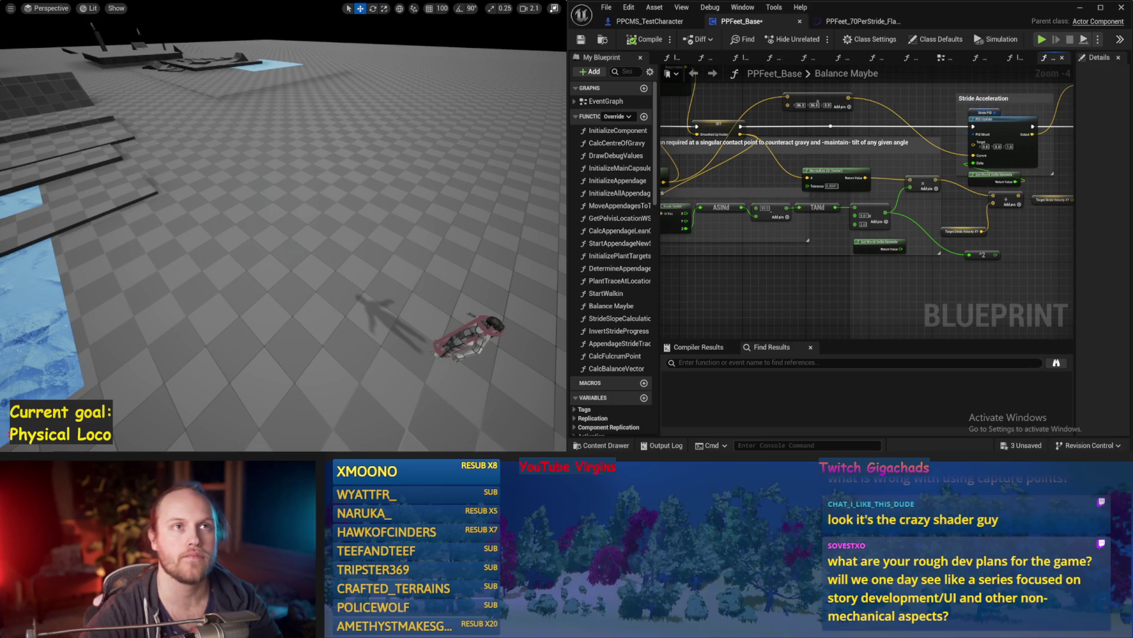
{"action": "left_click_drag", "start_coordinate": [886, 173], "coordinate": [857, 152]}
Save PPFeet_Base and bring the Stride PID and Add nodes into view
{"action": "key", "text": "ctrl+s"}
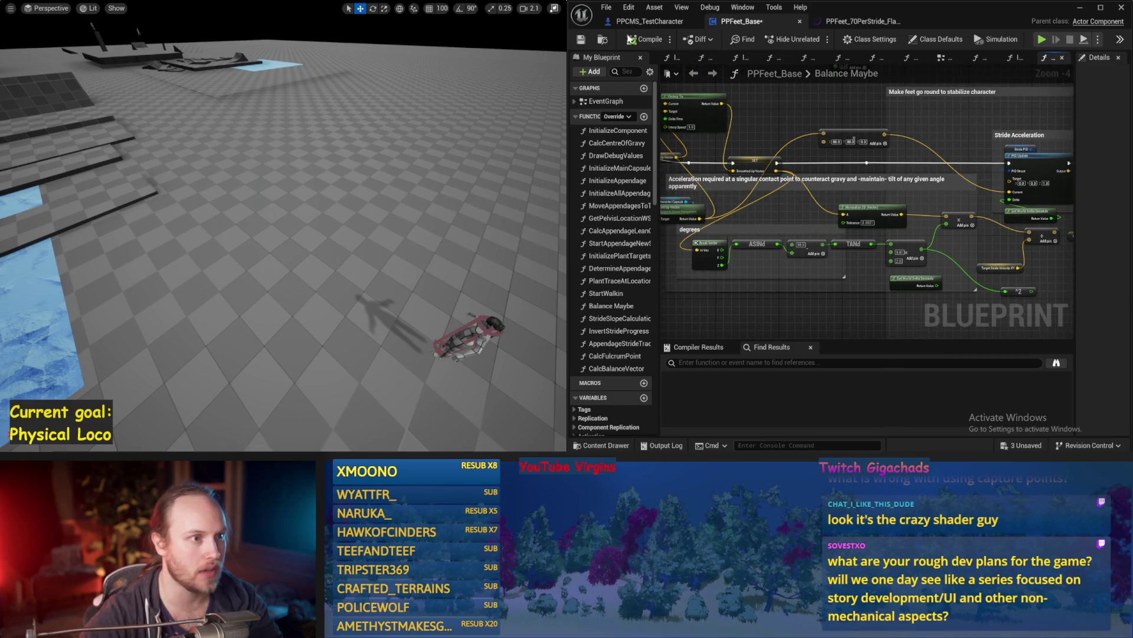
{"action": "mouse_move", "coordinate": [834, 119]}
{"action": "left_mouse_down"}
{"action": "mouse_move", "coordinate": [806, 123]}
{"action": "mouse_move", "coordinate": [876, 97]}
{"action": "mouse_move", "coordinate": [776, 104]}
{"action": "mouse_move", "coordinate": [836, 109]}
{"action": "mouse_move", "coordinate": [763, 94]}
{"action": "left_mouse_up"}
{"action": "mouse_move", "coordinate": [928, 278]}
{"action": "left_mouse_down"}
{"action": "mouse_move", "coordinate": [852, 239]}
{"action": "mouse_move", "coordinate": [878, 214]}
{"action": "mouse_move", "coordinate": [852, 204]}
{"action": "mouse_move", "coordinate": [815, 212]}
{"action": "mouse_move", "coordinate": [904, 181]}
{"action": "left_mouse_up"}
{"action": "scroll", "coordinate": [898, 201], "scroll_direction": "up", "scroll_amount": 1}
{"action": "left_click", "coordinate": [761, 168]}
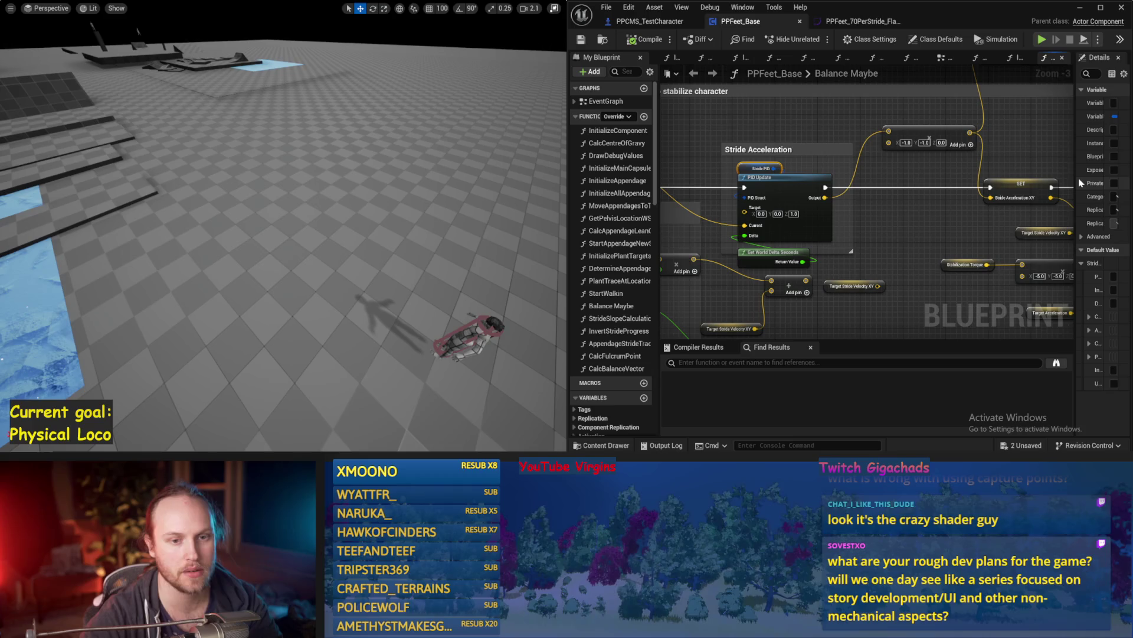
{"action": "mouse_move", "coordinate": [1077, 183]}
{"action": "left_mouse_down"}
{"action": "mouse_move", "coordinate": [962, 188]}
{"action": "mouse_move", "coordinate": [783, 248]}
{"action": "mouse_move", "coordinate": [812, 240]}
{"action": "left_mouse_up"}
{"action": "key", "text": "ctrl+s"}
Disconnect the Add node's third input, save, and run a quick simulation test
{"action": "left_click", "coordinate": [827, 215], "text": "alt"}
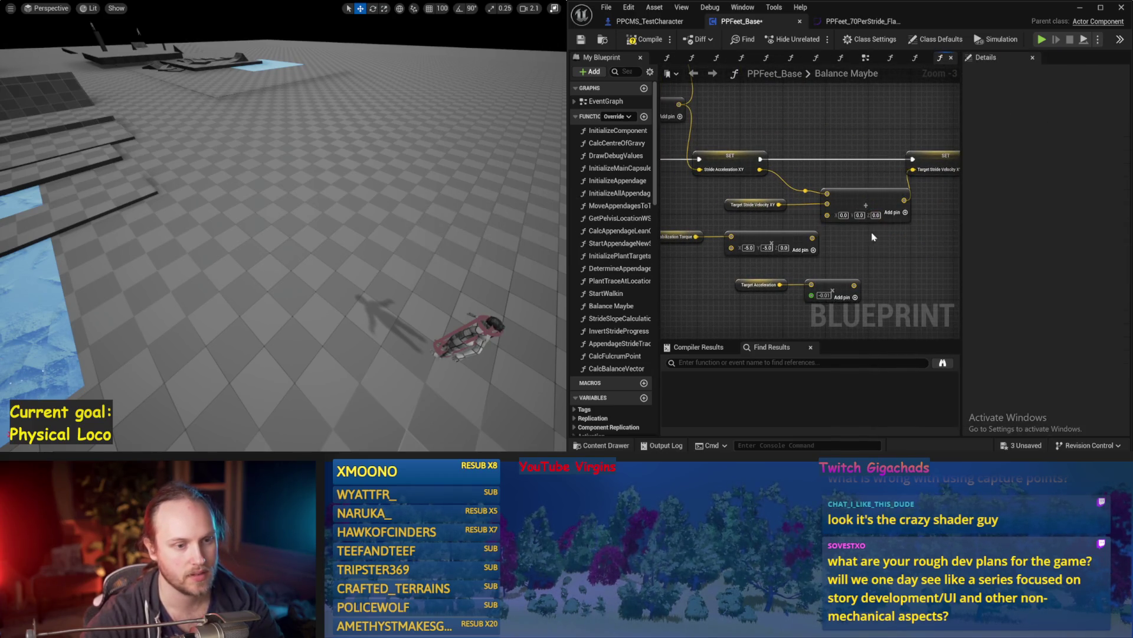
{"action": "left_click", "coordinate": [580, 41]}
{"action": "key", "text": "alt+p"}
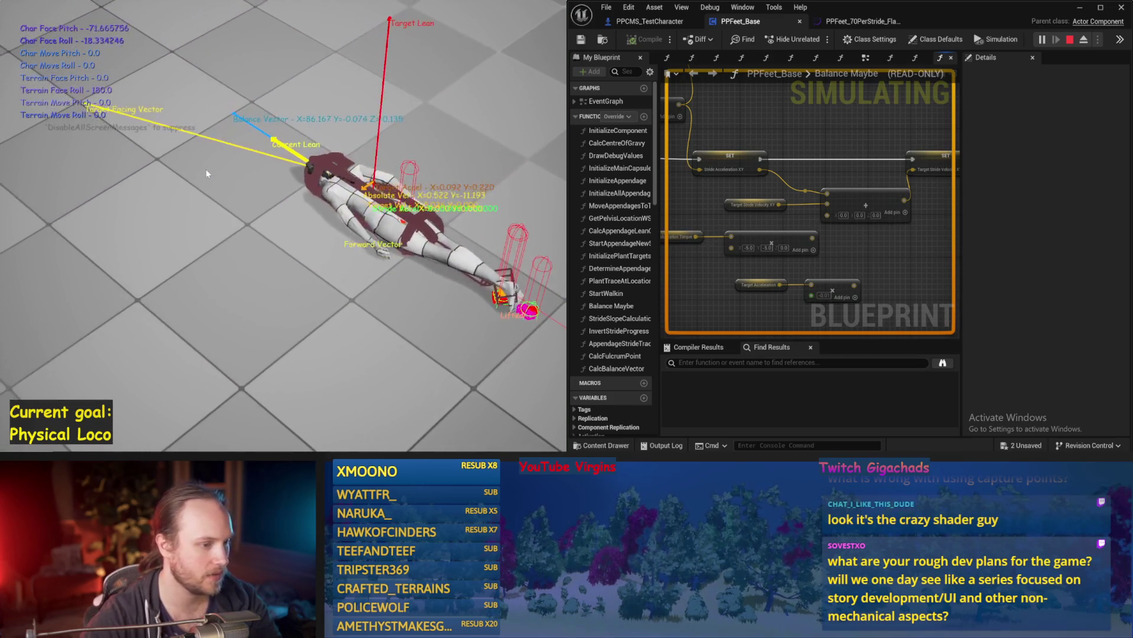
{"action": "key", "text": "Escape"}
{"action": "scroll", "coordinate": [850, 265], "scroll_direction": "up", "scroll_amount": 3}
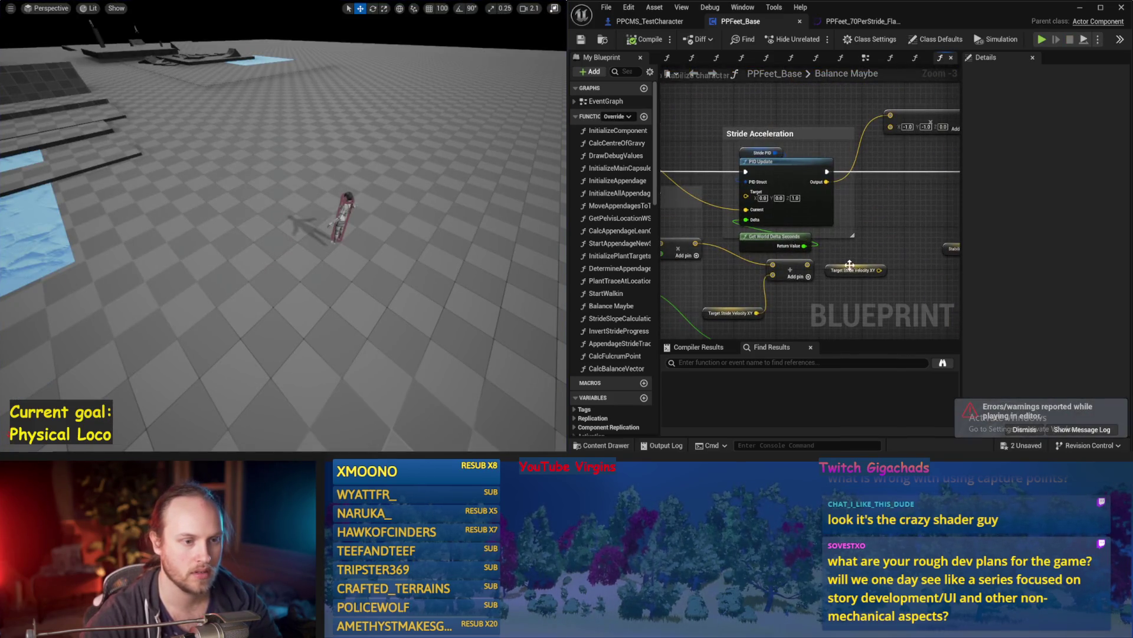
{"action": "left_click", "coordinate": [761, 153]}
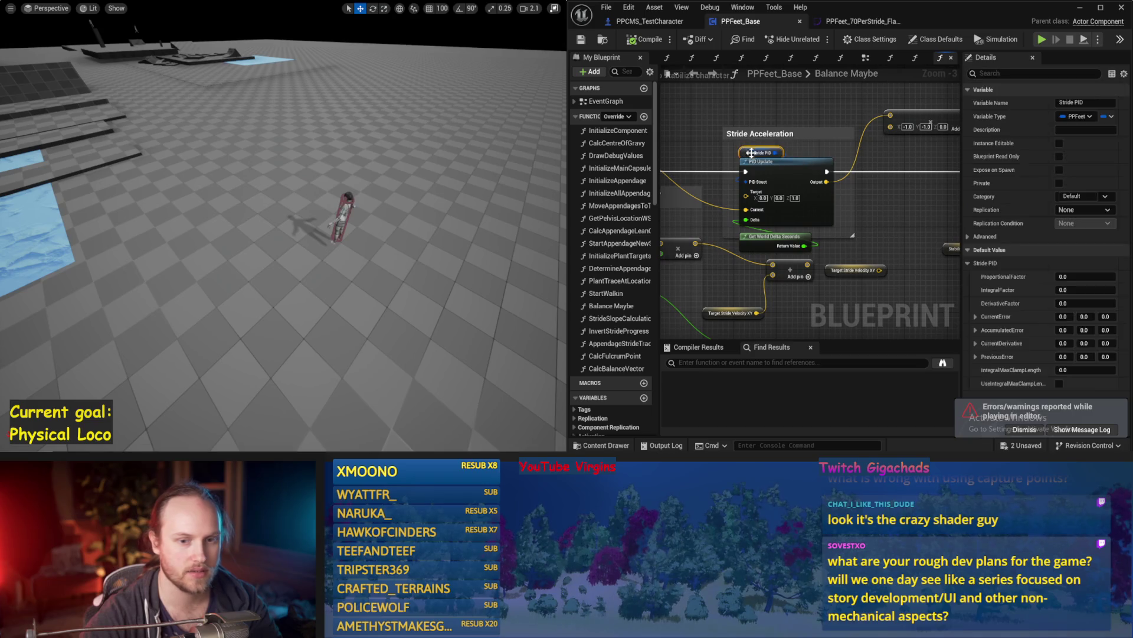
Try Stride PID ProportionalFactor values 0.1, 0.5 and 0.3, simulating after each
{"action": "left_click", "coordinate": [1079, 276]}
{"action": "type", "text": "0.1"}
{"action": "key", "text": "Return"}
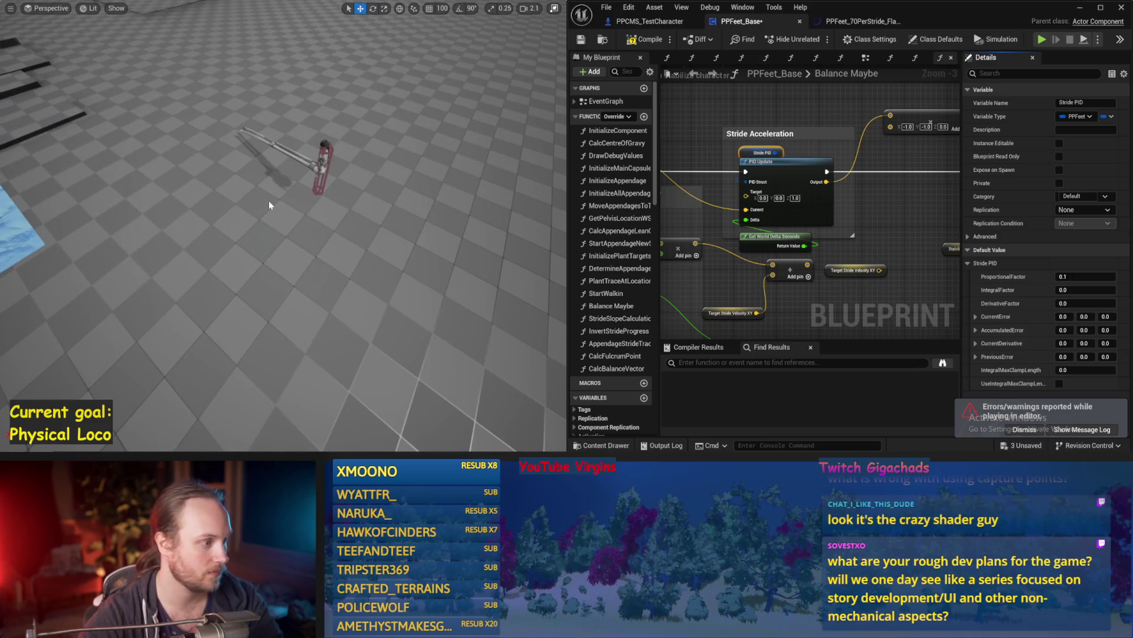
{"action": "key", "text": "alt+s"}
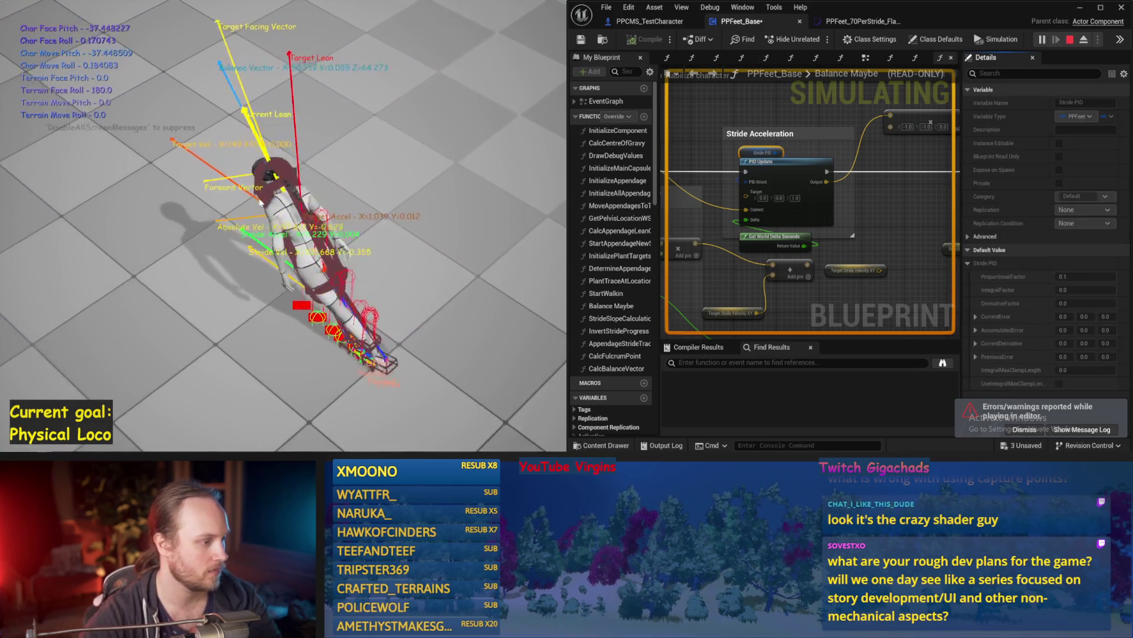
{"action": "key", "text": "Escape"}
{"action": "left_click", "coordinate": [1080, 276]}
{"action": "type", "text": "0.5"}
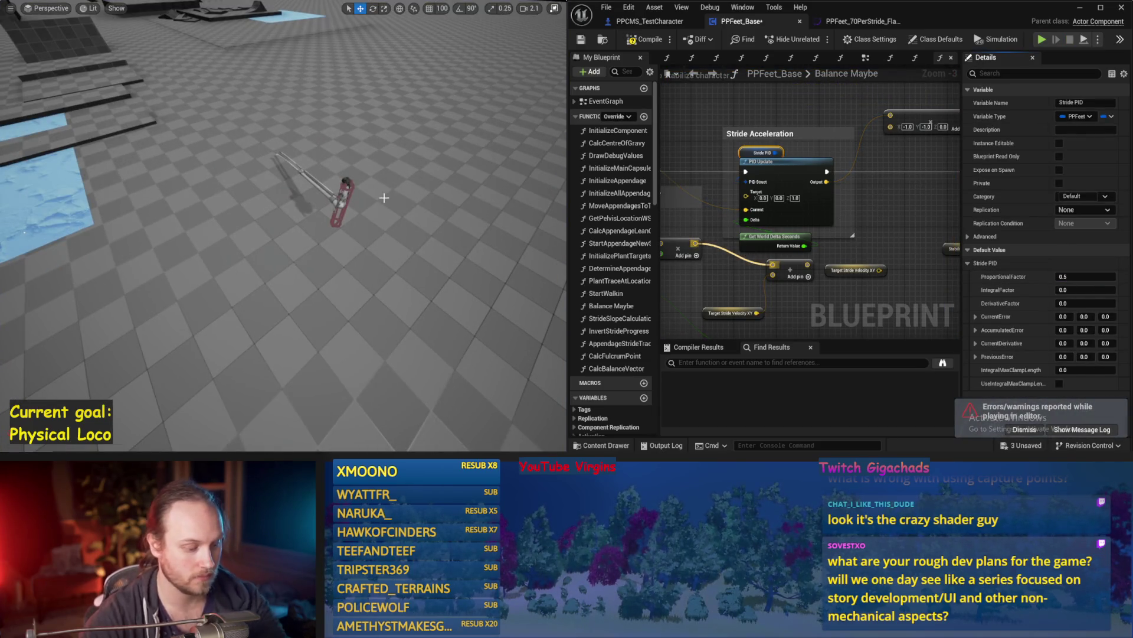
{"action": "key", "text": "alt+s"}
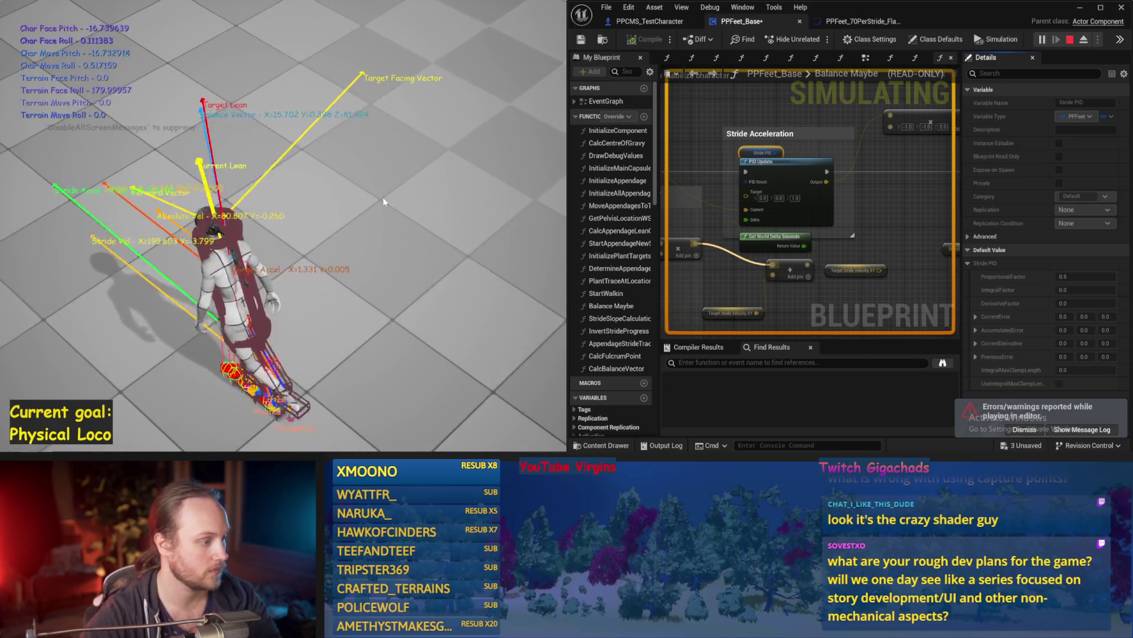
{"action": "key", "text": "Escape"}
{"action": "left_click", "coordinate": [1078, 276]}
{"action": "type", "text": "0.3"}
{"action": "key", "text": "Return"}
{"action": "key", "text": "alt+s"}
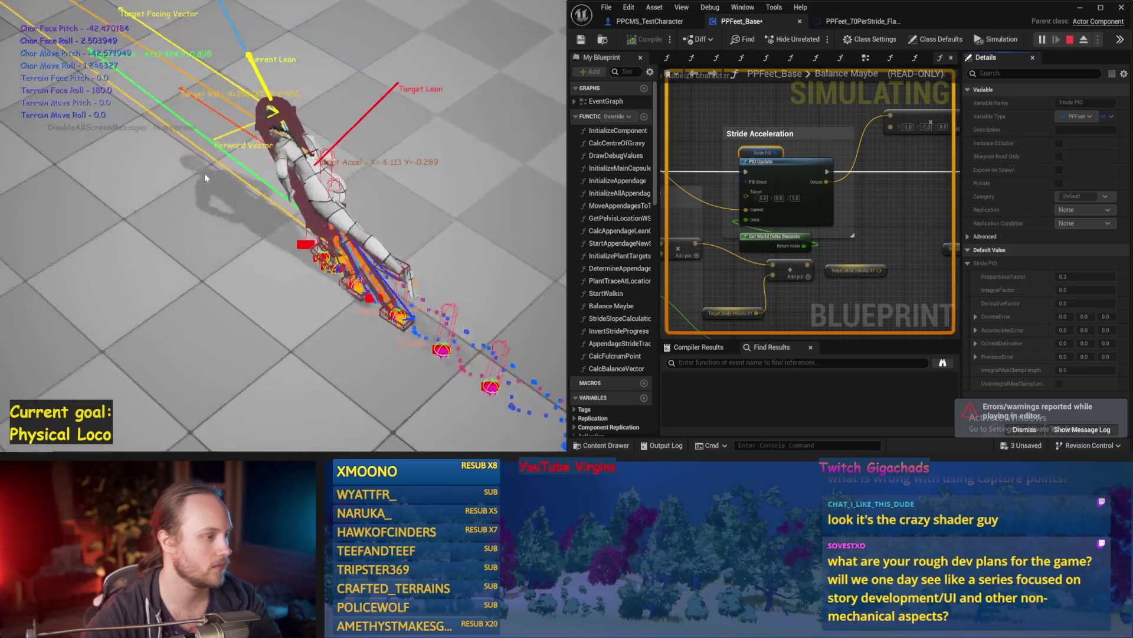
{"action": "key", "text": "Escape"}
Test ProportionalFactor 0.31, then 0.325, across several simulation runs
{"action": "left_click", "coordinate": [1092, 276]}
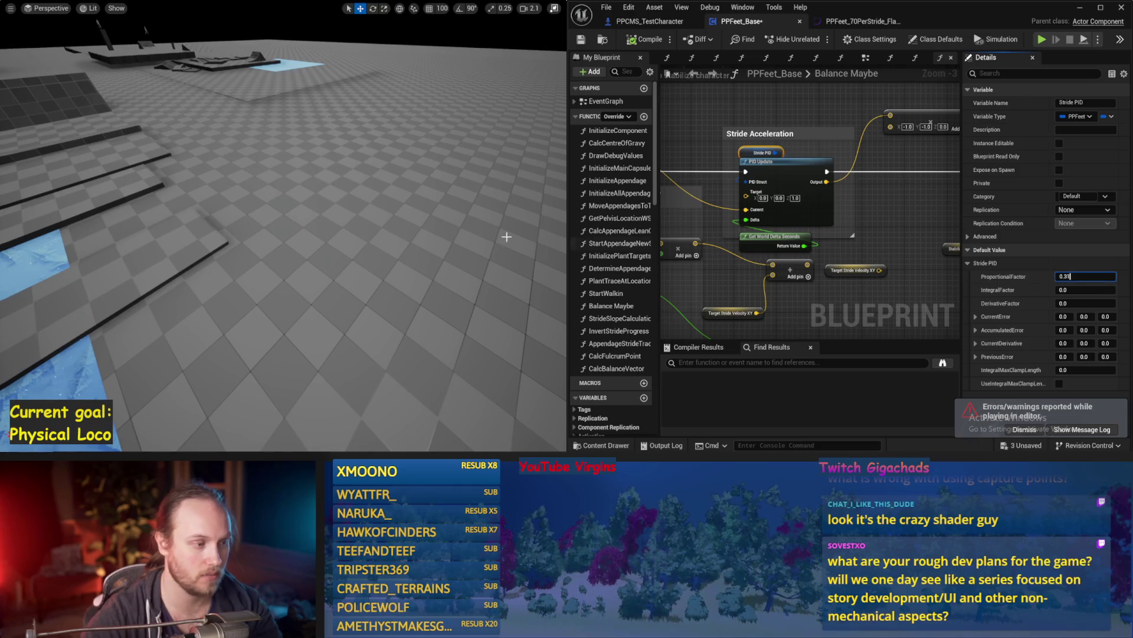
{"action": "left_click", "coordinate": [541, 244]}
{"action": "key", "text": "alt+s"}
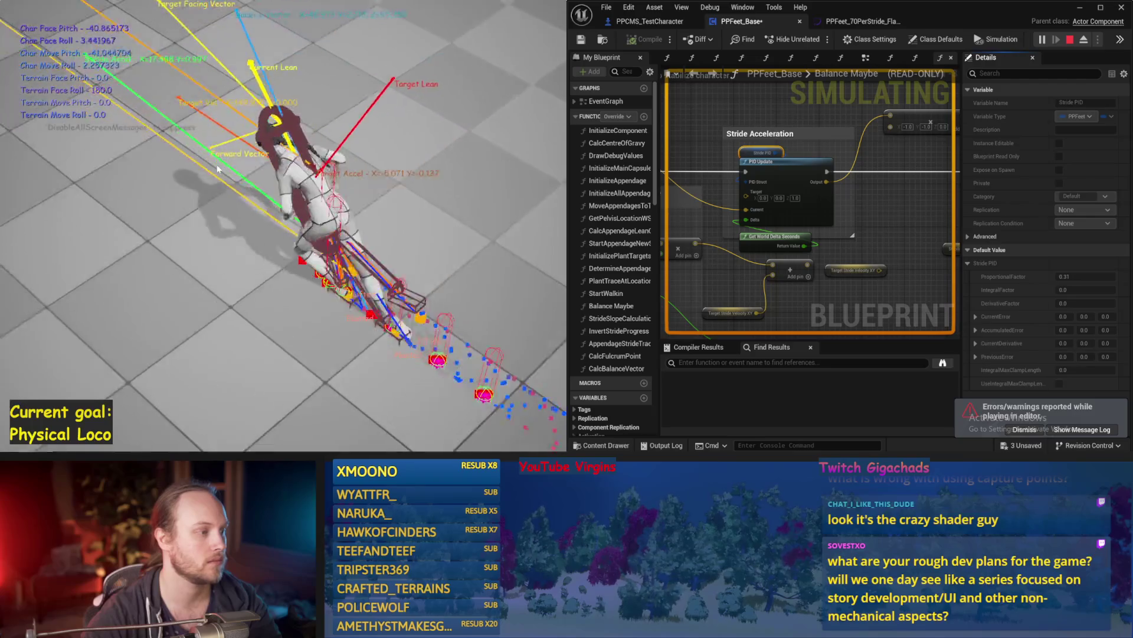
{"action": "key", "text": "Escape"}
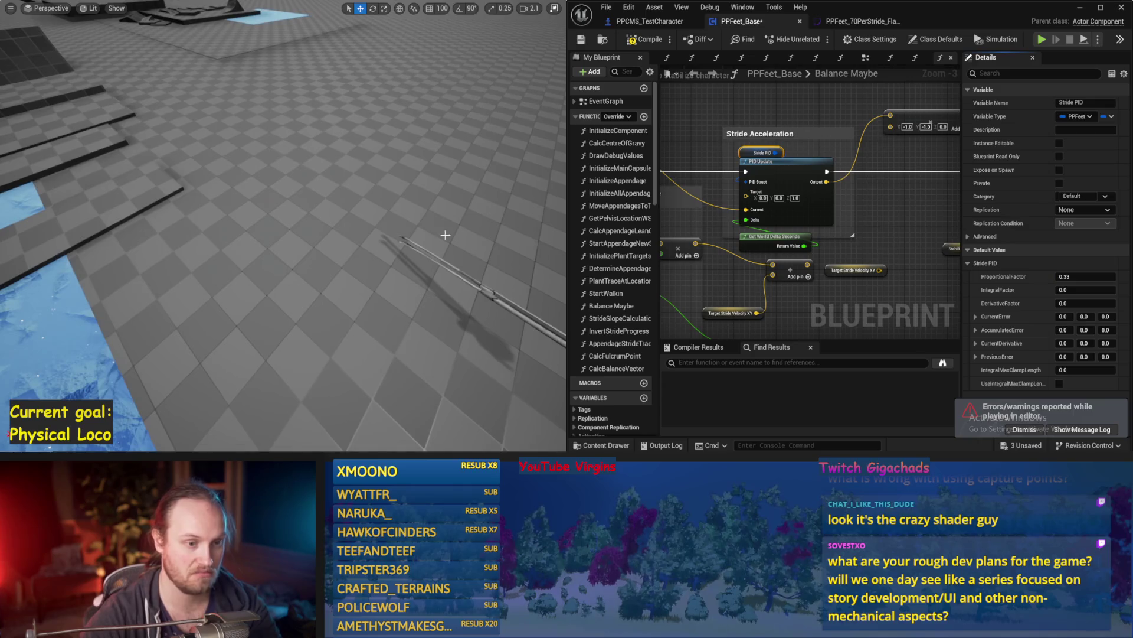
{"action": "key", "text": "alt+s"}
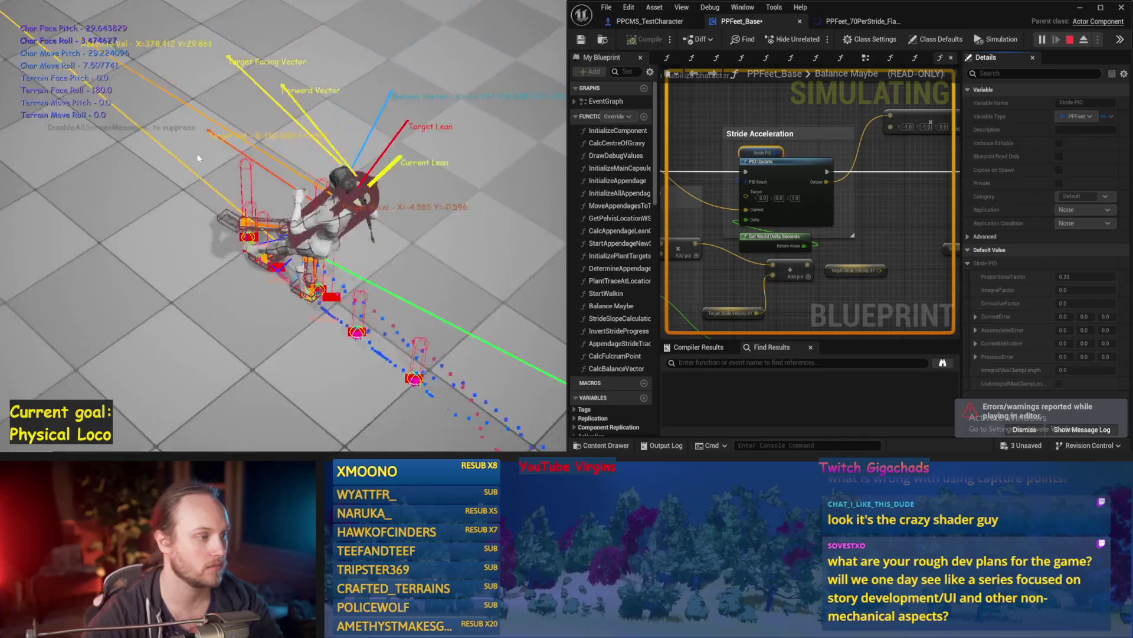
{"action": "key", "text": "Escape"}
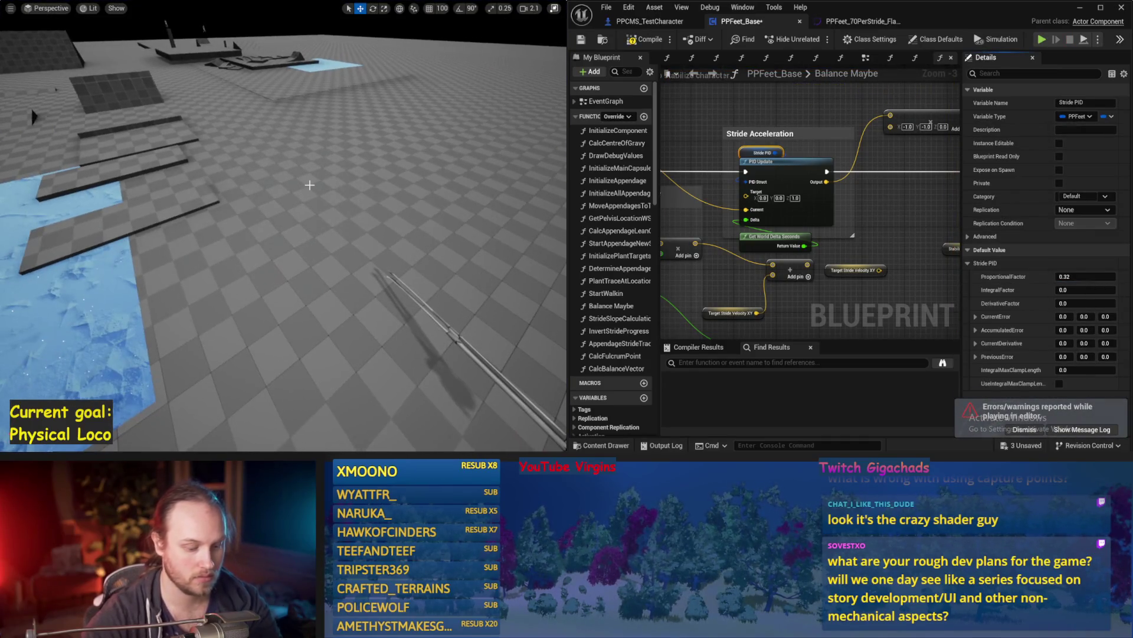
{"action": "key", "text": "alt+s"}
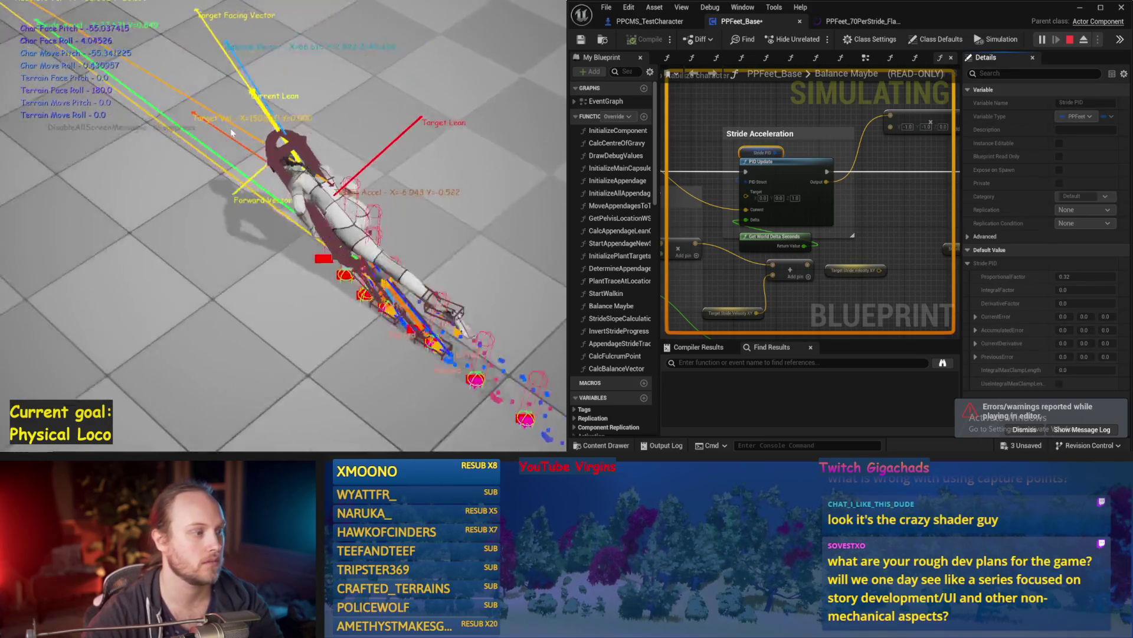
{"action": "key", "text": "Escape"}
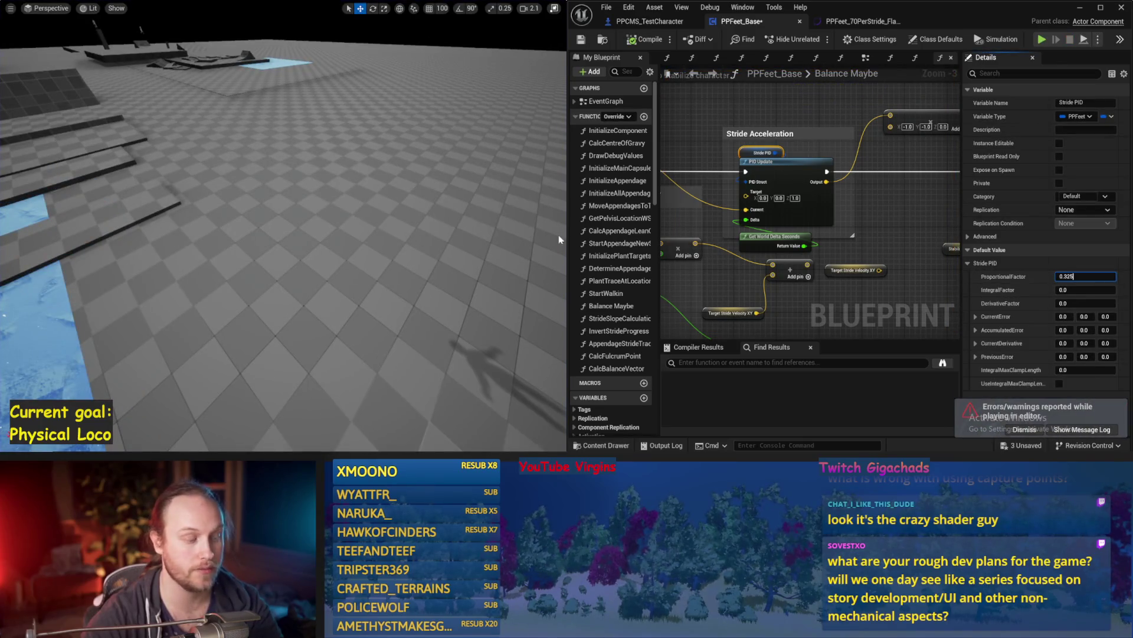
{"action": "key", "text": "Return"}
{"action": "key", "text": "alt+s"}
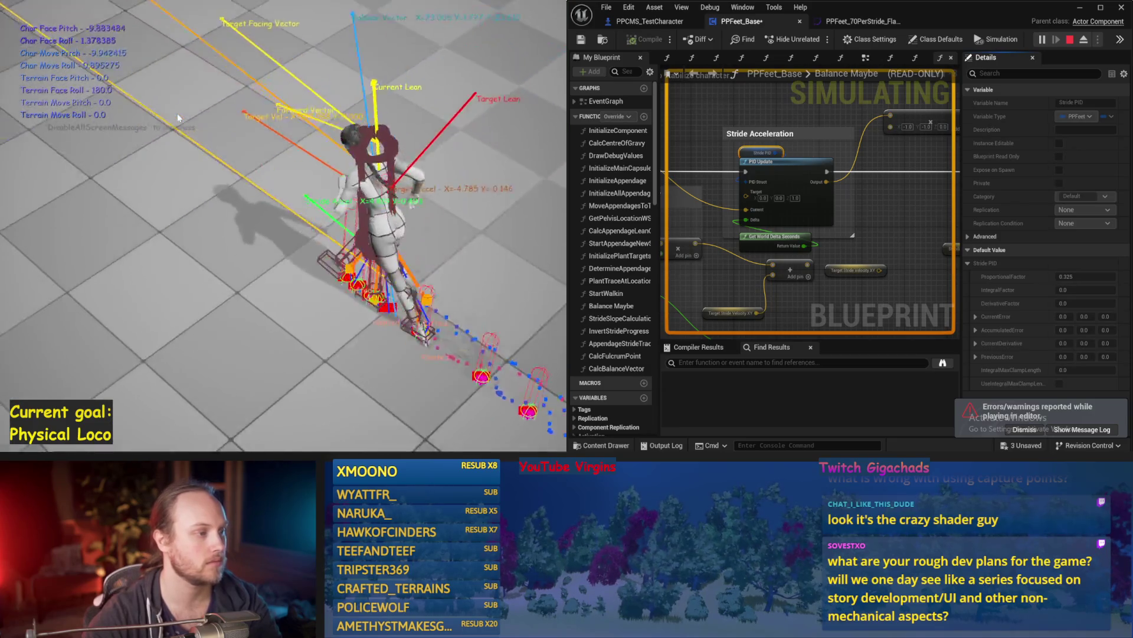
{"action": "key", "text": "Escape"}
Try ProportionalFactor 0.321, 0.32, 0.31 and finally 0.315, simulating each
{"action": "left_click", "coordinate": [1085, 276]}
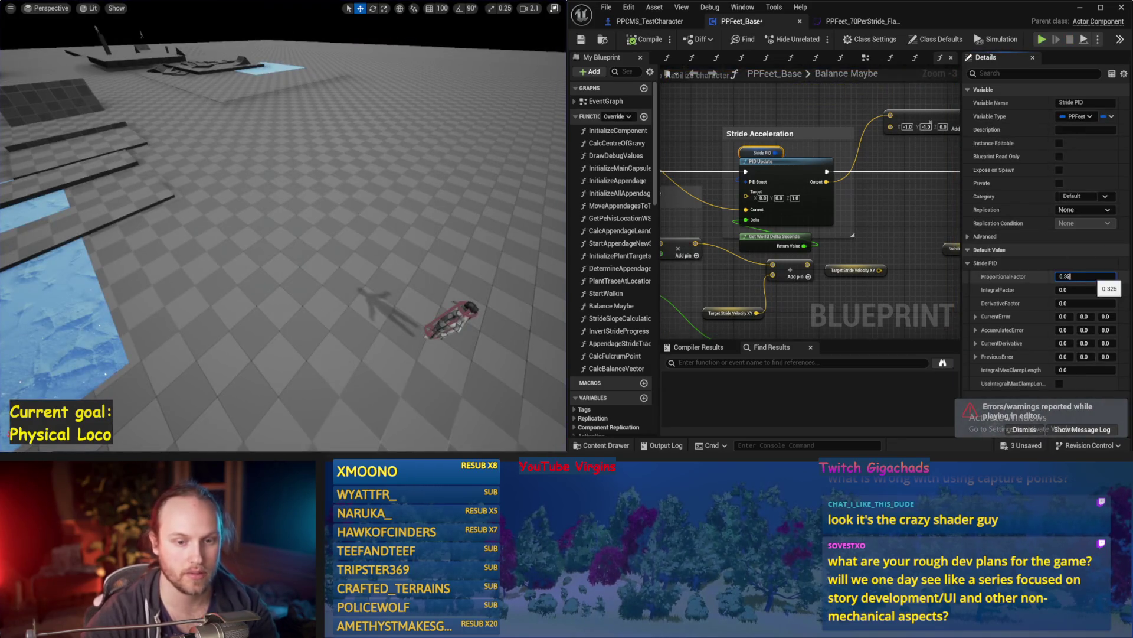
{"action": "type", "text": "1"}
{"action": "key", "text": "Return"}
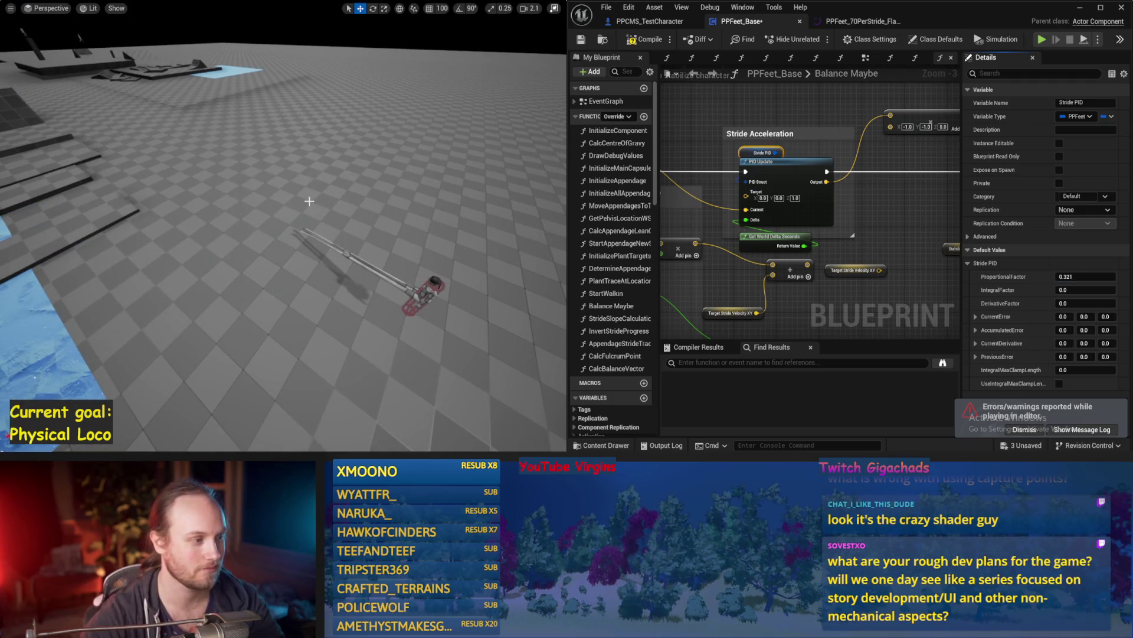
{"action": "key", "text": "alt+p"}
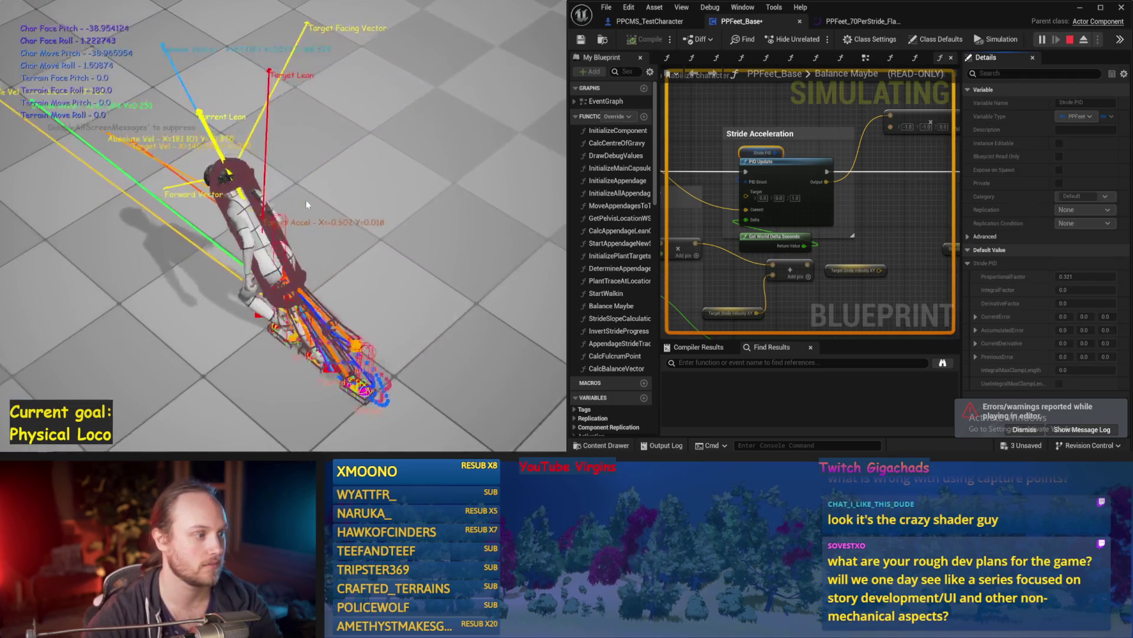
{"action": "key", "text": "Escape"}
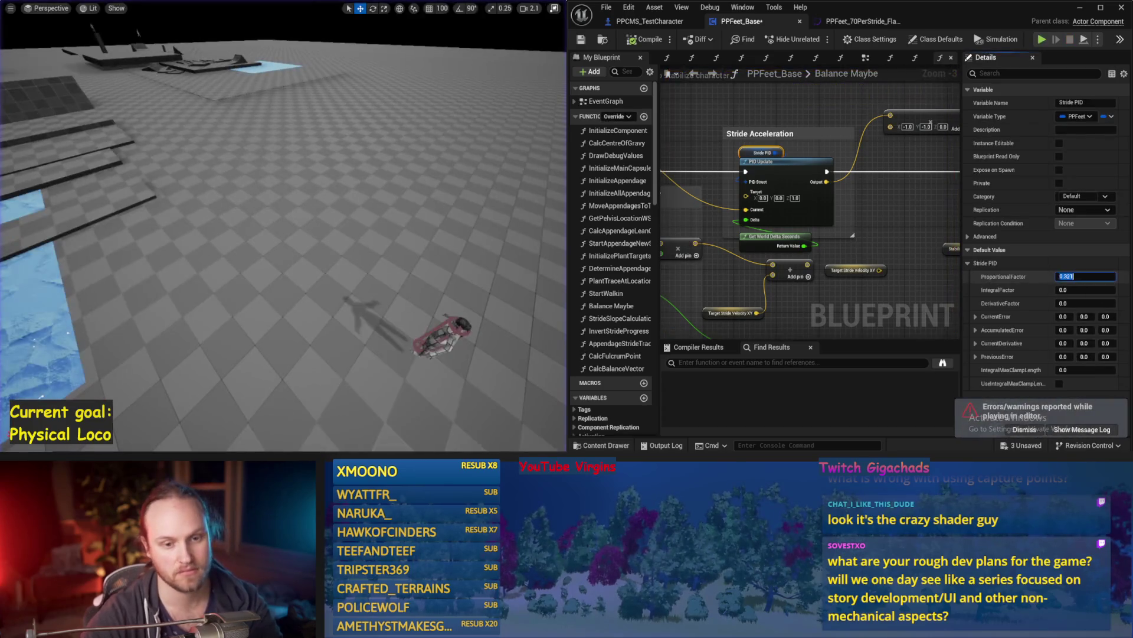
{"action": "key", "text": "Return"}
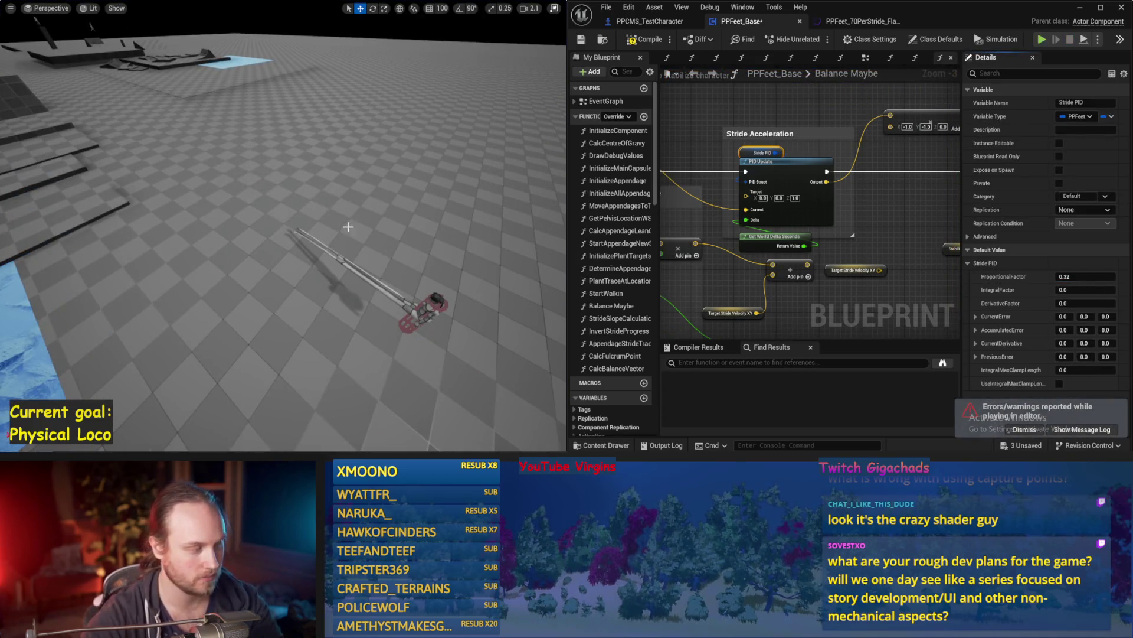
{"action": "key", "text": "alt+p"}
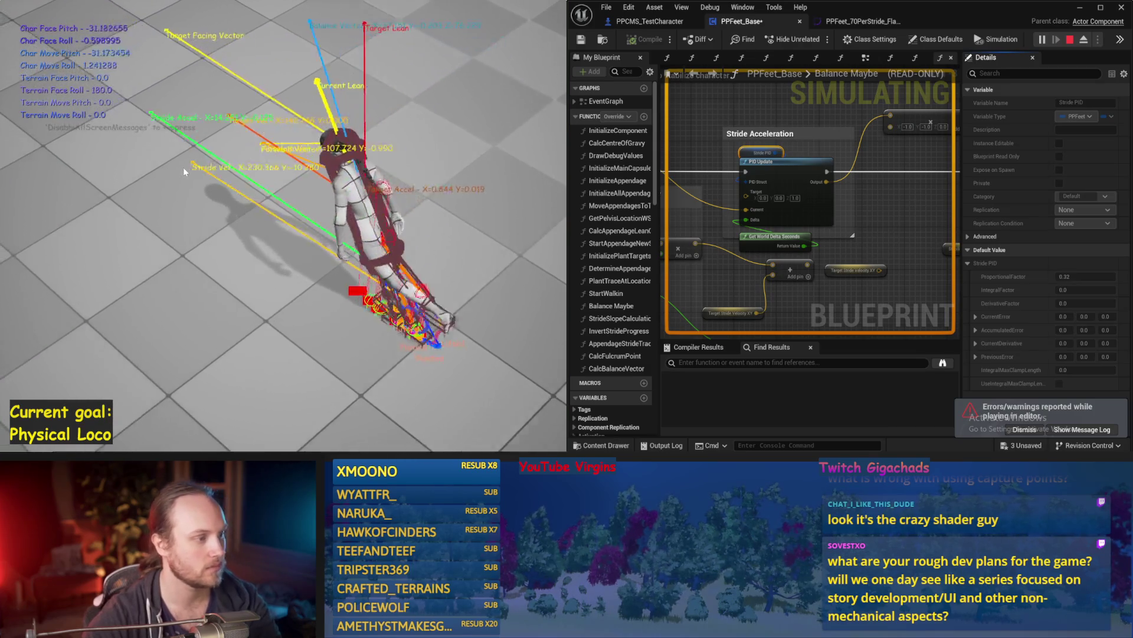
{"action": "key", "text": "Escape"}
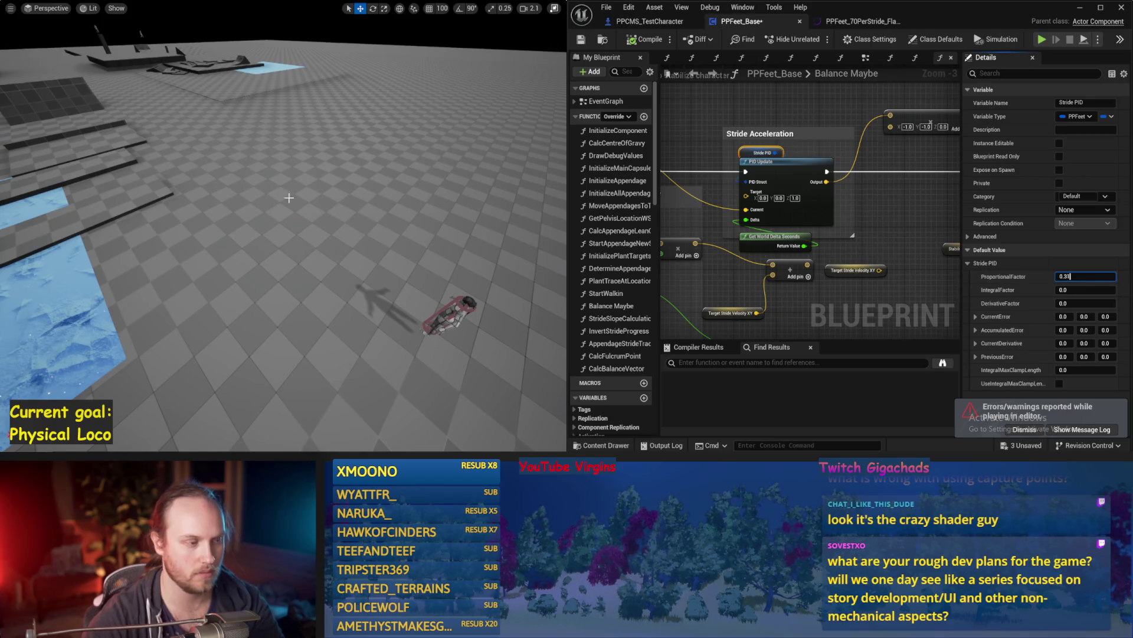
{"action": "key", "text": "Return"}
{"action": "key", "text": "alt+p"}
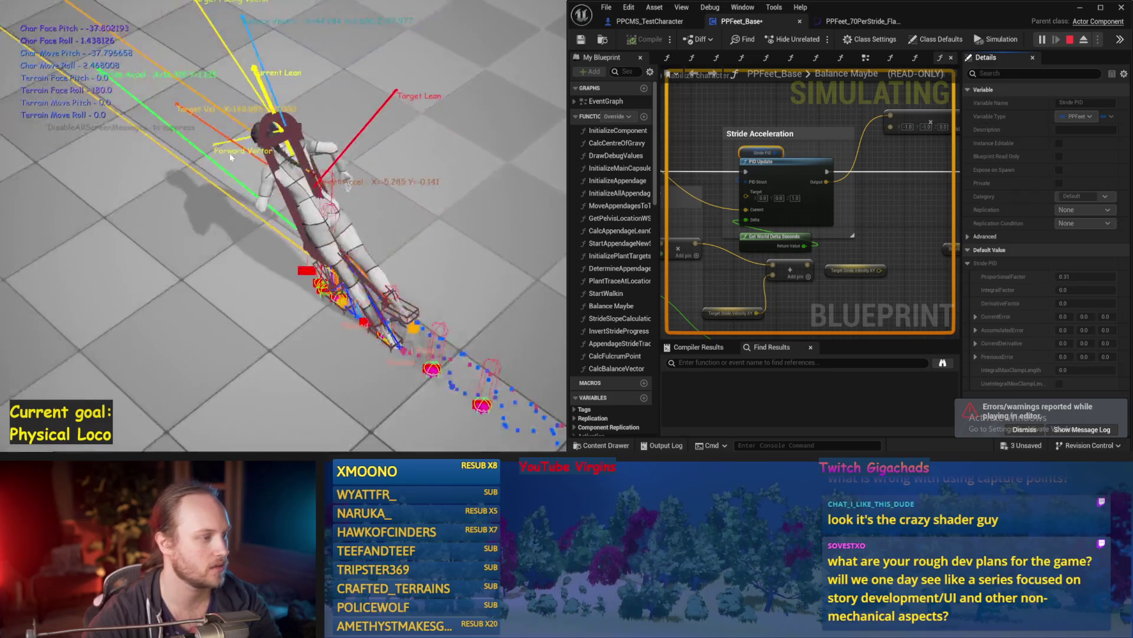
{"action": "key", "text": "Escape"}
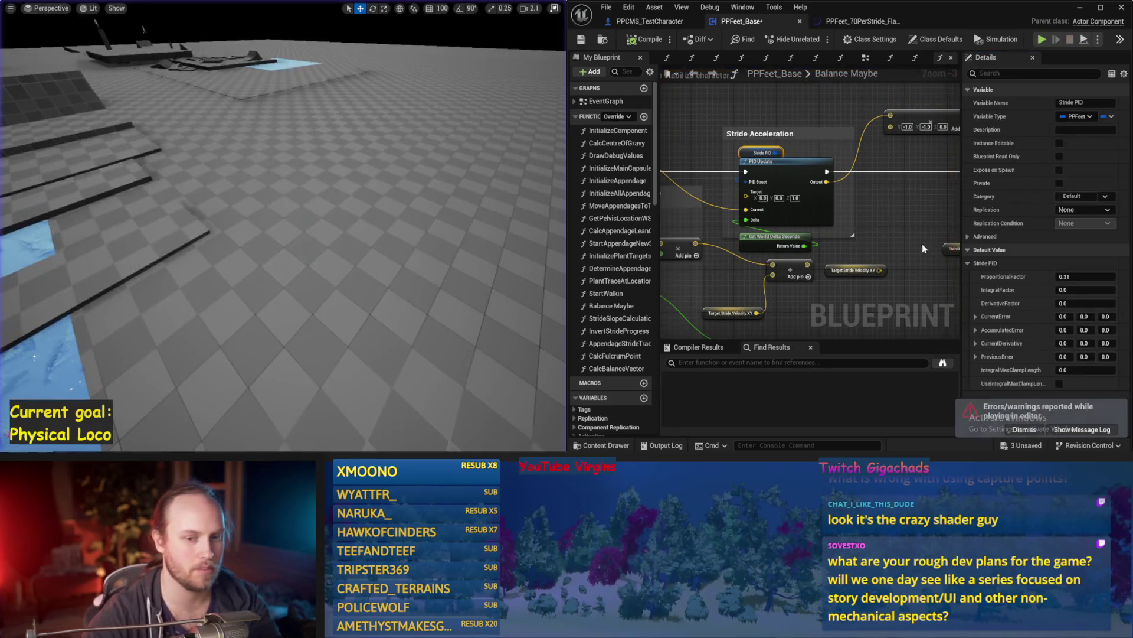
{"action": "key", "text": "alt+p"}
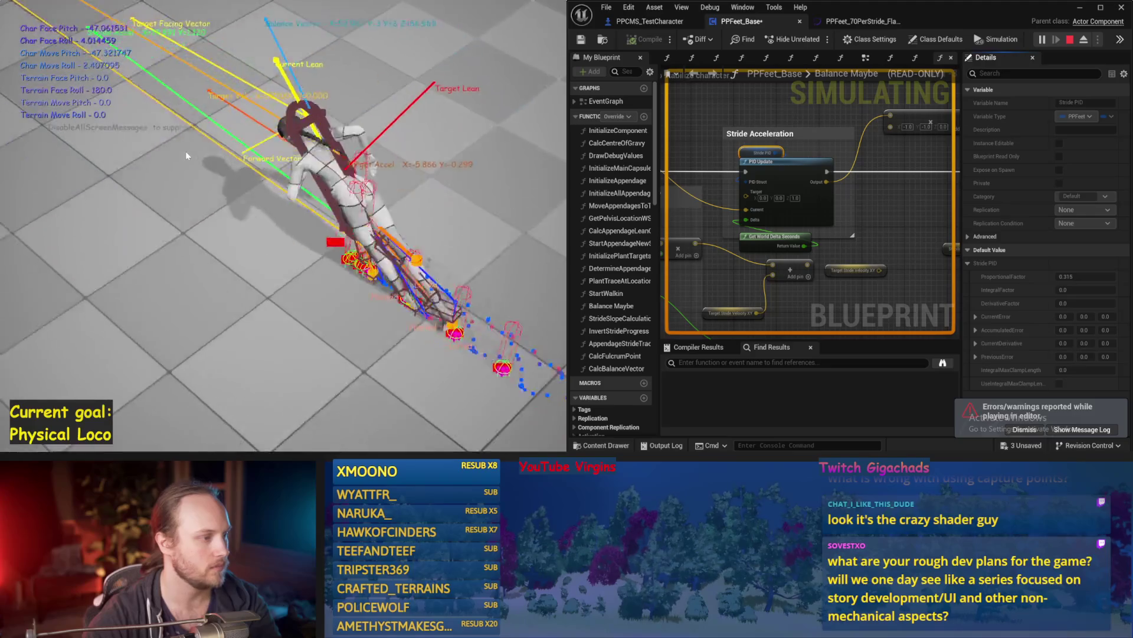
{"action": "key", "text": "Escape"}
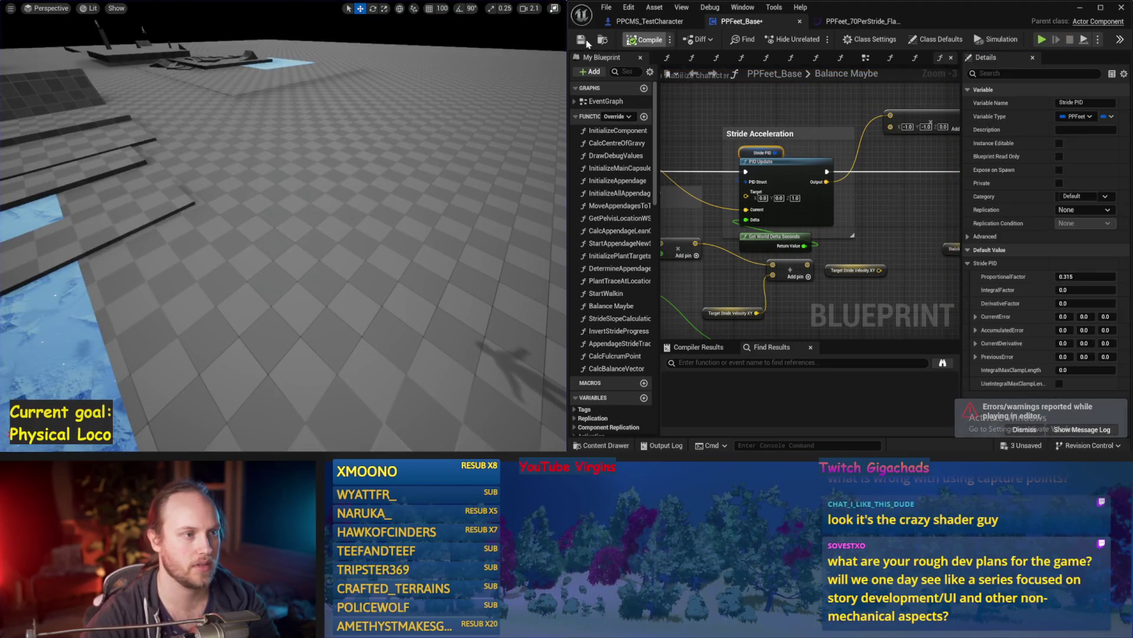
{"action": "left_click", "coordinate": [869, 252]}
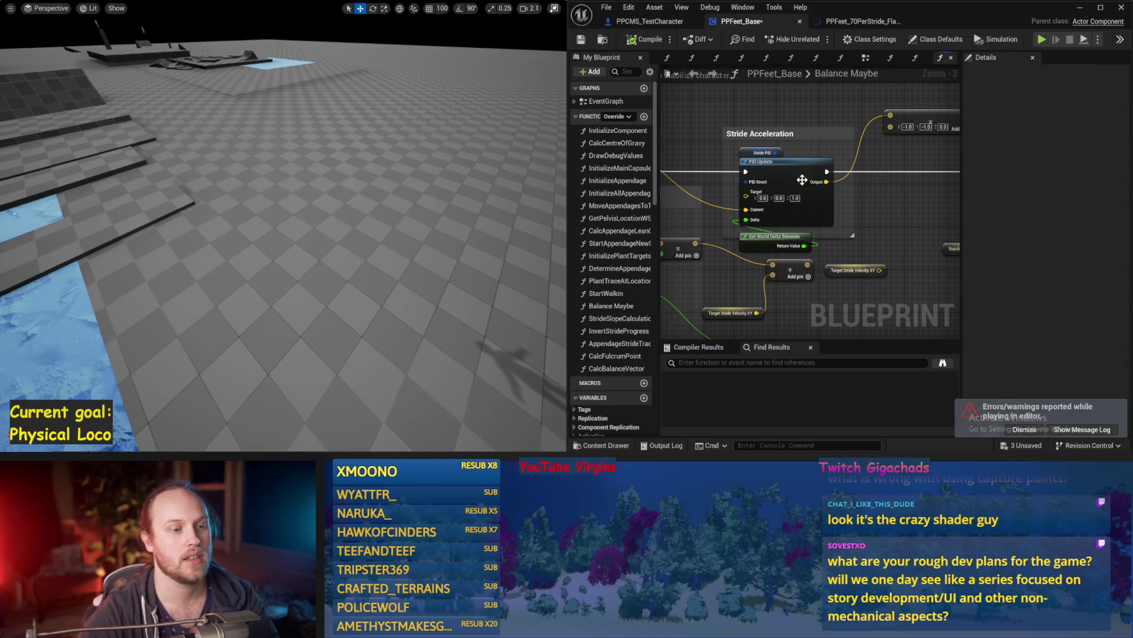
Set the Stride PID DerivativeFactor to 0.01 and simulate twice
{"action": "left_click", "coordinate": [751, 154]}
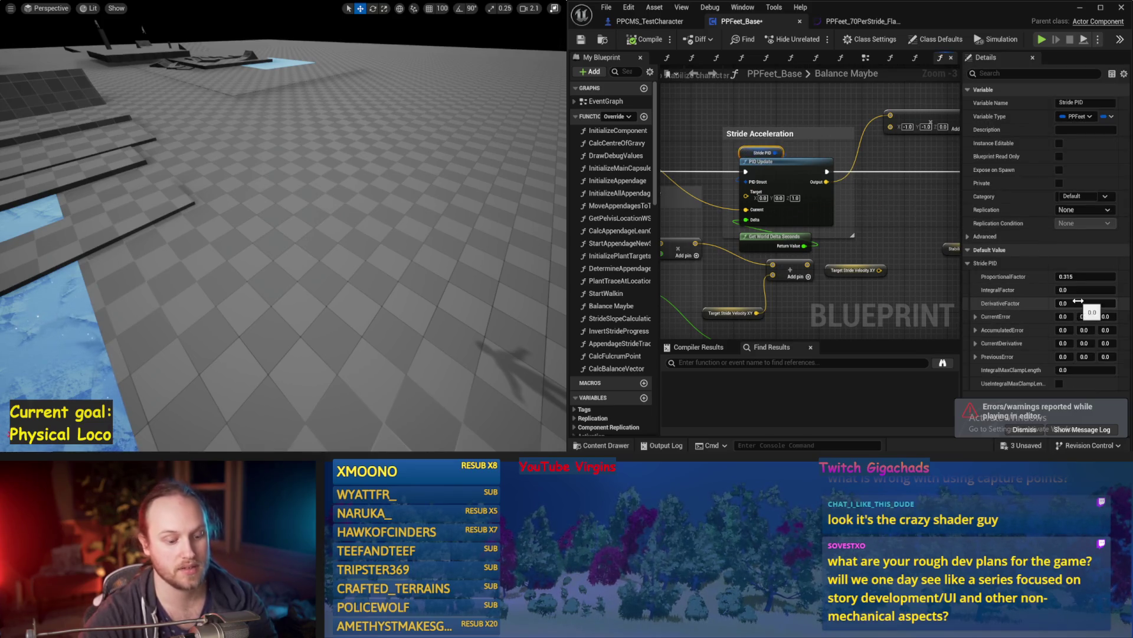
{"action": "left_click_drag", "start_coordinate": [397, 251], "coordinate": [400, 251]}
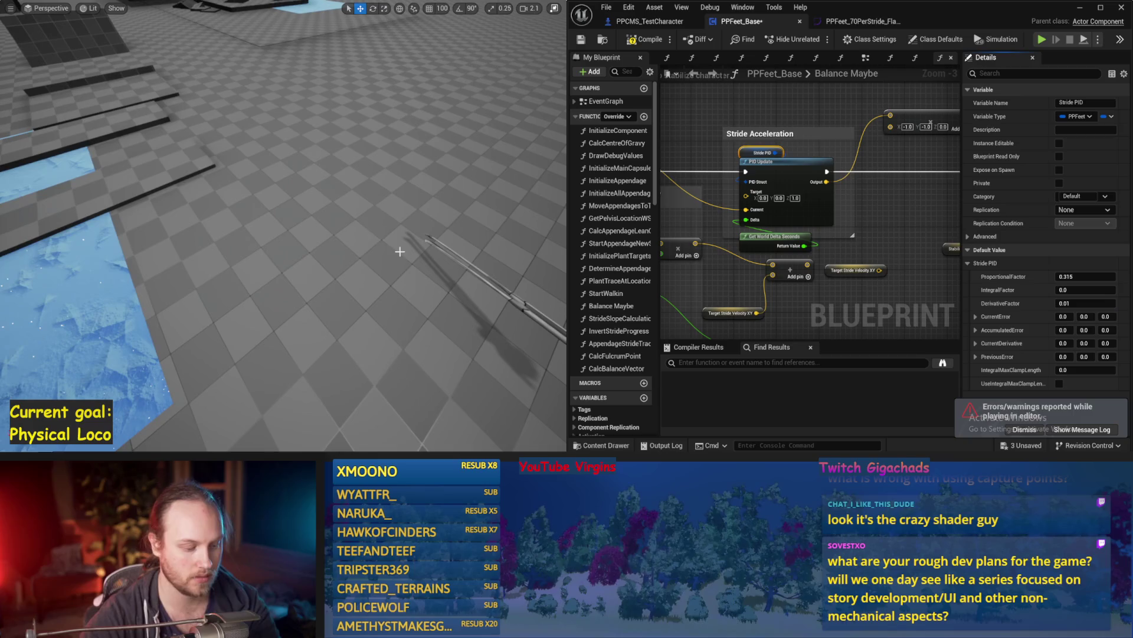
{"action": "key", "text": "alt+p"}
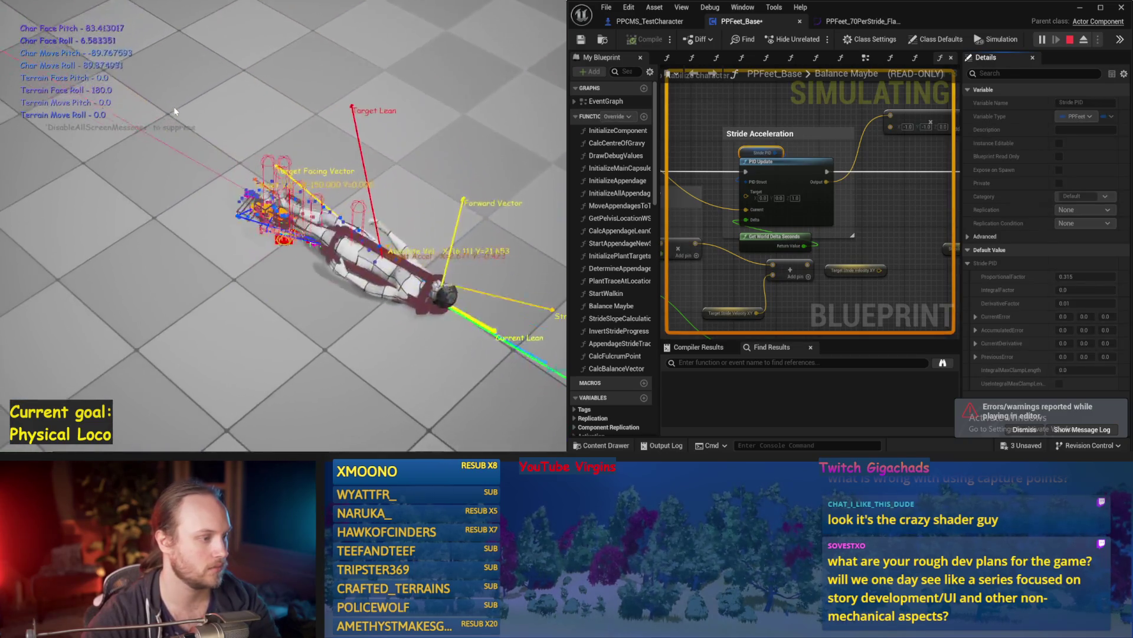
{"action": "key", "text": "Escape"}
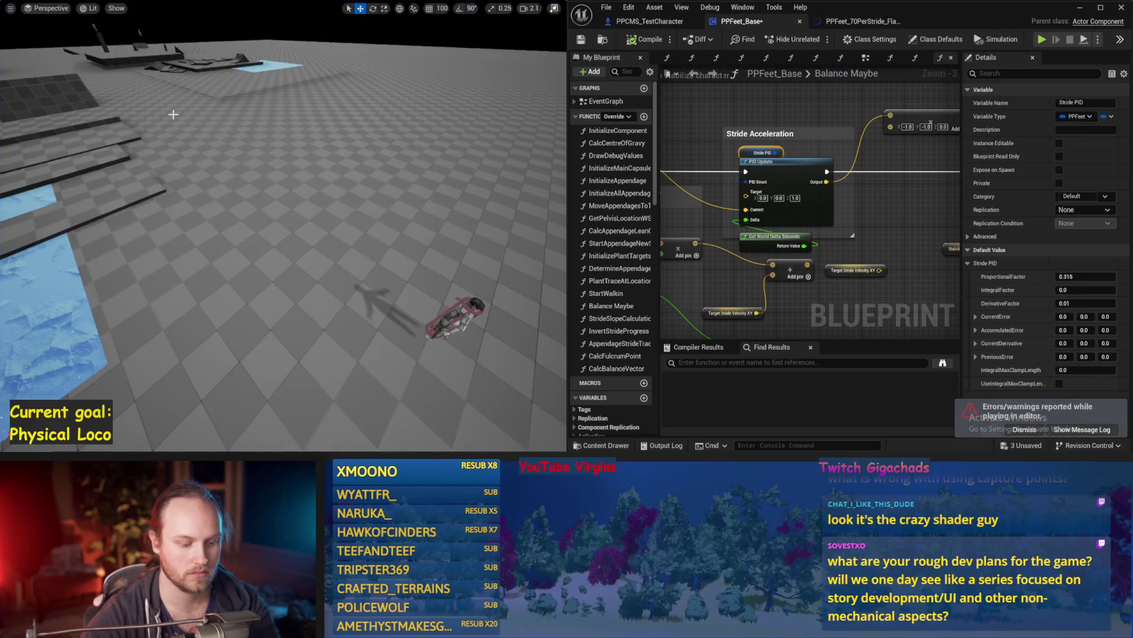
{"action": "key", "text": "alt+p"}
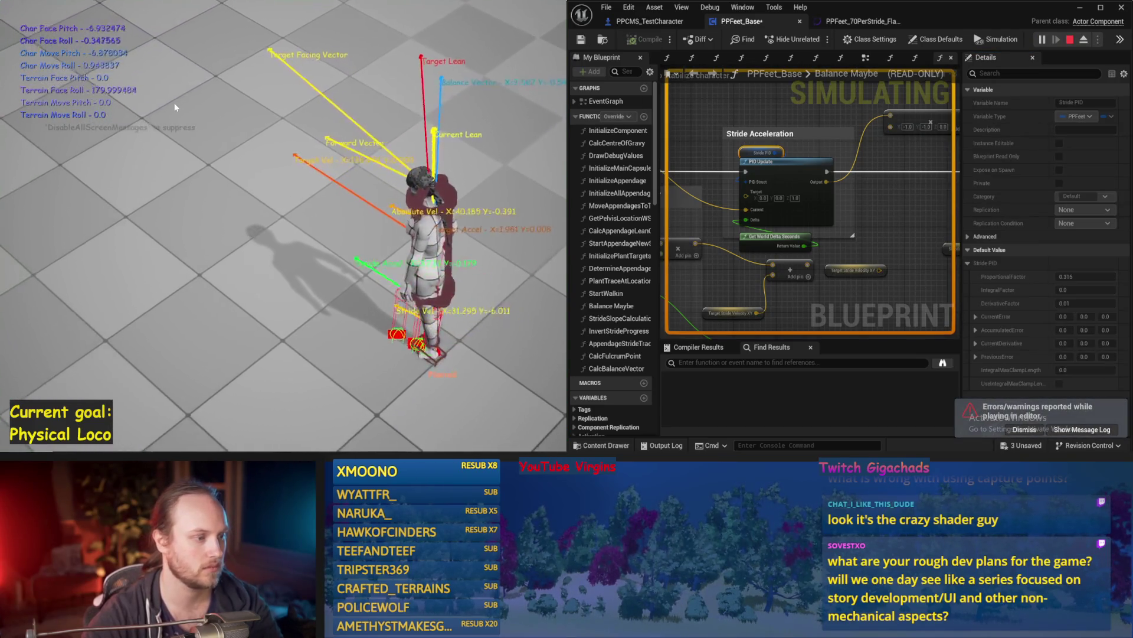
{"action": "key", "text": "Escape"}
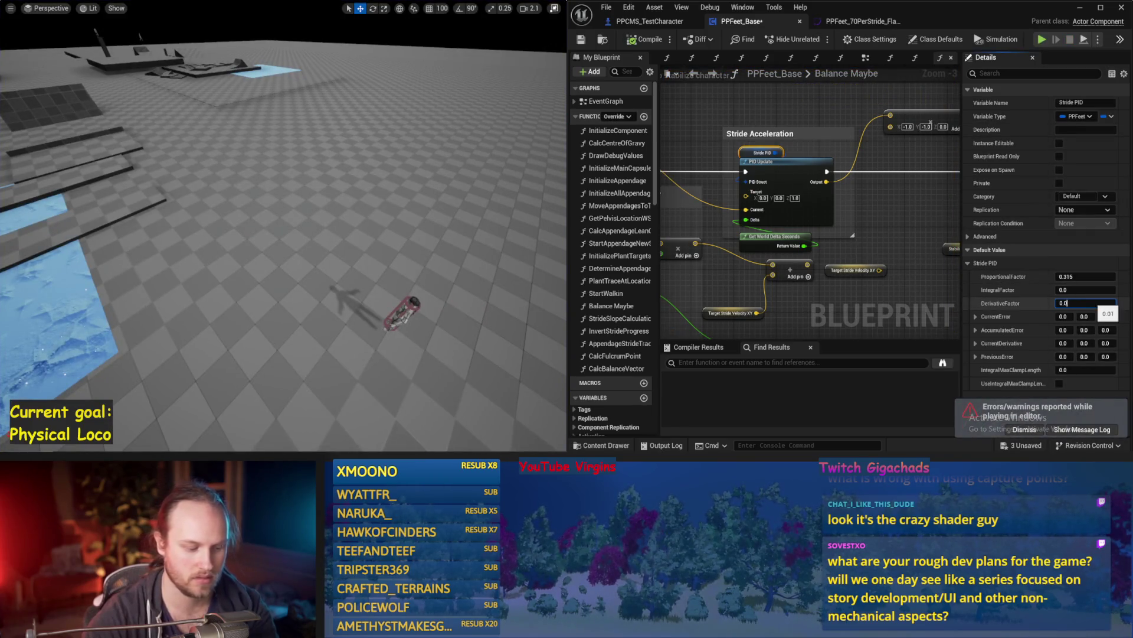
{"action": "left_click", "coordinate": [1086, 303]}
{"action": "type", "text": "01"}
Try DerivativeFactor 0.001 and then 0.005 in simulation
{"action": "key", "text": "Return"}
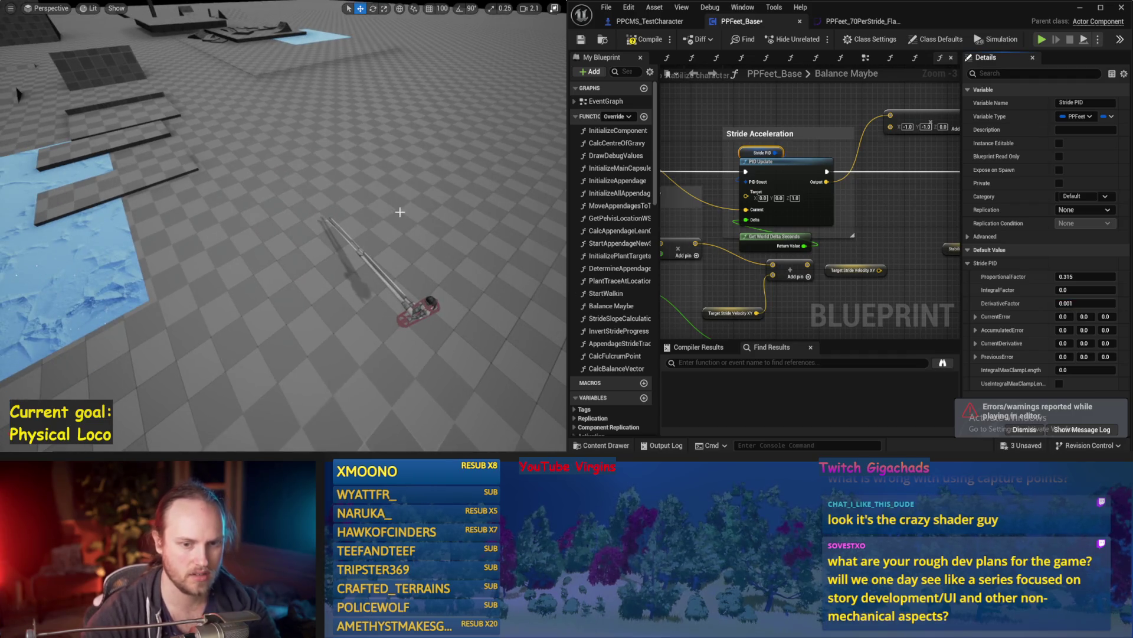
{"action": "key", "text": "alt+p"}
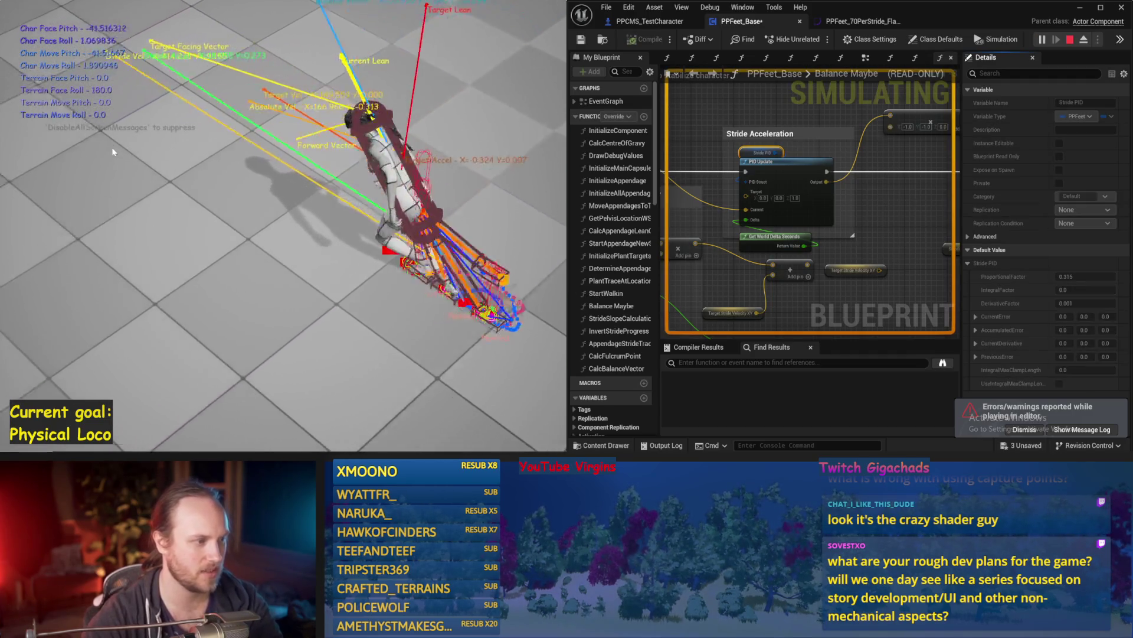
{"action": "key", "text": "Escape"}
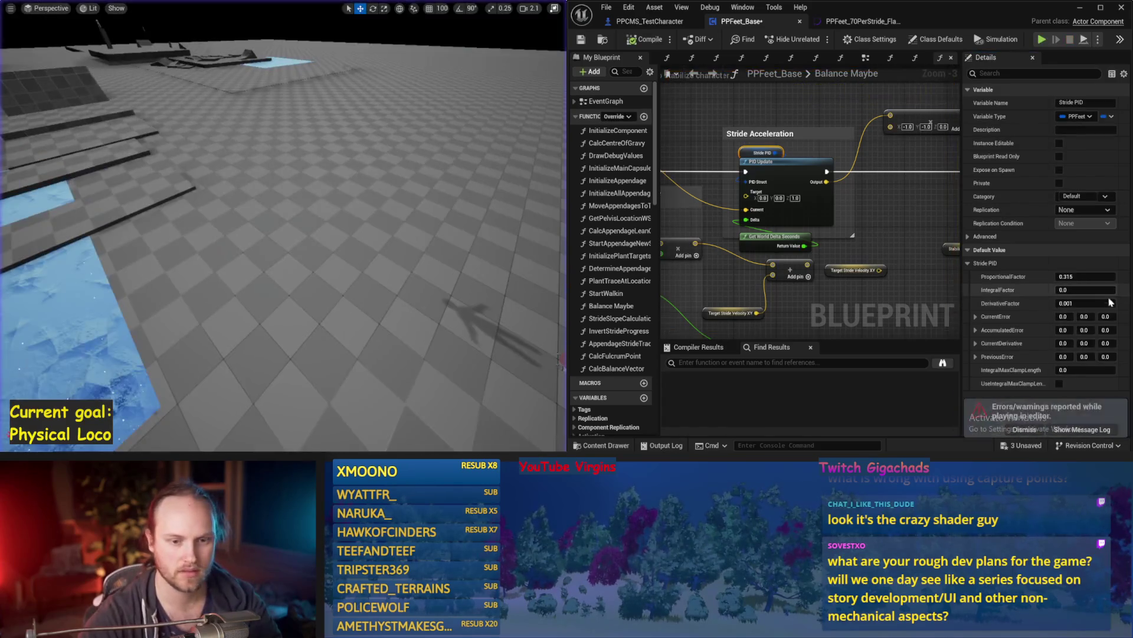
{"action": "scroll", "coordinate": [395, 215], "scroll_direction": "up", "scroll_amount": 1}
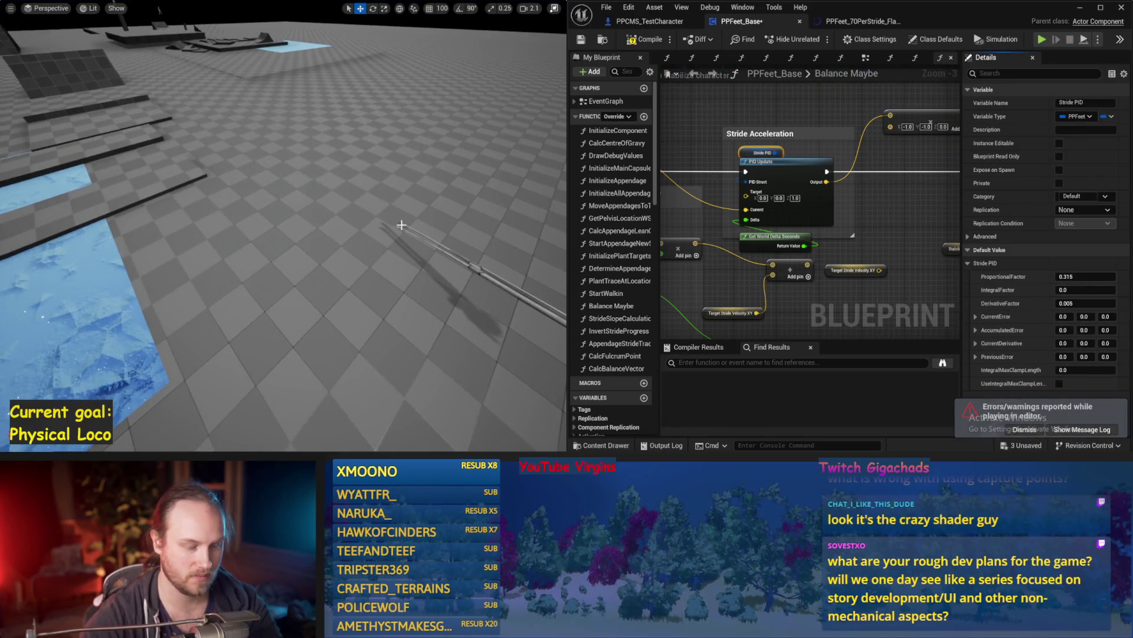
{"action": "key", "text": "alt+p"}
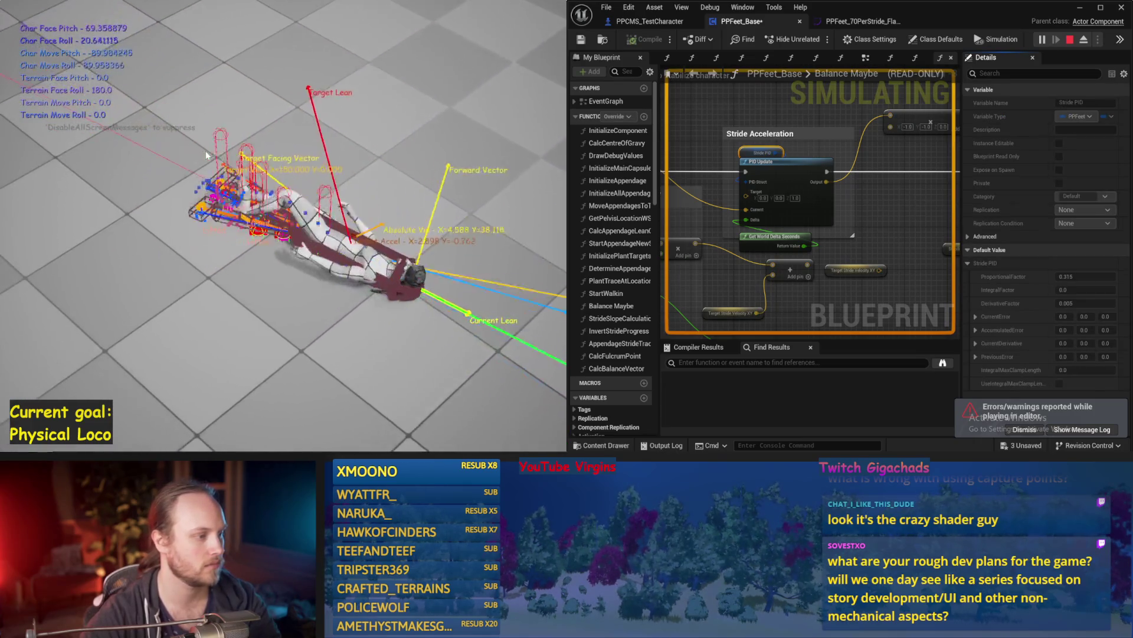
{"action": "key", "text": "Escape"}
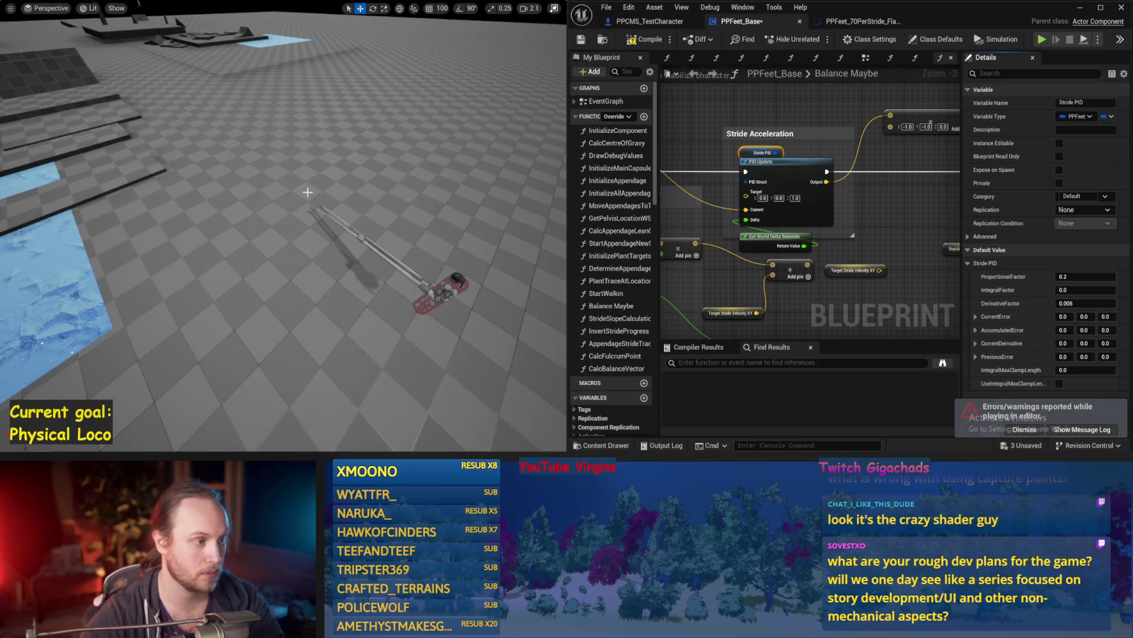
Test ProportionalFactor 0.2, then restore DerivativeFactor 0.01 and simulate again
{"action": "key", "text": "alt+p"}
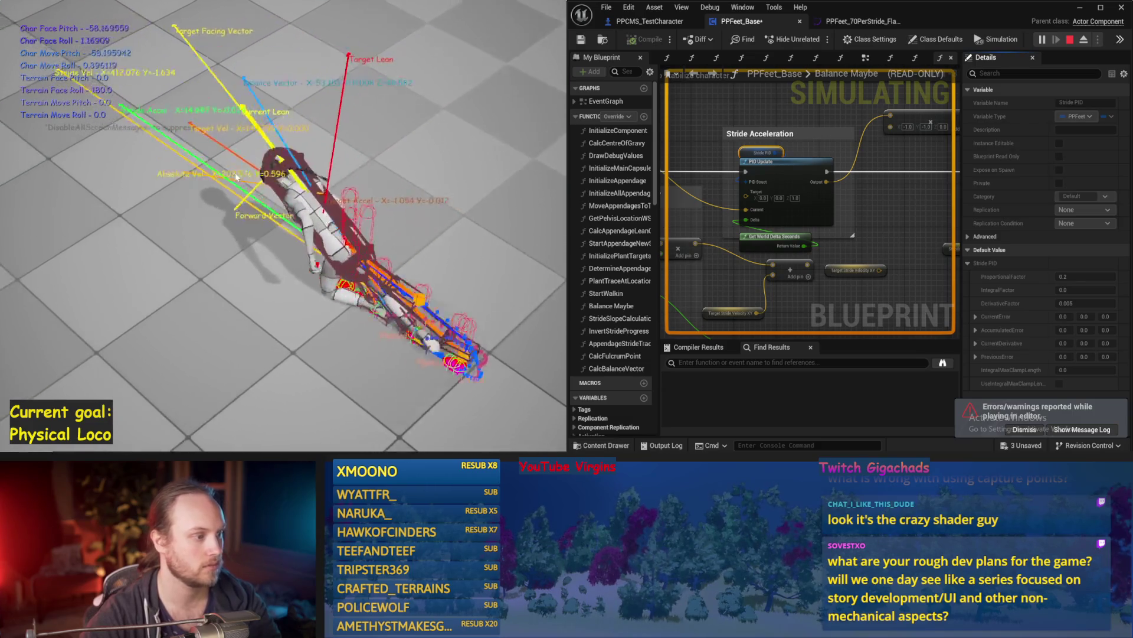
{"action": "key", "text": "Escape"}
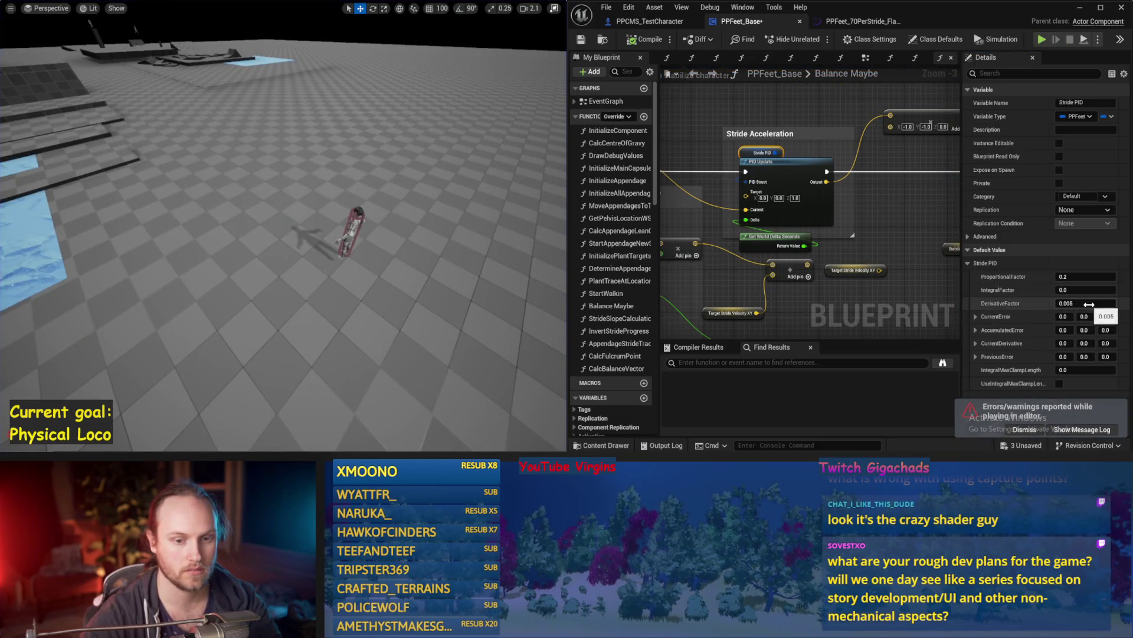
{"action": "left_click", "coordinate": [1087, 303]}
{"action": "type", "text": "0.01"}
{"action": "key", "text": "Return"}
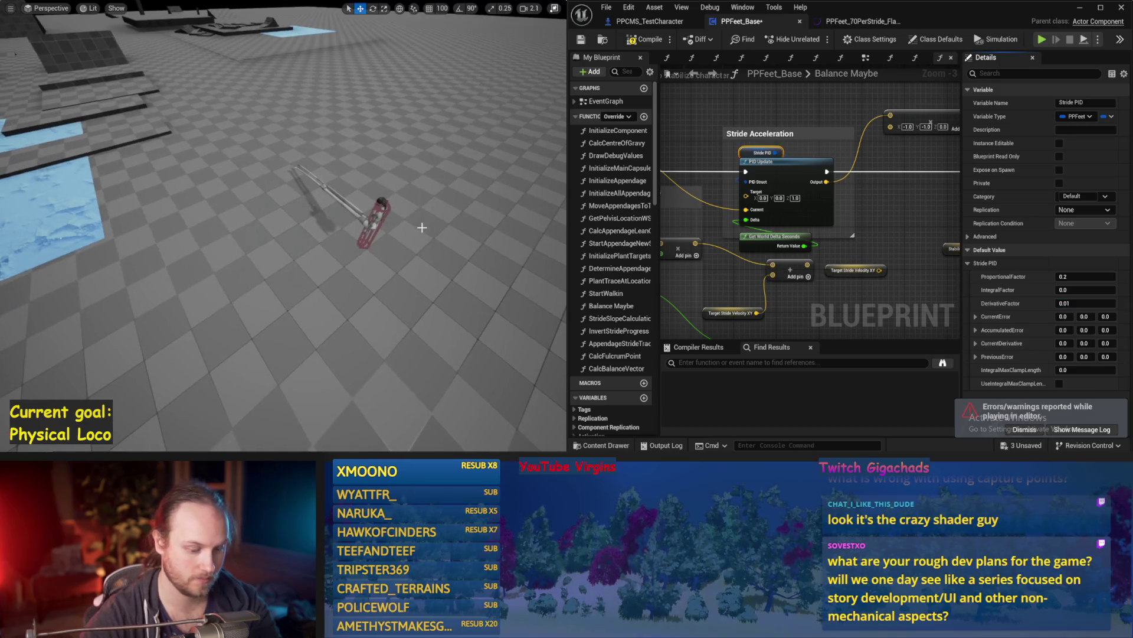
{"action": "key", "text": "alt+p"}
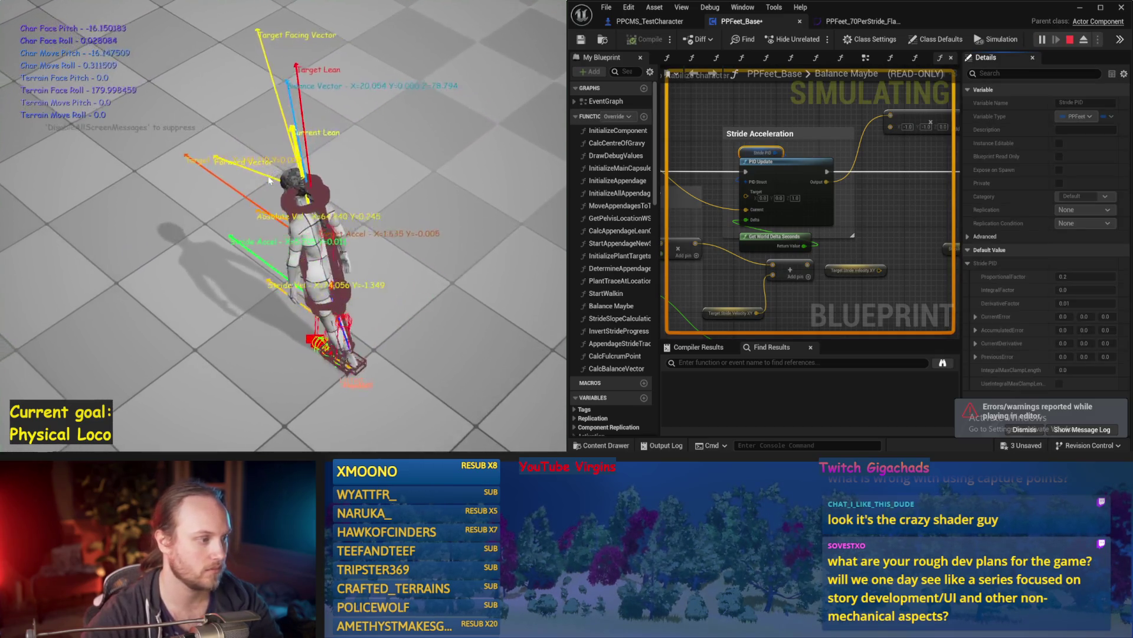
{"action": "key", "text": "Escape"}
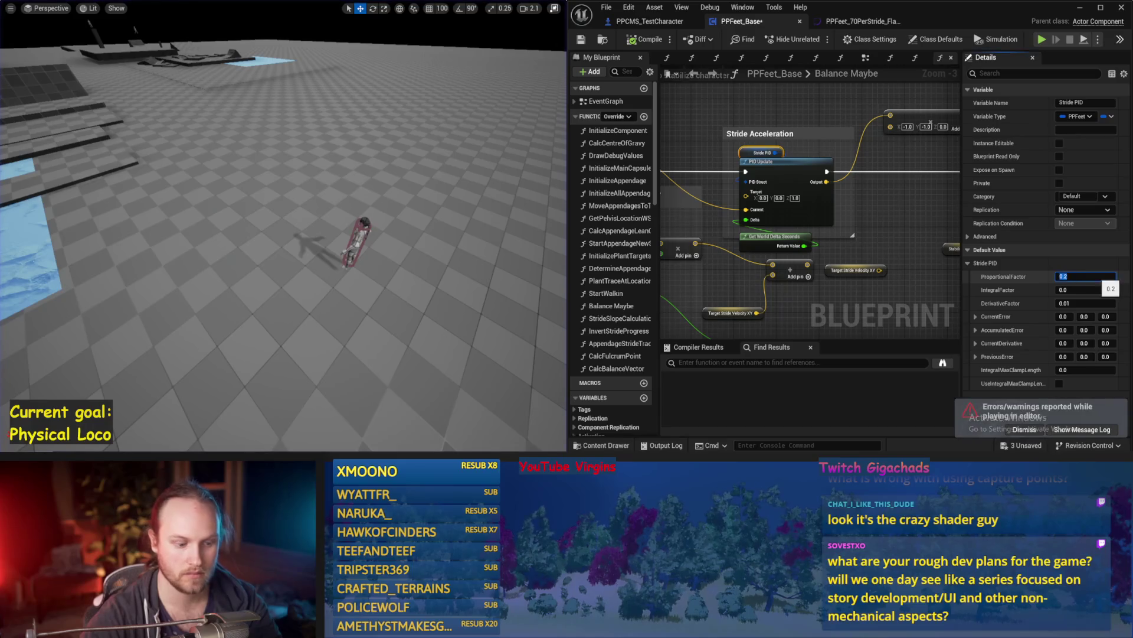
{"action": "left_click", "coordinate": [1087, 276]}
{"action": "type", "text": "5"}
Set ProportionalFactor to 0.25 and DerivativeFactor to 0.1, simulating after each
{"action": "key", "text": "Return"}
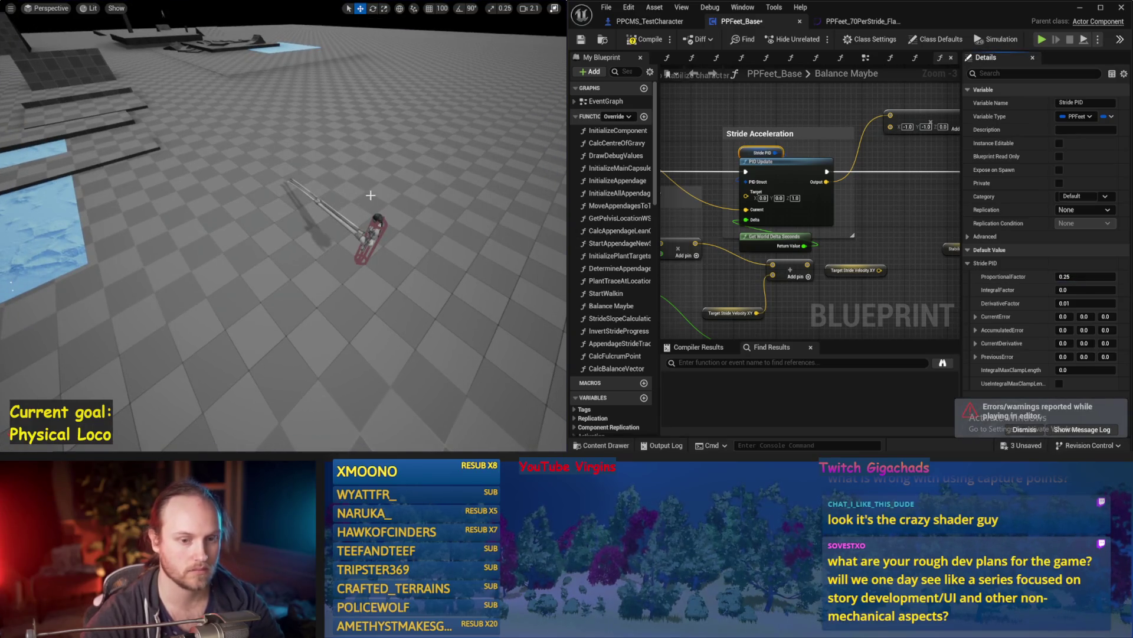
{"action": "key", "text": "alt+p"}
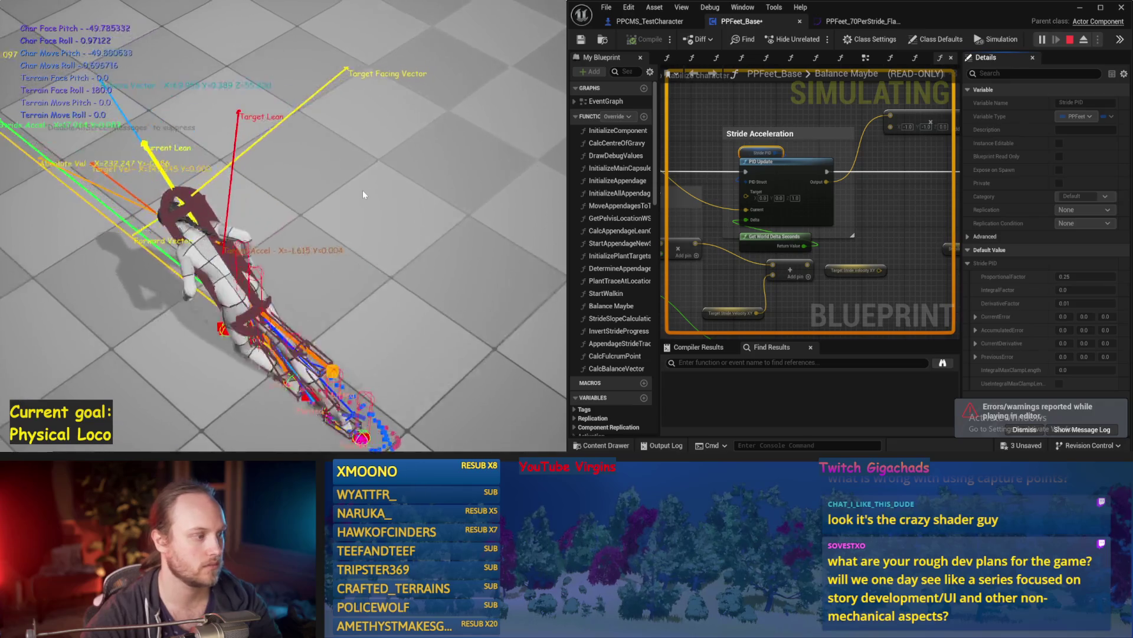
{"action": "key", "text": "Escape"}
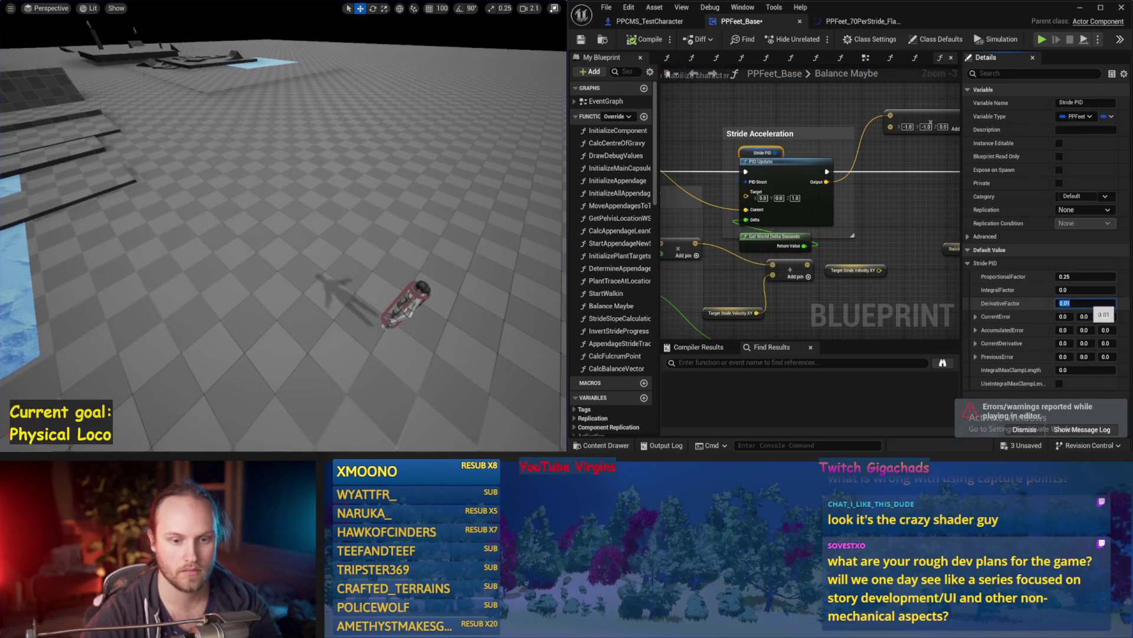
{"action": "left_click", "coordinate": [1085, 303]}
{"action": "type", "text": "0.1"}
{"action": "key", "text": "Return"}
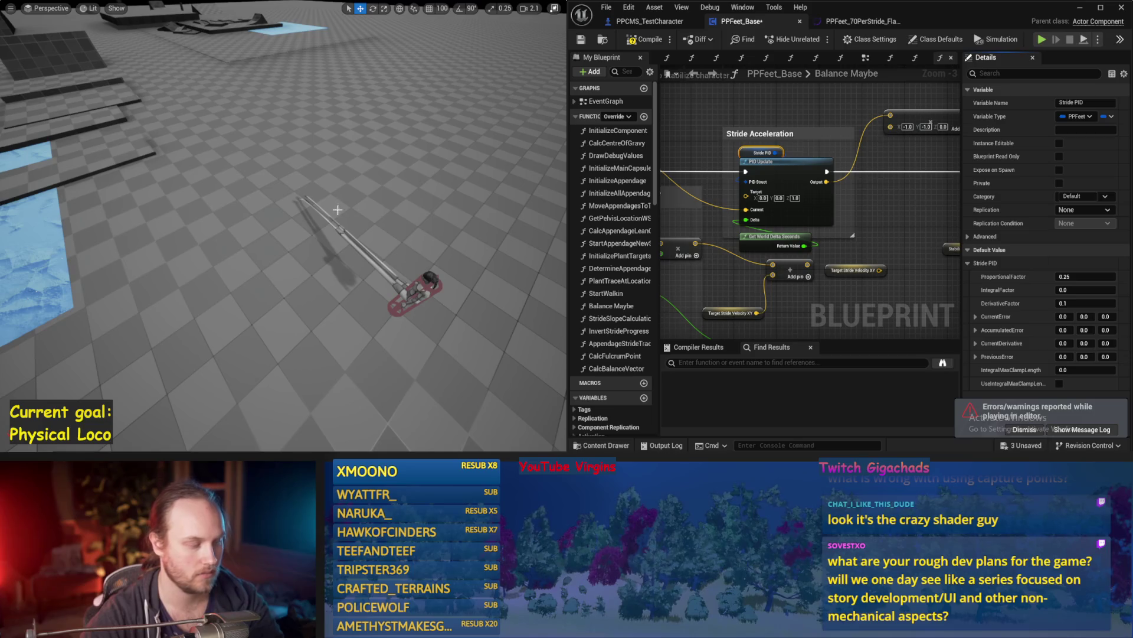
{"action": "key", "text": "alt+p"}
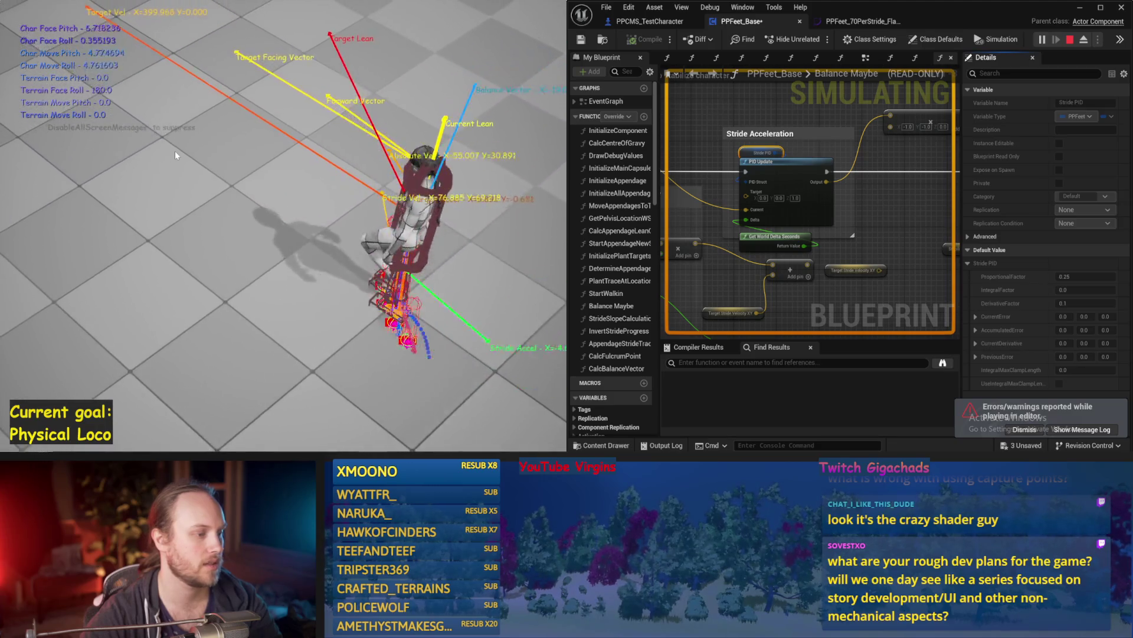
{"action": "key", "text": "Escape"}
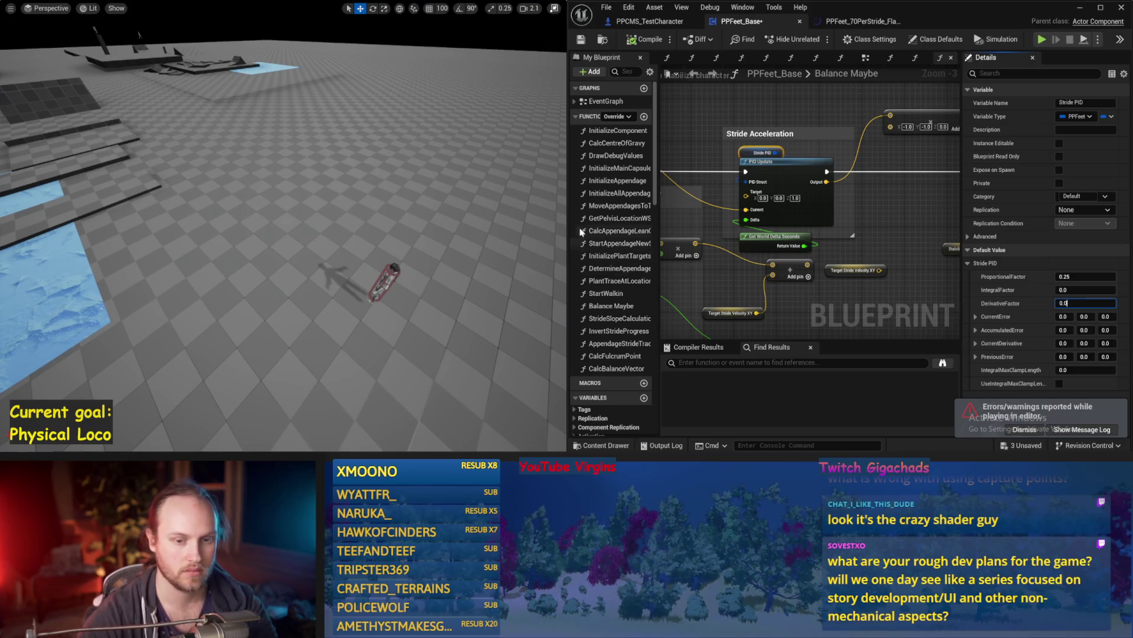
Lower DerivativeFactor to 0.05 and run two simulation tests
{"action": "type", "text": "5"}
{"action": "key", "text": "Return"}
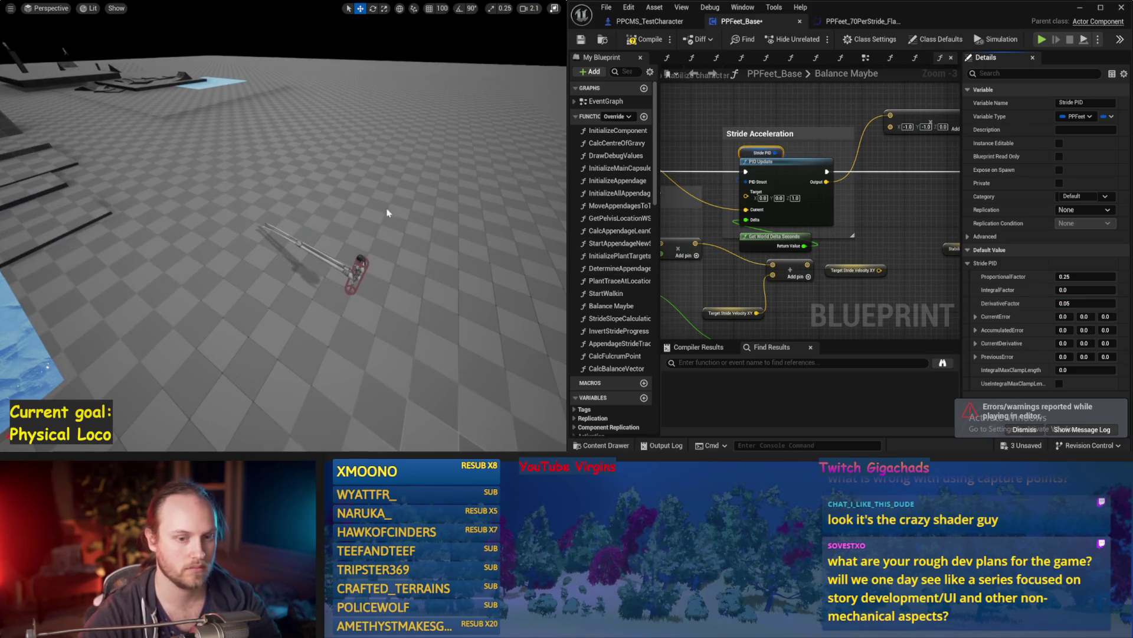
{"action": "key", "text": "alt+p"}
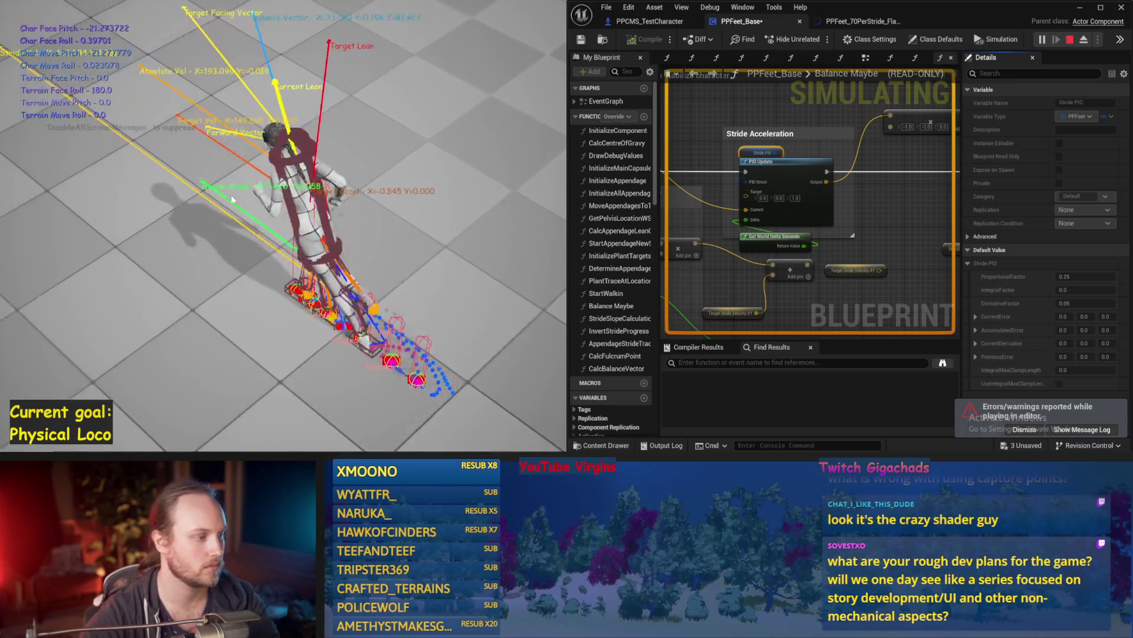
{"action": "key", "text": "Escape"}
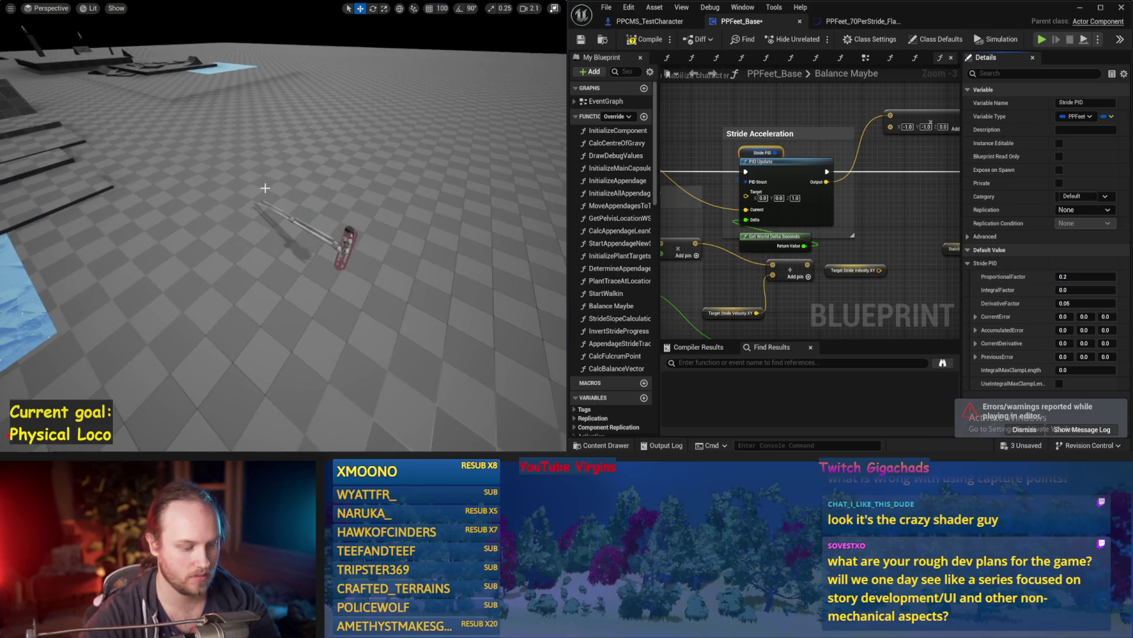
{"action": "key", "text": "alt+p"}
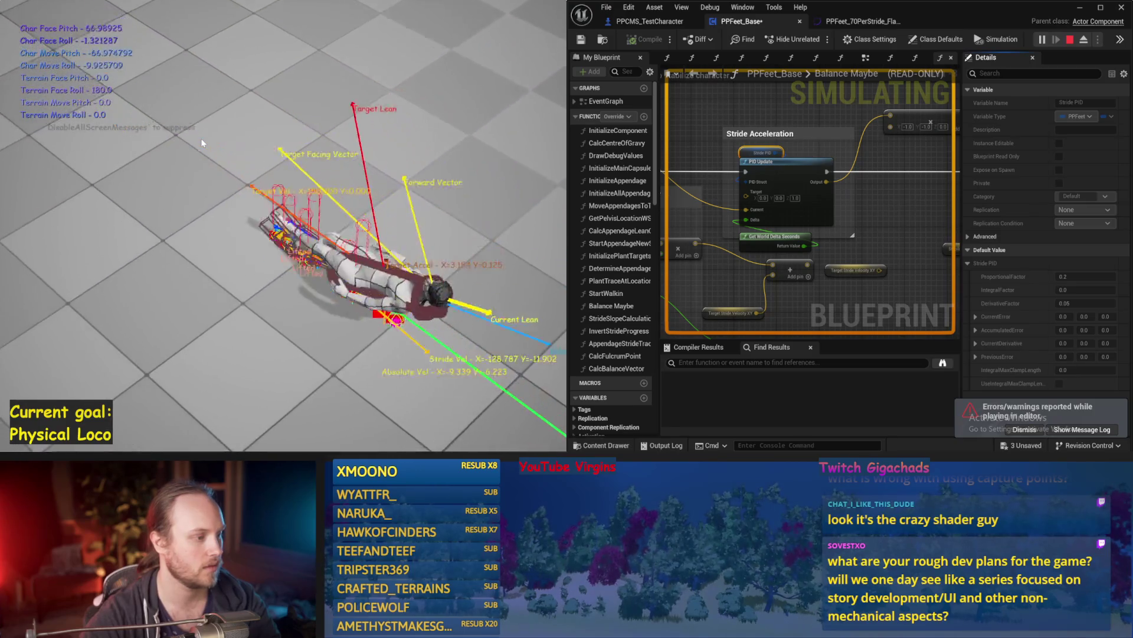
{"action": "key", "text": "Escape"}
Nudge DerivativeFactor back up to 0.1 and simulate again
{"action": "left_click_drag", "start_coordinate": [1074, 303], "coordinate": [1082, 304]}
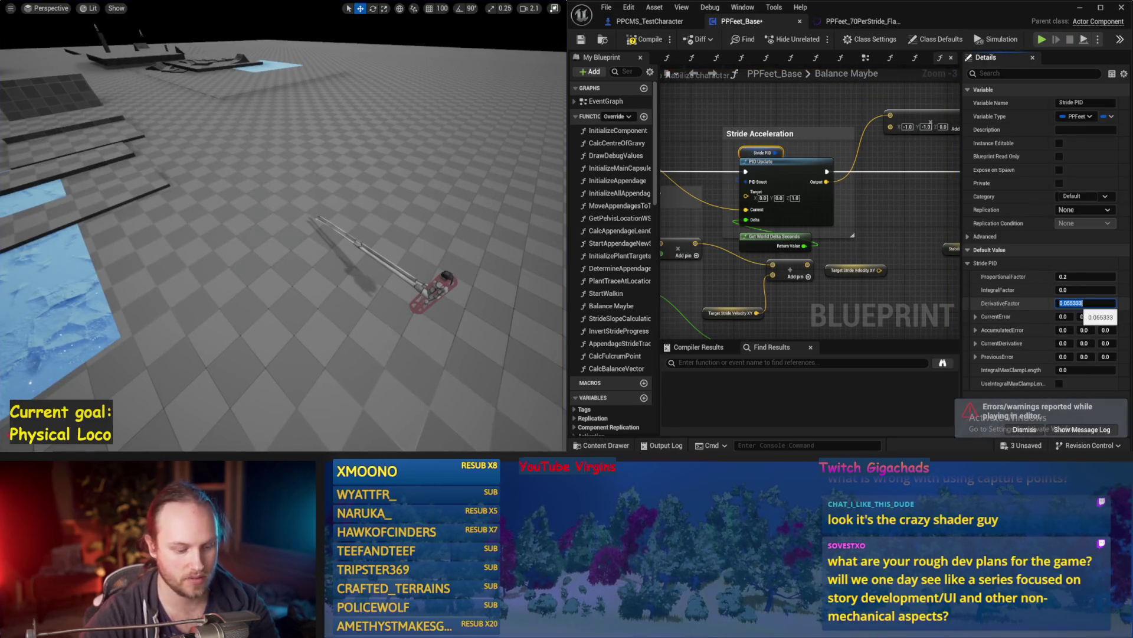
{"action": "scroll", "coordinate": [386, 209], "scroll_direction": "down", "scroll_amount": 3}
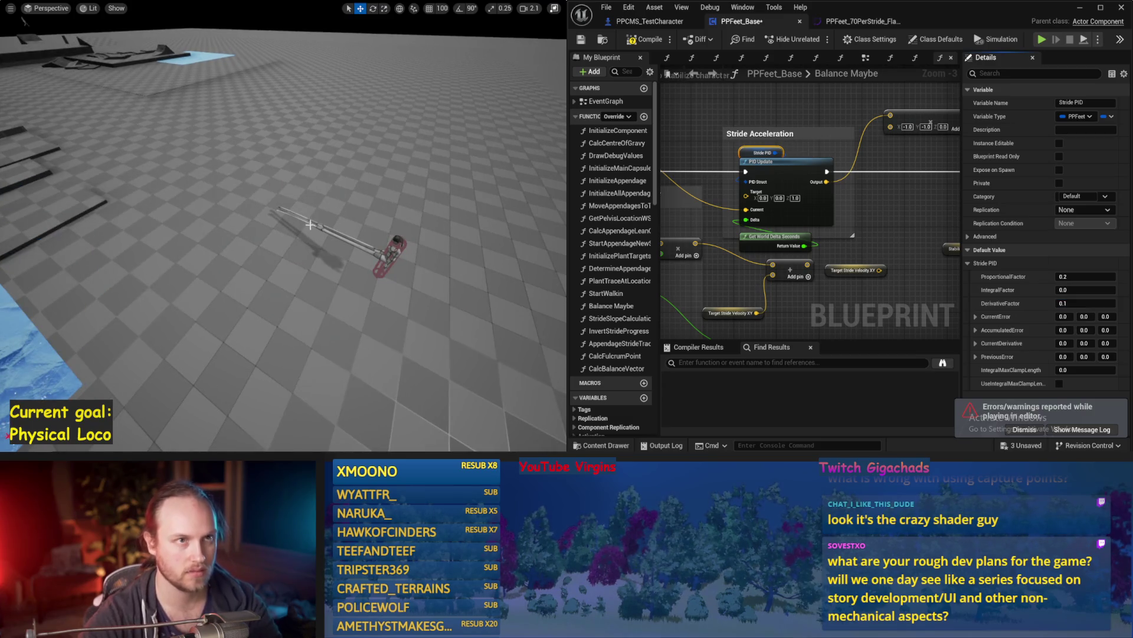
{"action": "key", "text": "alt+s"}
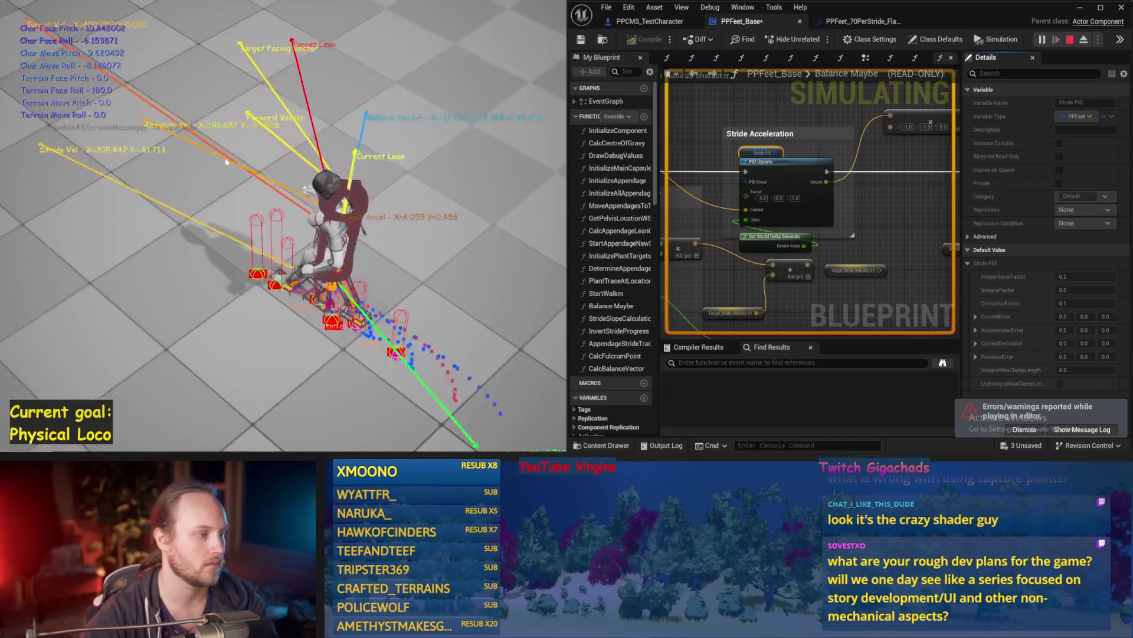
{"action": "key", "text": "Escape"}
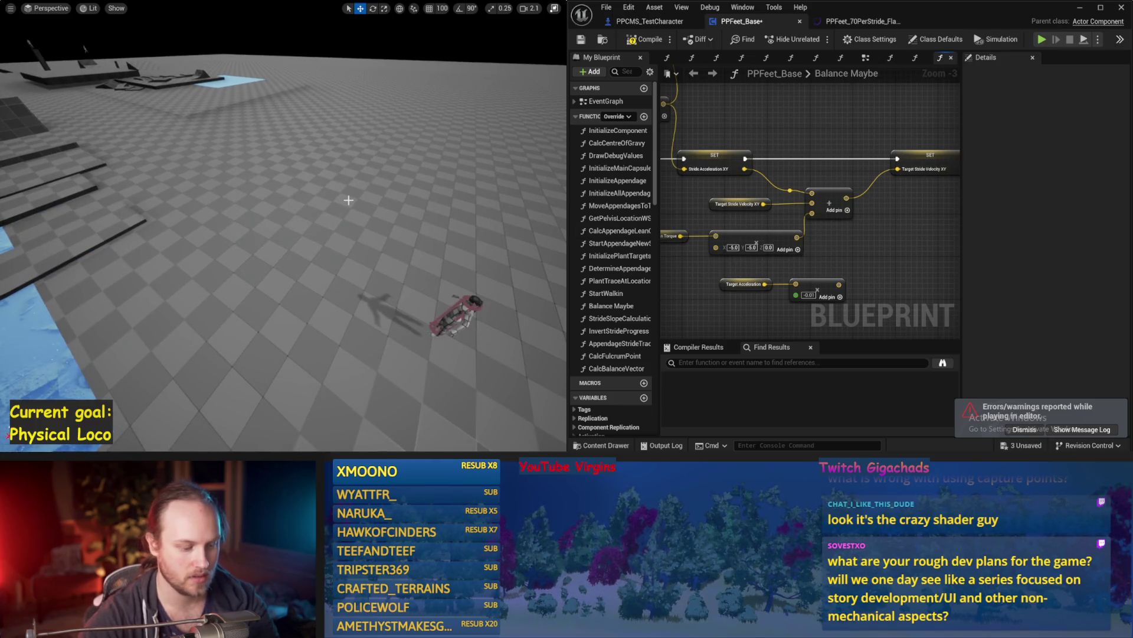
Set the multiplier's Y value to -2 and test it in simulation
{"action": "key", "text": "alt+s"}
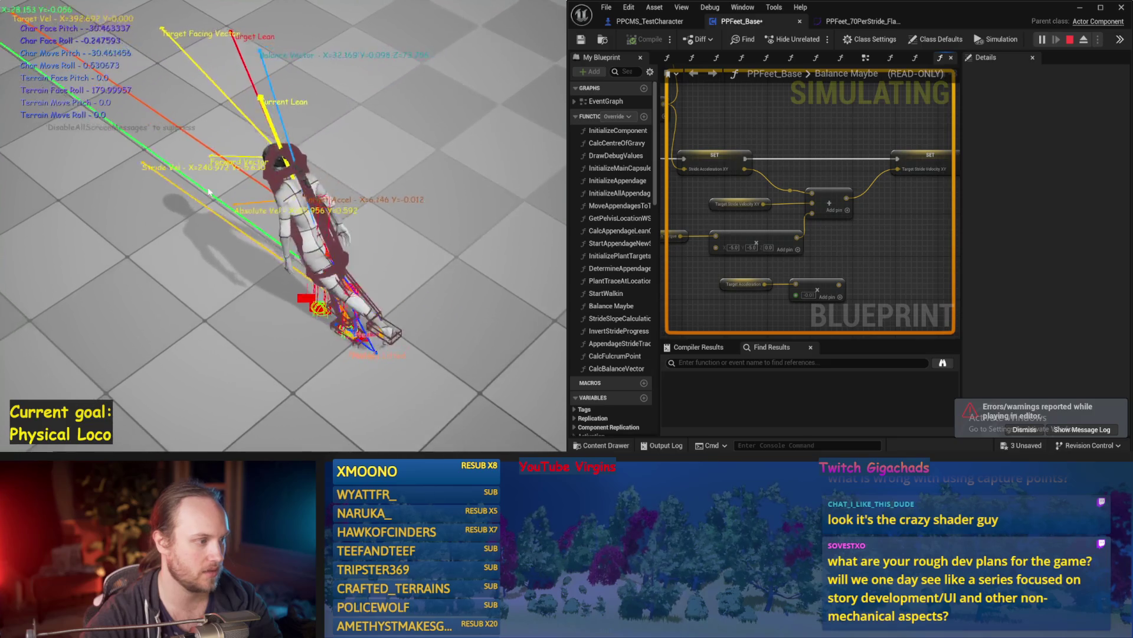
{"action": "key", "text": "Escape"}
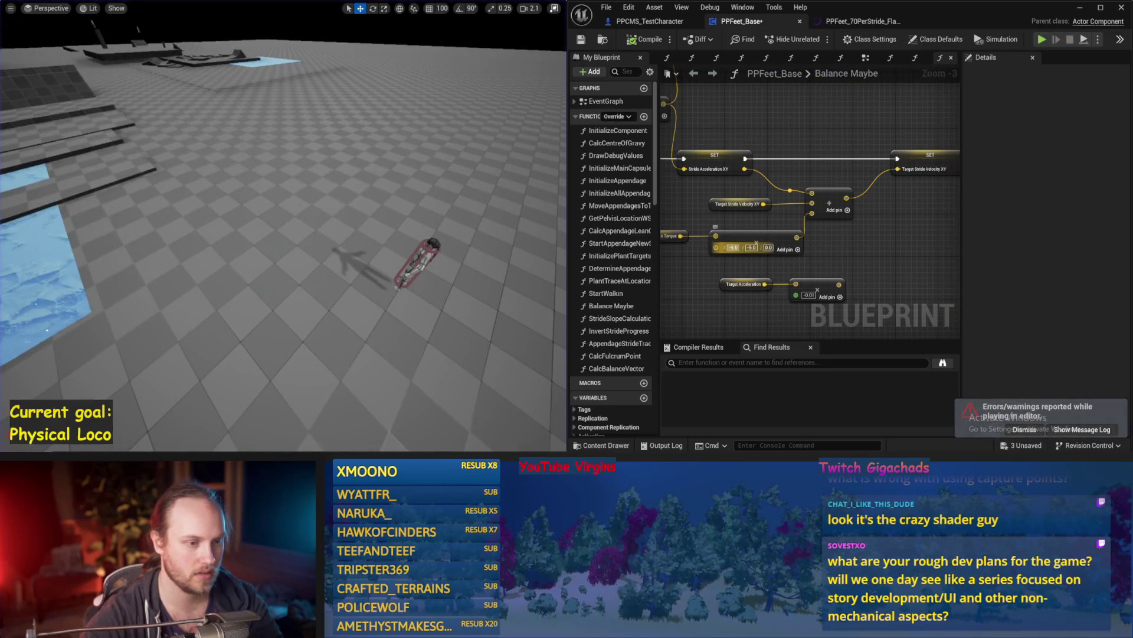
{"action": "type", "text": "-2"}
{"action": "key", "text": "Return"}
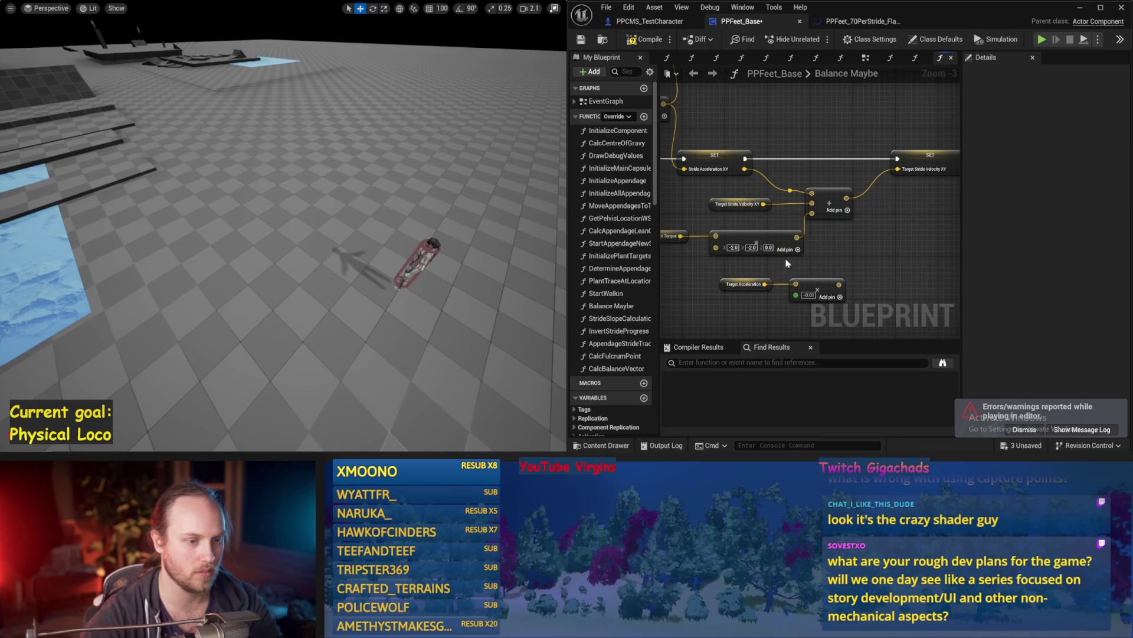
{"action": "key", "text": "alt+s"}
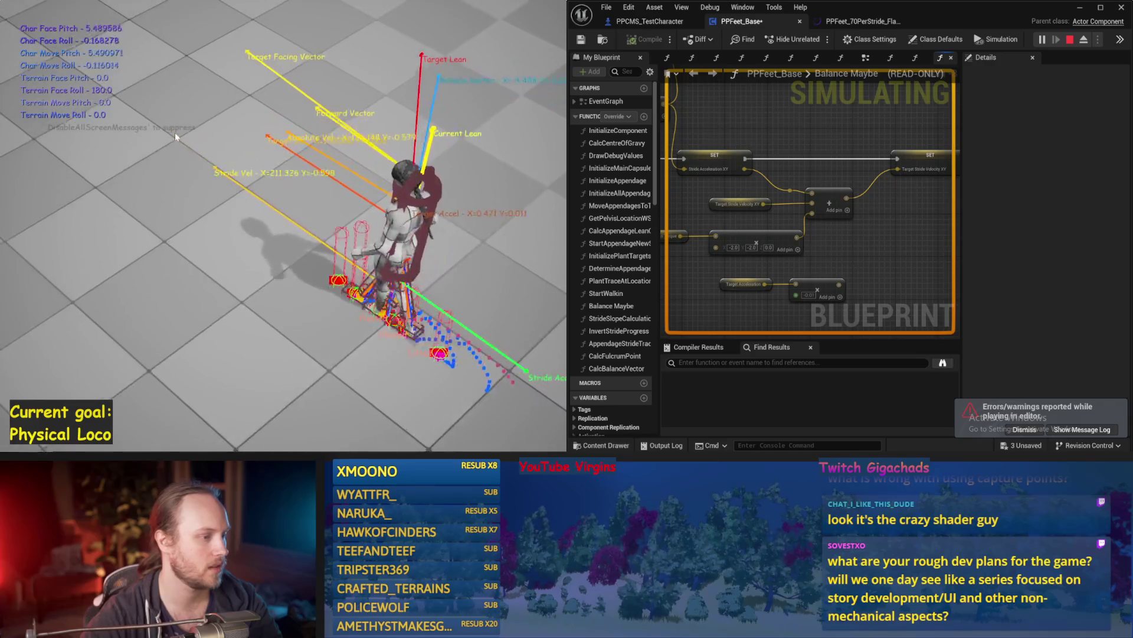
{"action": "key", "text": "Escape"}
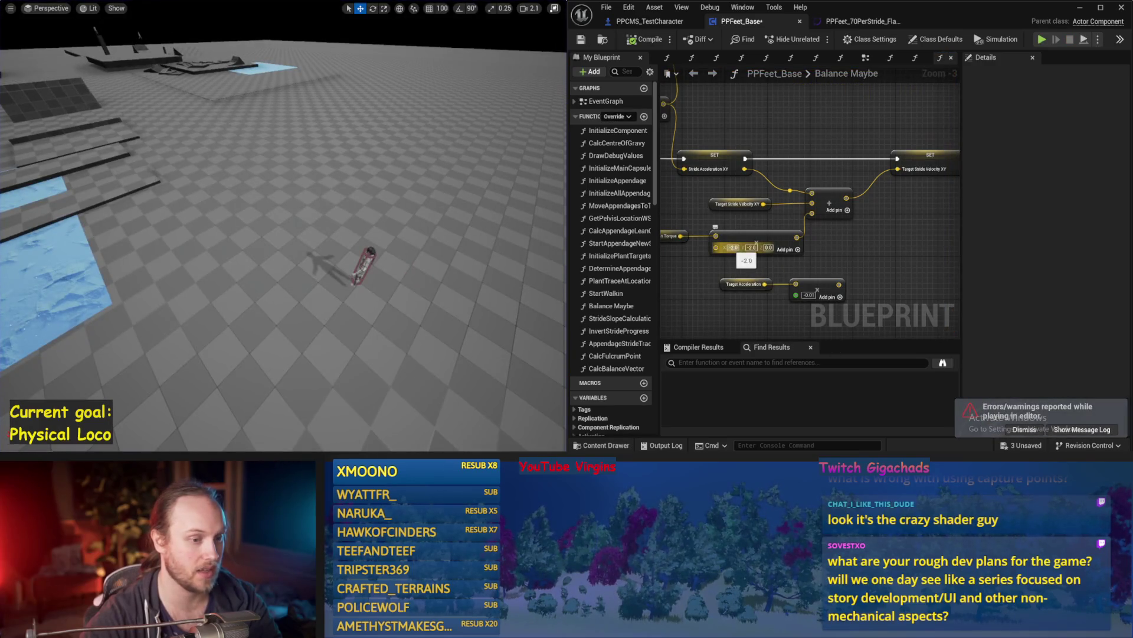
Set the multiplier's X value to -5 and simulate the character stepping upright
{"action": "type", "text": "-5"}
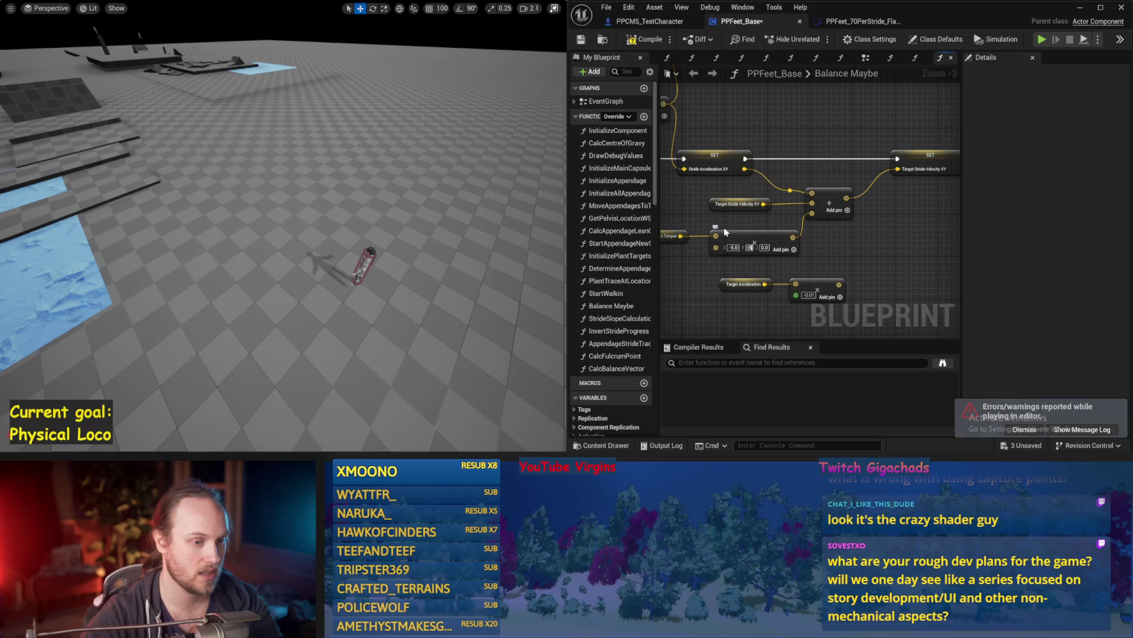
{"action": "left_click_drag", "start_coordinate": [701, 218], "coordinate": [757, 229]}
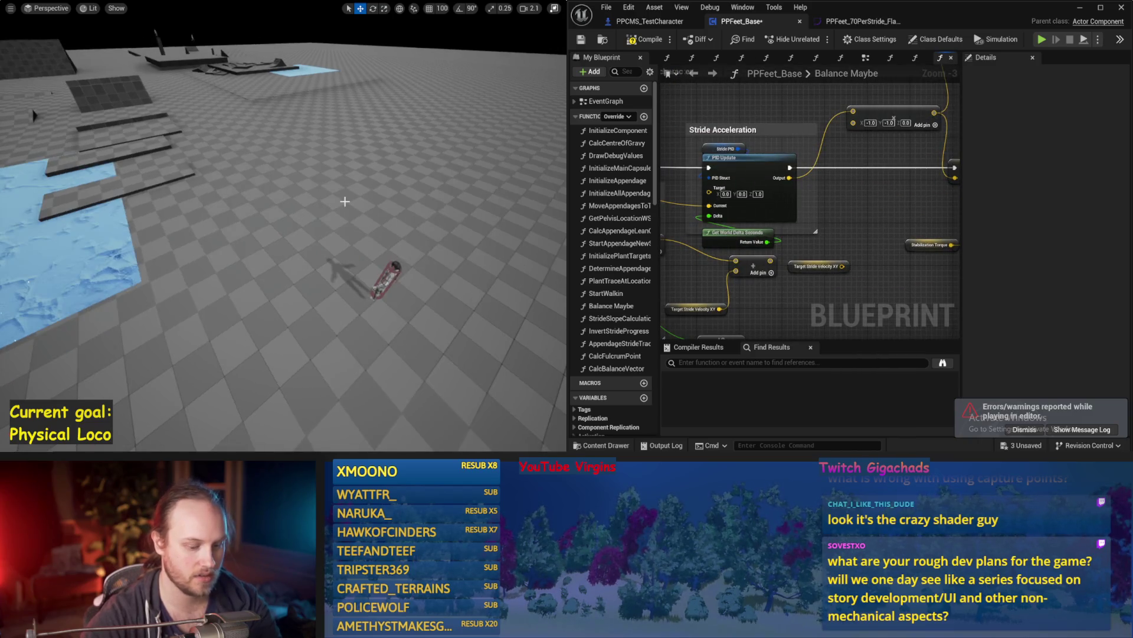
{"action": "key", "text": "alt+s"}
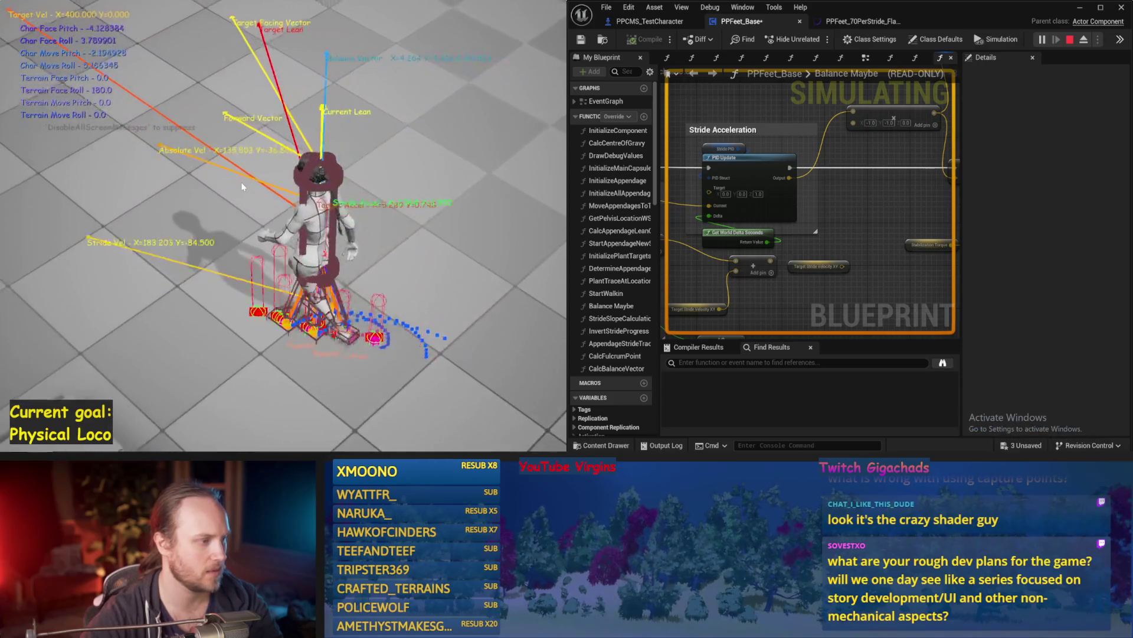
{"action": "key", "text": "Escape"}
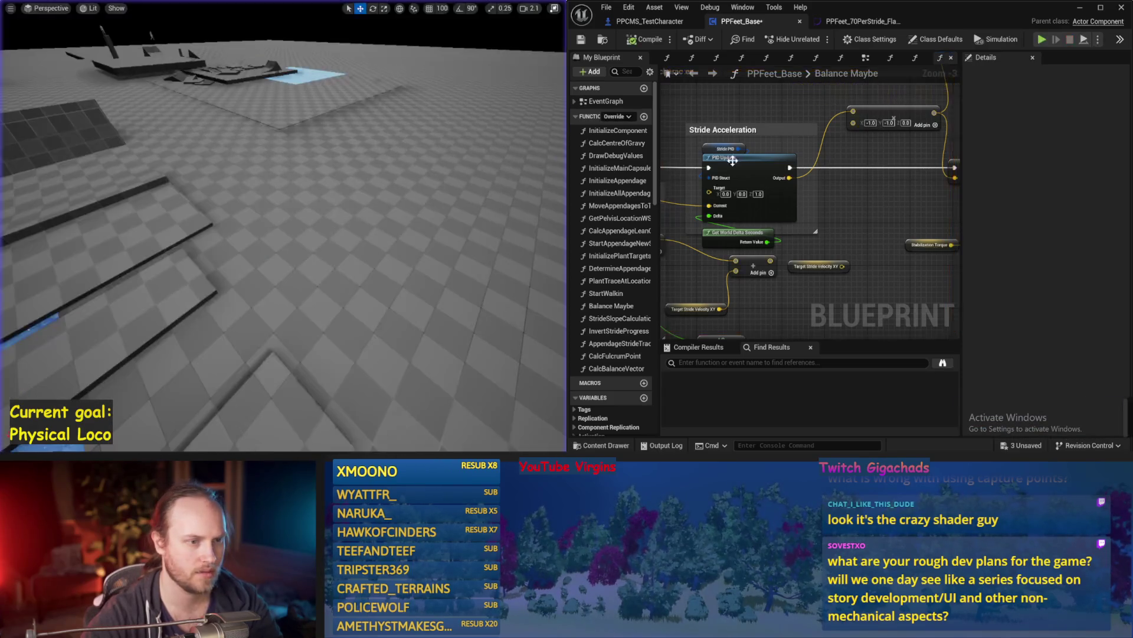
Give Stride PID a proportional and derivative factor of 0.2 and test it in simulation
{"action": "left_click", "coordinate": [712, 148]}
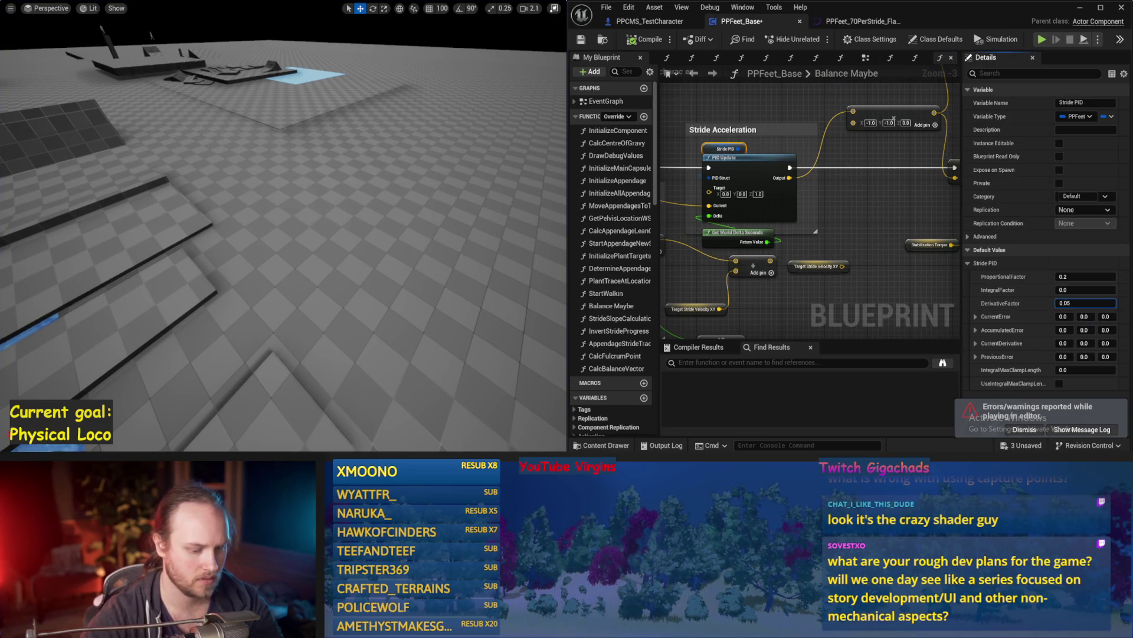
{"action": "left_click_drag", "start_coordinate": [340, 201], "coordinate": [339, 221]}
{"action": "key", "text": "alt+s"}
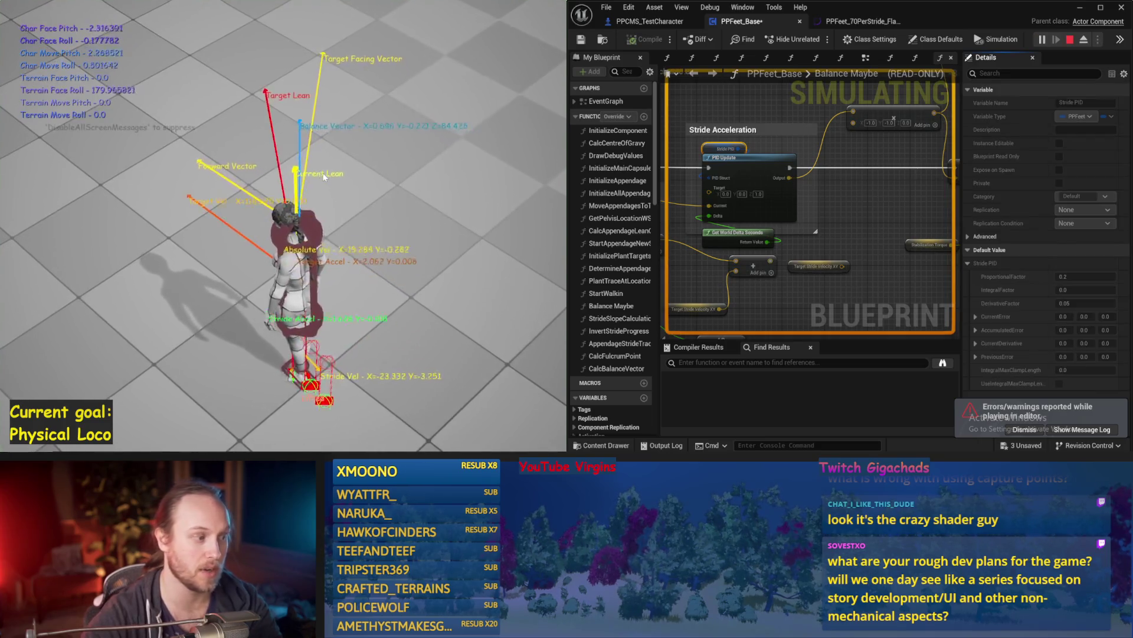
{"action": "key", "text": "Escape"}
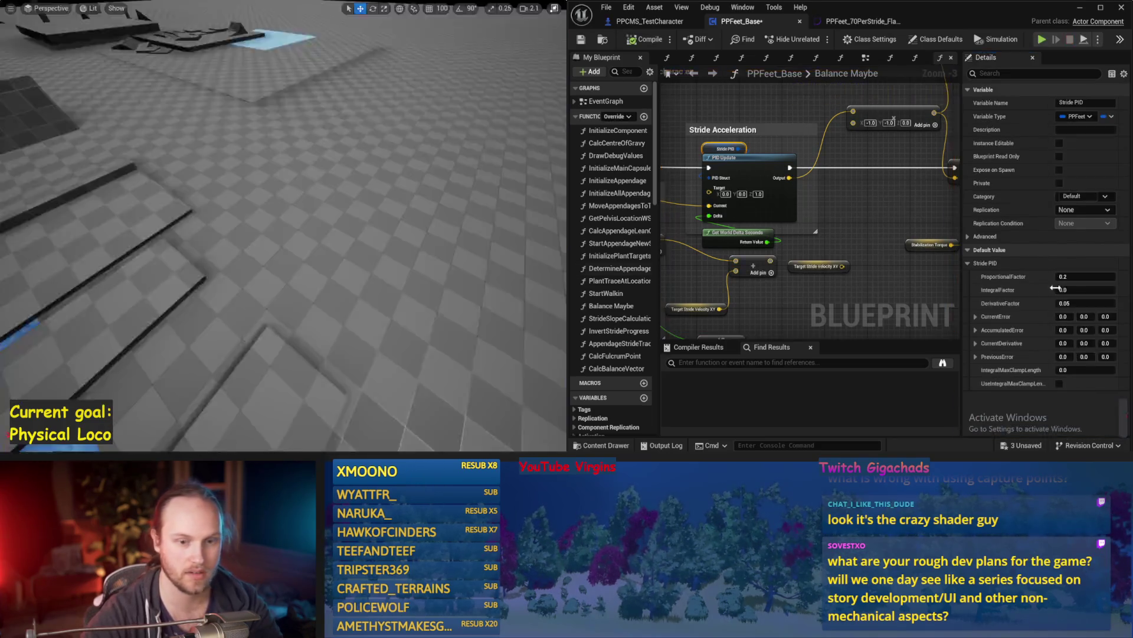
{"action": "type", "text": "0.2"}
{"action": "left_click_drag", "start_coordinate": [467, 238], "coordinate": [408, 219]}
{"action": "key", "text": "alt+s"}
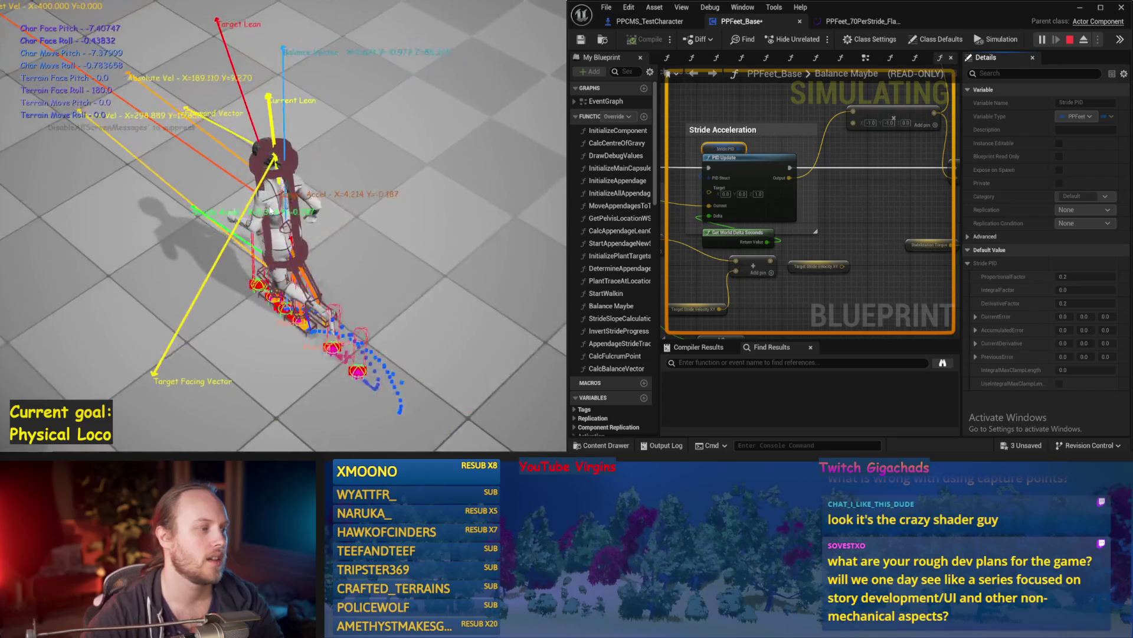
{"action": "key", "text": "Escape"}
Set the multiply node's vector to X -1 and Y -10, then test it in simulation
{"action": "left_click", "coordinate": [801, 239]}
{"action": "type", "text": "-1"}
{"action": "key", "text": "Tab"}
{"action": "type", "text": "-10"}
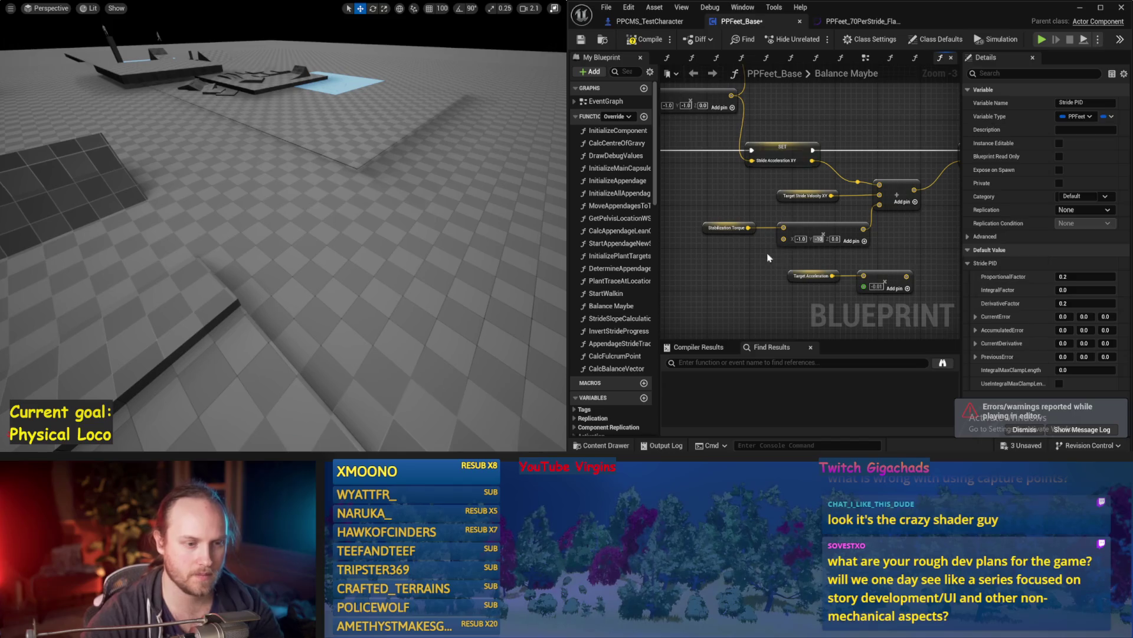
{"action": "left_click", "coordinate": [791, 271]}
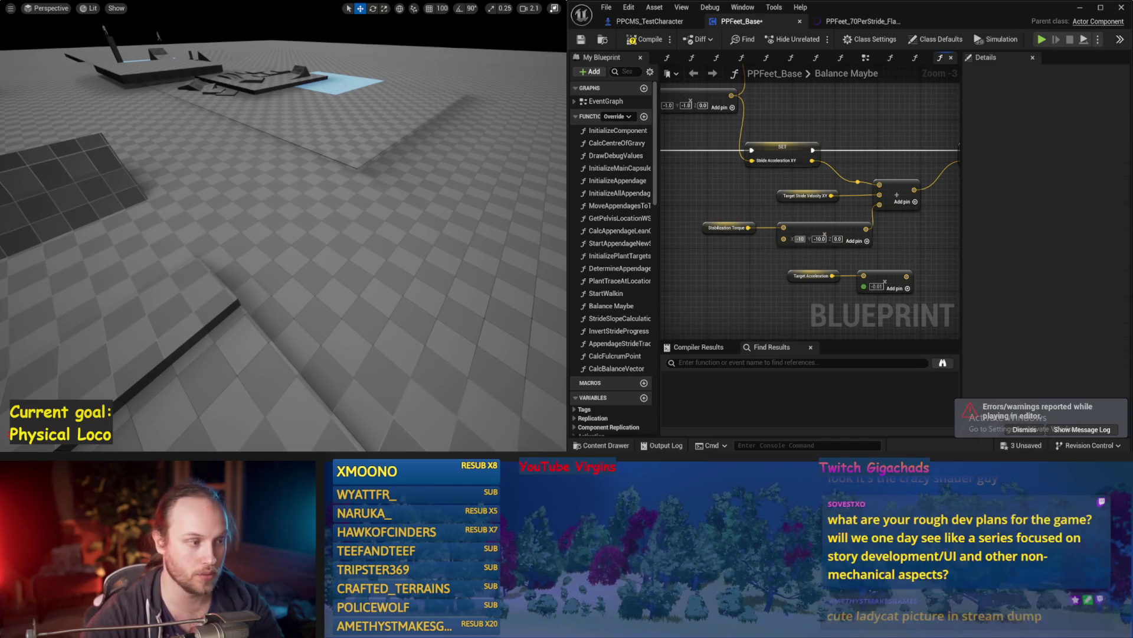
{"action": "scroll", "coordinate": [414, 218], "scroll_direction": "up", "scroll_amount": 3}
{"action": "key", "text": "alt+p"}
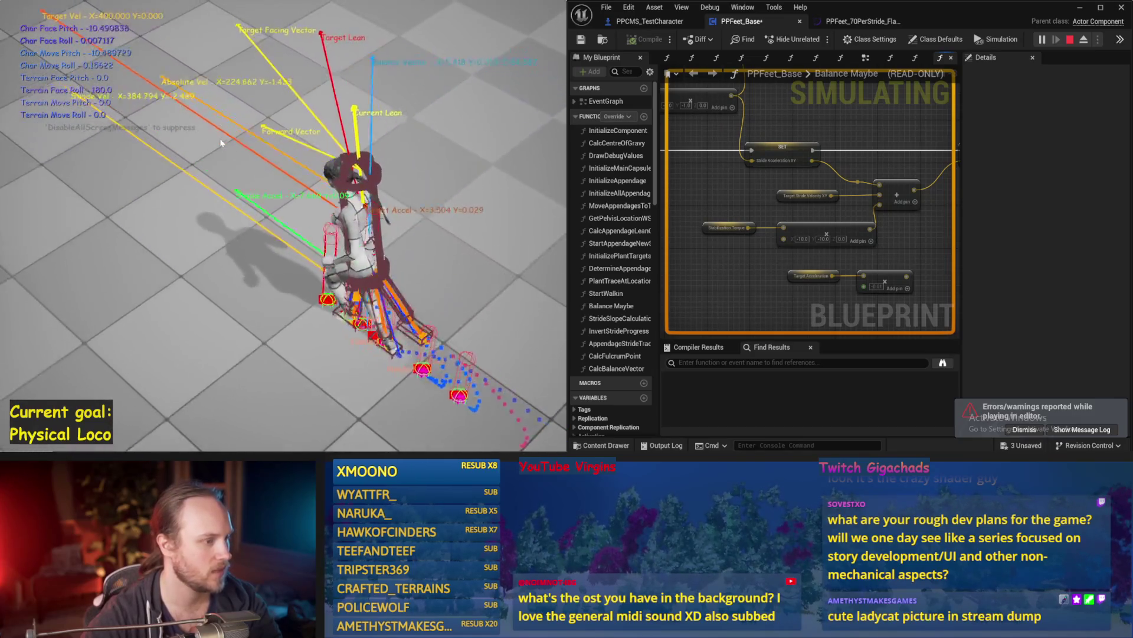
{"action": "key", "text": "Escape"}
Recheck Stride PID's default values and widen the blueprint editor to full screen
{"action": "scroll", "coordinate": [769, 232], "scroll_direction": "up", "scroll_amount": 2}
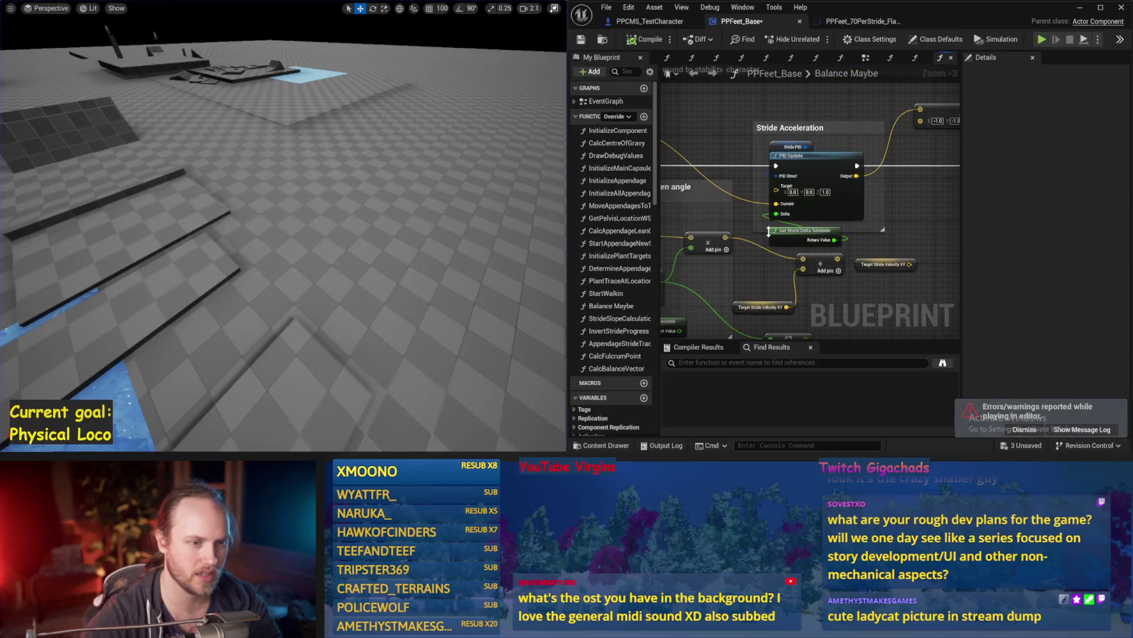
{"action": "left_click", "coordinate": [794, 147]}
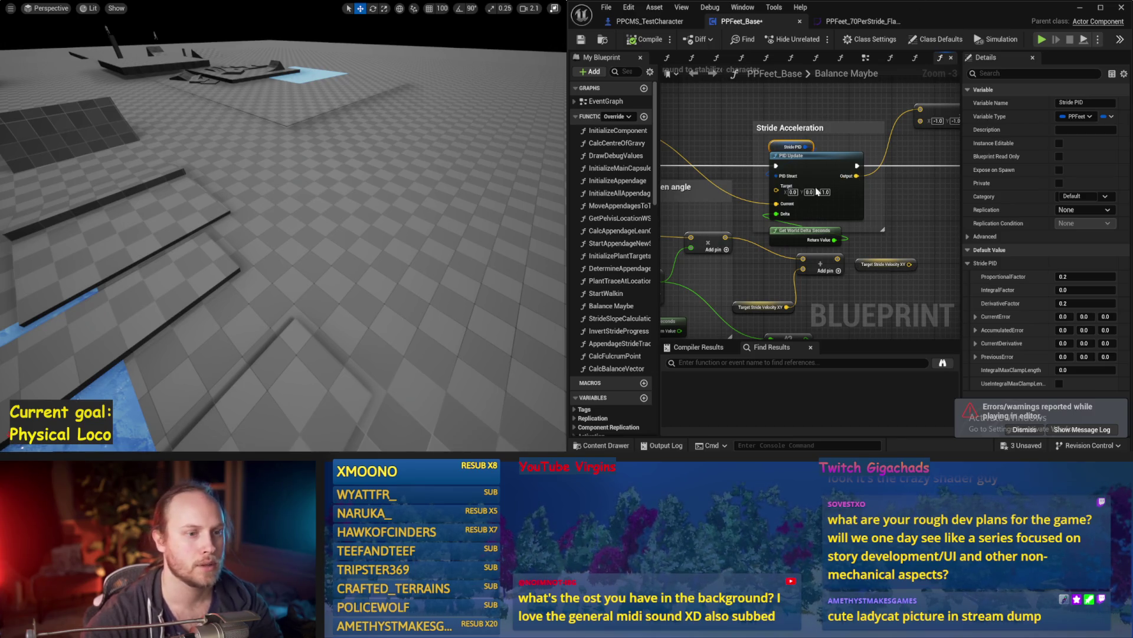
{"action": "left_click", "coordinate": [1101, 7]}
{"action": "left_click_drag", "start_coordinate": [236, 248], "coordinate": [405, 198]}
Move the tilt-acceleration comment group down-left and reposition the Get Up Vector and Character Capsule nodes
{"action": "scroll", "coordinate": [405, 198], "scroll_direction": "down", "scroll_amount": 1}
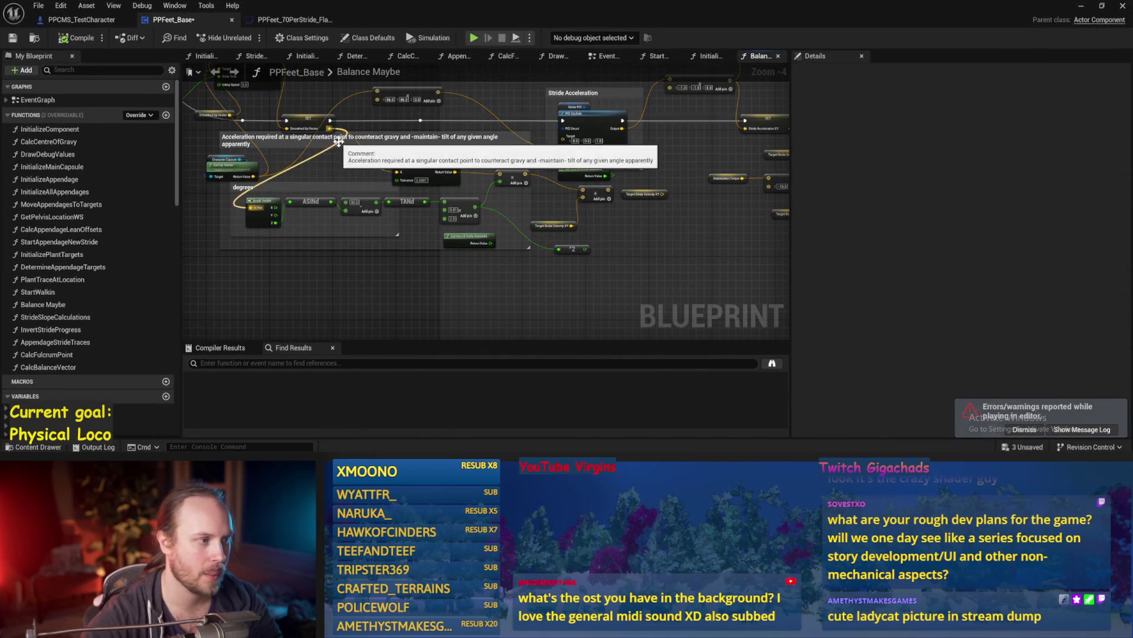
{"action": "left_click", "coordinate": [341, 168]}
{"action": "mouse_move", "coordinate": [341, 168]}
{"action": "left_mouse_down"}
{"action": "mouse_move", "coordinate": [307, 264]}
{"action": "mouse_move", "coordinate": [425, 249]}
{"action": "left_mouse_up"}
{"action": "left_click", "coordinate": [277, 152]}
{"action": "mouse_move", "coordinate": [277, 153]}
{"action": "left_mouse_down"}
{"action": "mouse_move", "coordinate": [353, 166]}
{"action": "mouse_move", "coordinate": [313, 136]}
{"action": "left_mouse_up"}
{"action": "left_click", "coordinate": [345, 145], "text": "ctrl"}
{"action": "left_click", "coordinate": [379, 180]}
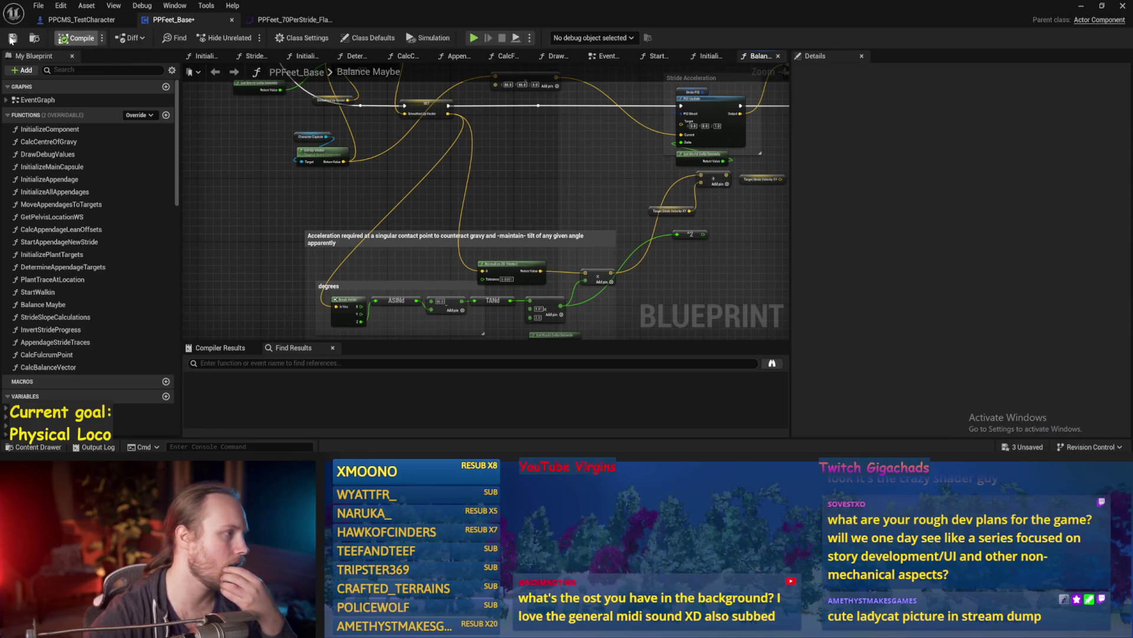
{"action": "mouse_move", "coordinate": [593, 176]}
{"action": "left_mouse_down"}
{"action": "mouse_move", "coordinate": [503, 209]}
{"action": "mouse_move", "coordinate": [518, 148]}
{"action": "left_mouse_up"}
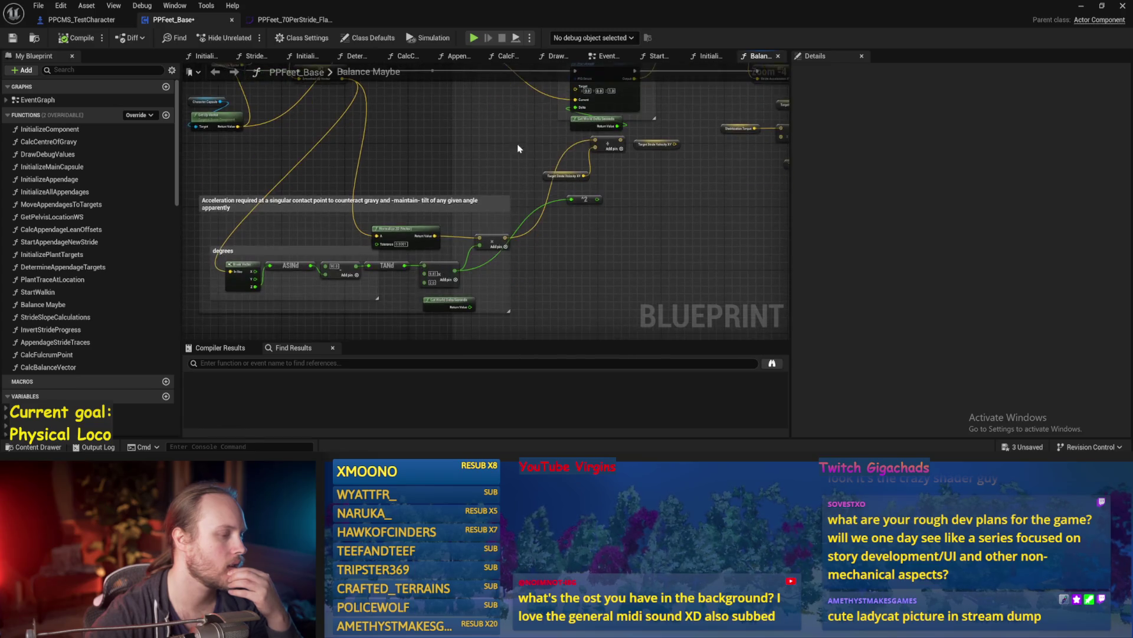
{"action": "left_click_drag", "start_coordinate": [408, 188], "coordinate": [460, 153]}
{"action": "mouse_move", "coordinate": [242, 153]}
{"action": "left_mouse_down"}
{"action": "mouse_move", "coordinate": [565, 279]}
{"action": "mouse_move", "coordinate": [590, 268]}
{"action": "left_mouse_up"}
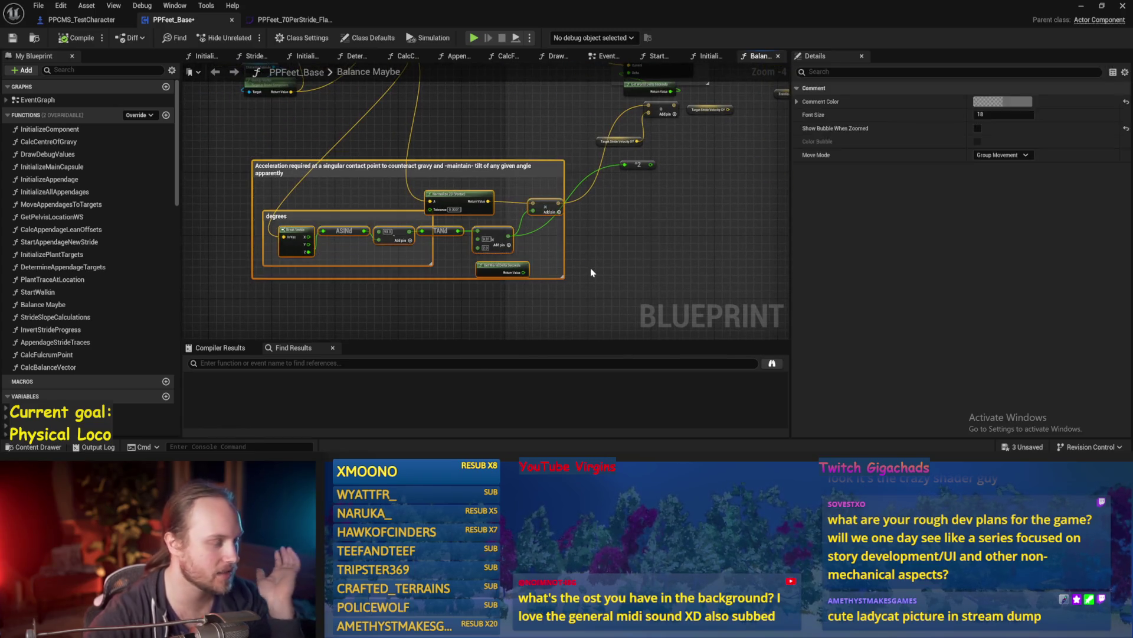
{"action": "left_click", "coordinate": [590, 268]}
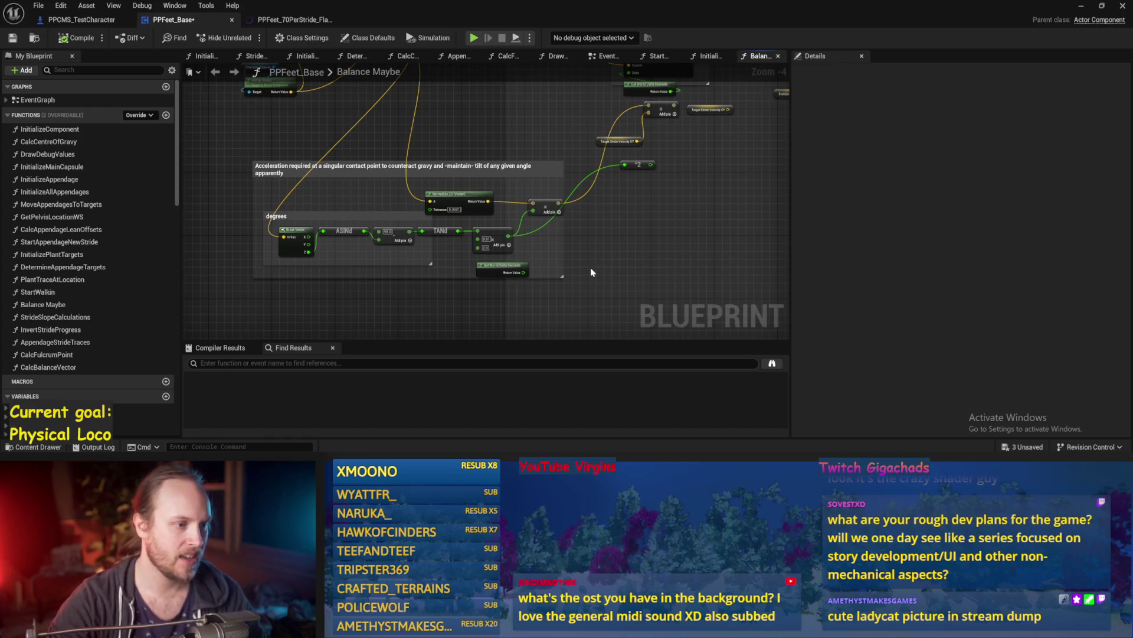
Delete the Target Stride Velocity XY getter from the Add node and compile
{"action": "mouse_move", "coordinate": [639, 187]}
{"action": "left_mouse_down"}
{"action": "mouse_move", "coordinate": [642, 268]}
{"action": "mouse_move", "coordinate": [616, 246]}
{"action": "mouse_move", "coordinate": [650, 182]}
{"action": "mouse_move", "coordinate": [248, 297]}
{"action": "left_mouse_up"}
{"action": "key", "text": "Delete"}
{"action": "left_click", "coordinate": [248, 297]}
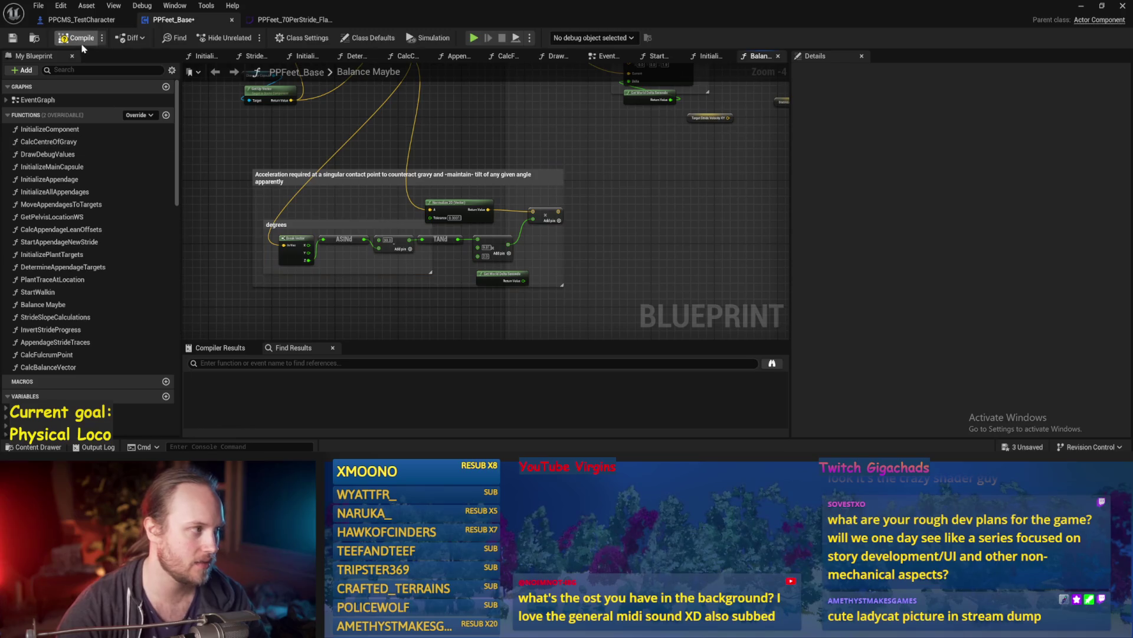
{"action": "left_click", "coordinate": [12, 37]}
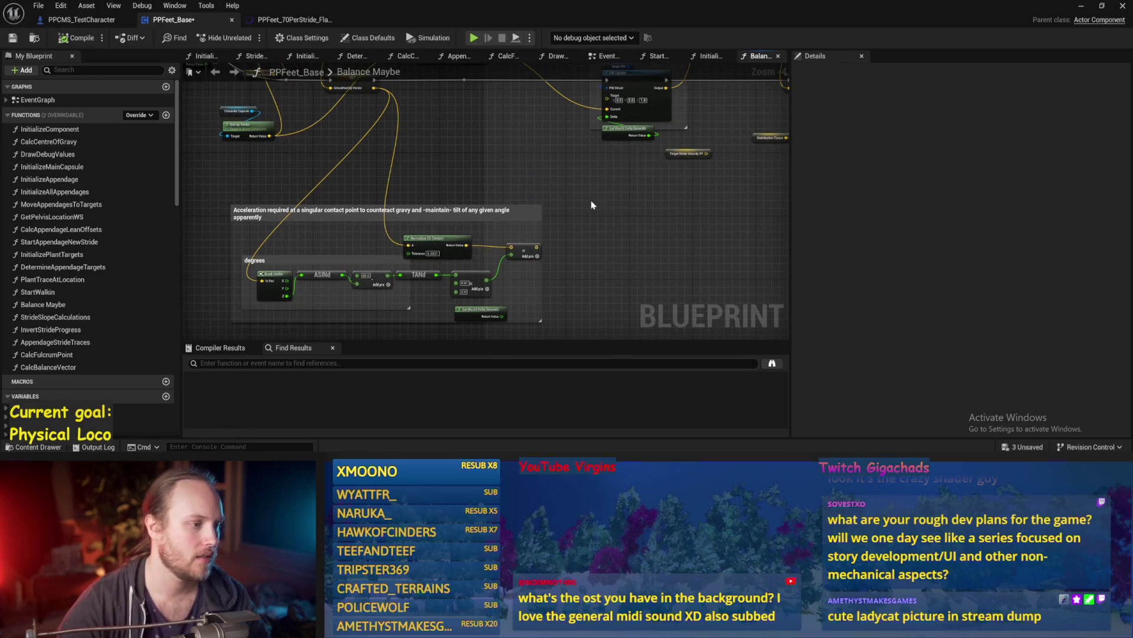
Shift the Acceleration comment group up and right, then save the blueprint
{"action": "mouse_move", "coordinate": [592, 205]}
{"action": "left_mouse_down"}
{"action": "mouse_move", "coordinate": [308, 253]}
{"action": "mouse_move", "coordinate": [225, 322]}
{"action": "left_mouse_up"}
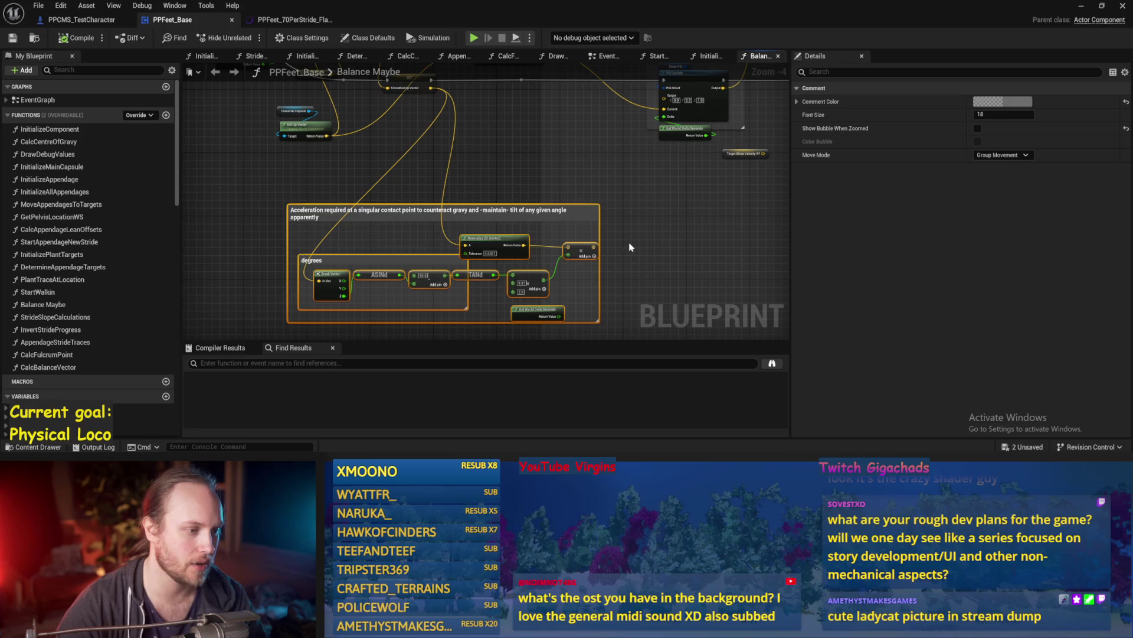
{"action": "mouse_move", "coordinate": [579, 247]}
{"action": "left_mouse_down"}
{"action": "mouse_move", "coordinate": [605, 220]}
{"action": "mouse_move", "coordinate": [683, 221]}
{"action": "left_mouse_up"}
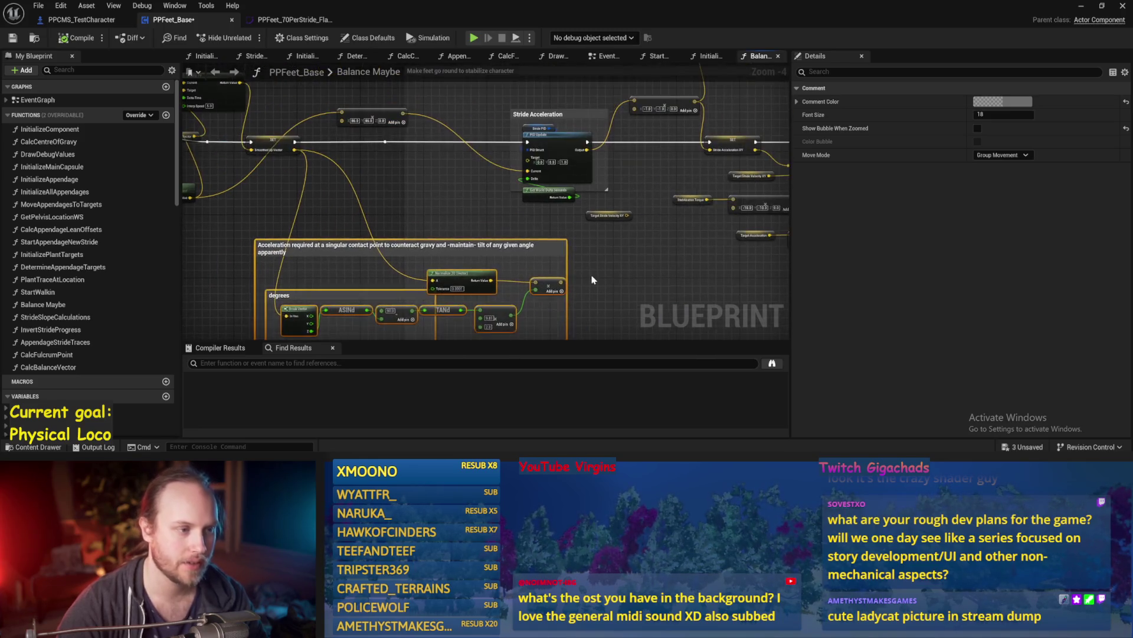
{"action": "key", "text": "ctrl+s"}
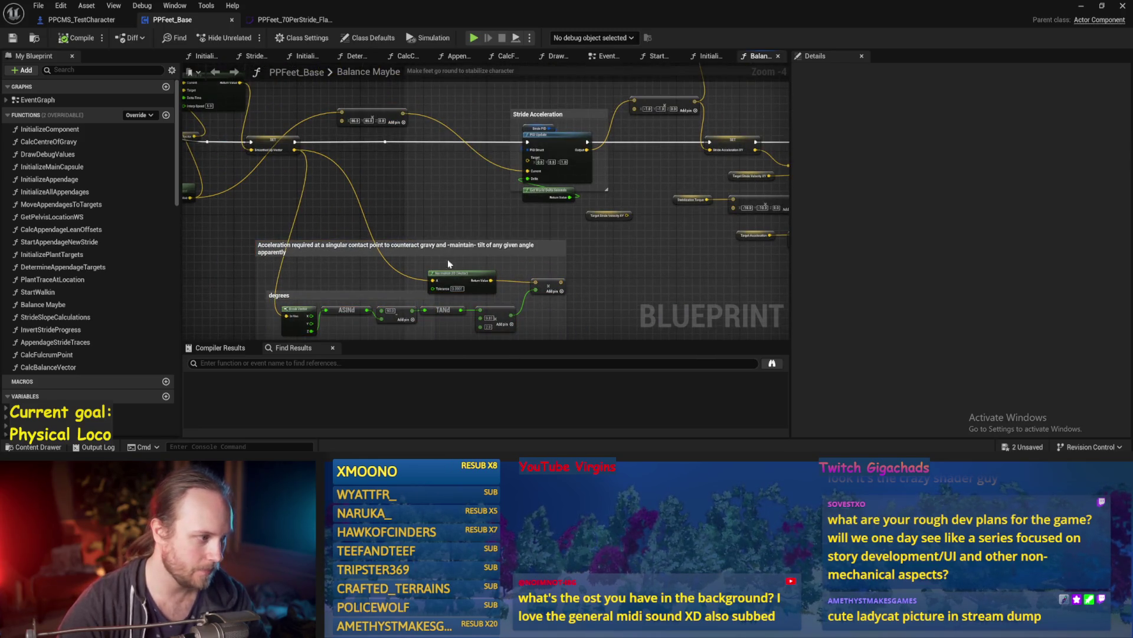
{"action": "scroll", "coordinate": [330, 248], "scroll_direction": "up", "scroll_amount": 1}
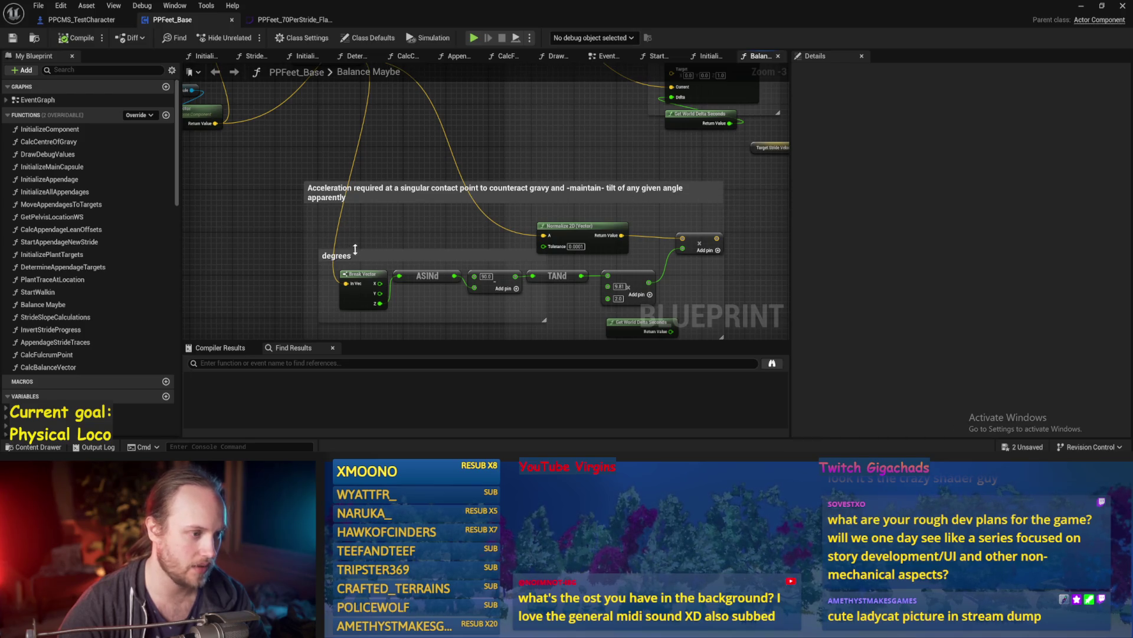
{"action": "left_click", "coordinate": [349, 230]}
{"action": "key", "text": "ctrl+s"}
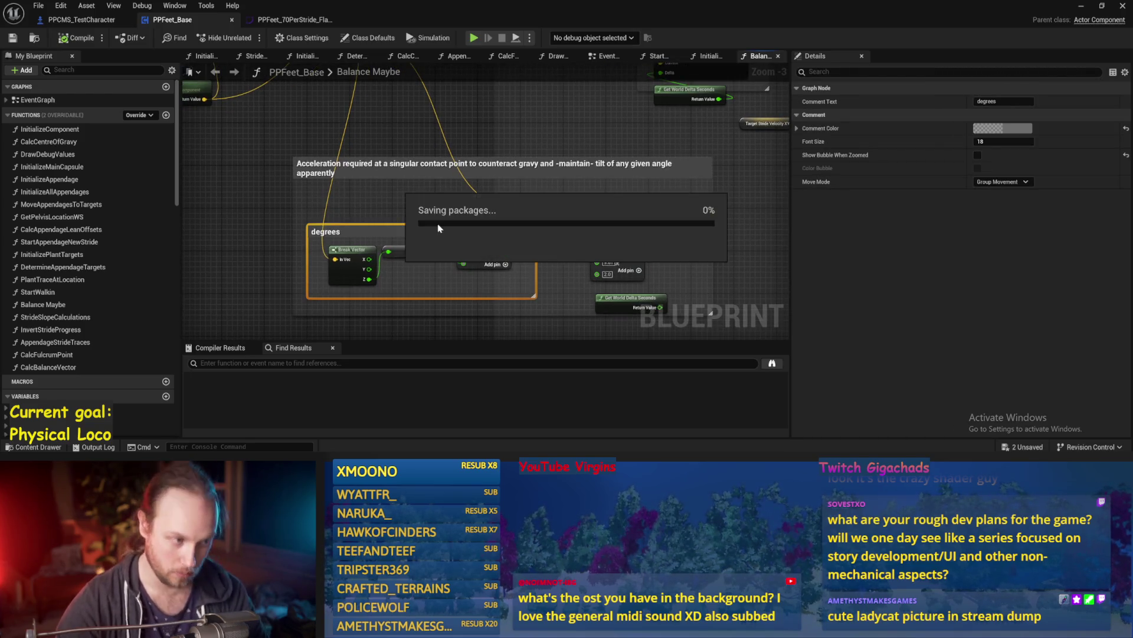
Wire the reroute into SET Stride Acceleration XY, run a quick play test, and save
{"action": "left_click_drag", "start_coordinate": [741, 177], "coordinate": [510, 269]}
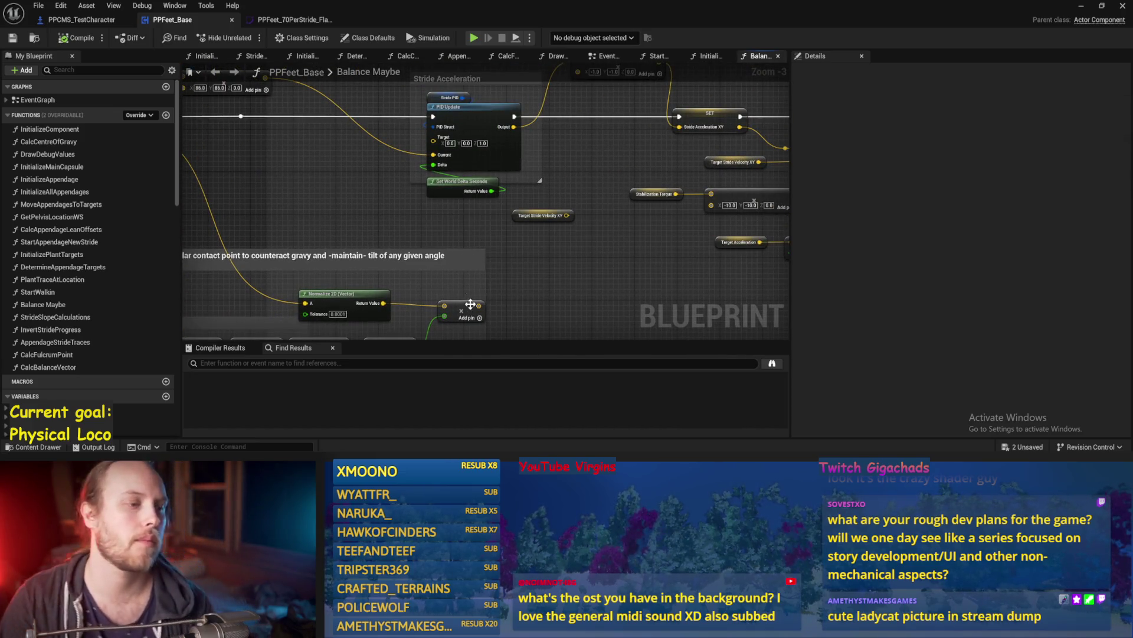
{"action": "mouse_move", "coordinate": [479, 305]}
{"action": "left_mouse_down"}
{"action": "mouse_move", "coordinate": [690, 131]}
{"action": "mouse_move", "coordinate": [680, 126]}
{"action": "left_mouse_up"}
{"action": "left_click_drag", "start_coordinate": [714, 235], "coordinate": [552, 237]}
{"action": "left_click_drag", "start_coordinate": [635, 199], "coordinate": [648, 177]}
{"action": "left_click", "coordinate": [645, 175], "text": "alt"}
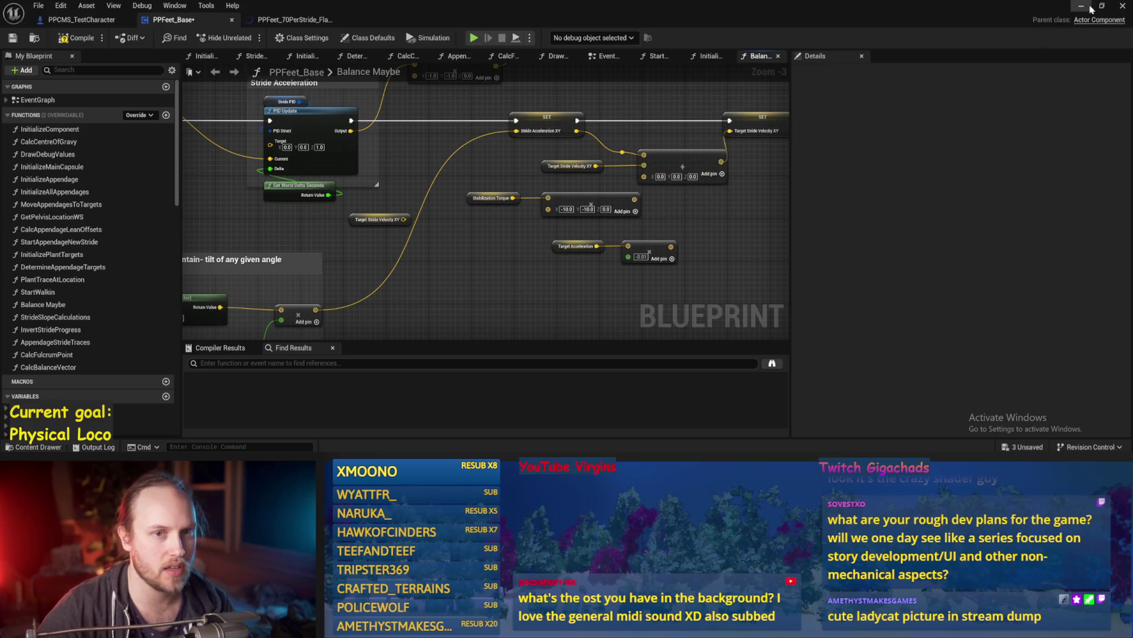
{"action": "left_click", "coordinate": [1082, 7]}
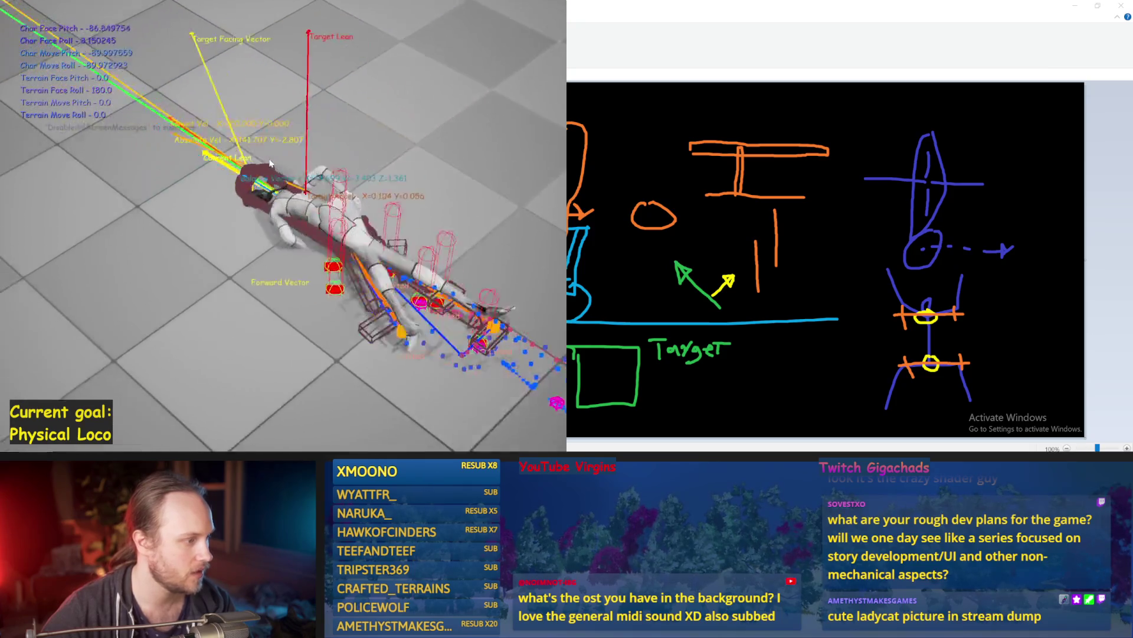
{"action": "key", "text": "Escape"}
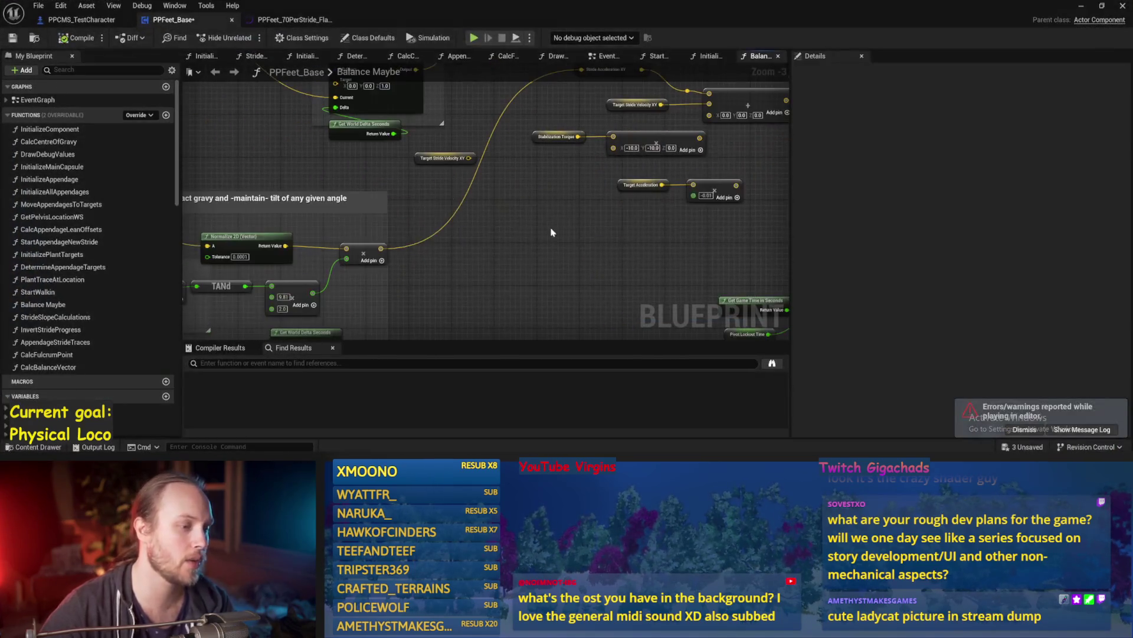
{"action": "key", "text": "ctrl+s"}
Set the Map Range Clamped output range to 10 and 60
{"action": "left_click_drag", "start_coordinate": [532, 230], "coordinate": [605, 188]}
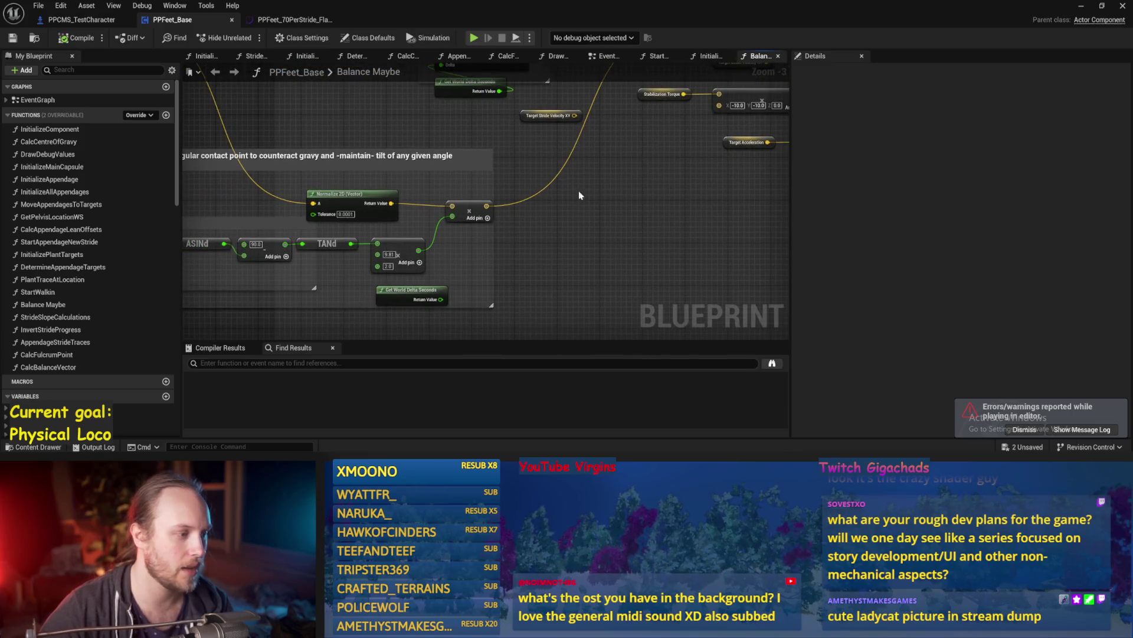
{"action": "mouse_move", "coordinate": [579, 251]}
{"action": "left_mouse_down"}
{"action": "mouse_move", "coordinate": [448, 321]}
{"action": "mouse_move", "coordinate": [463, 207]}
{"action": "mouse_move", "coordinate": [465, 219]}
{"action": "mouse_move", "coordinate": [623, 223]}
{"action": "left_mouse_up"}
{"action": "left_click_drag", "start_coordinate": [554, 222], "coordinate": [595, 223]}
{"action": "type", "text": "10"}
{"action": "key", "text": "Tab"}
{"action": "type", "text": "60"}
{"action": "key", "text": "Return"}
Play-test the character twice from the start pose
{"action": "left_click", "coordinate": [1081, 6]}
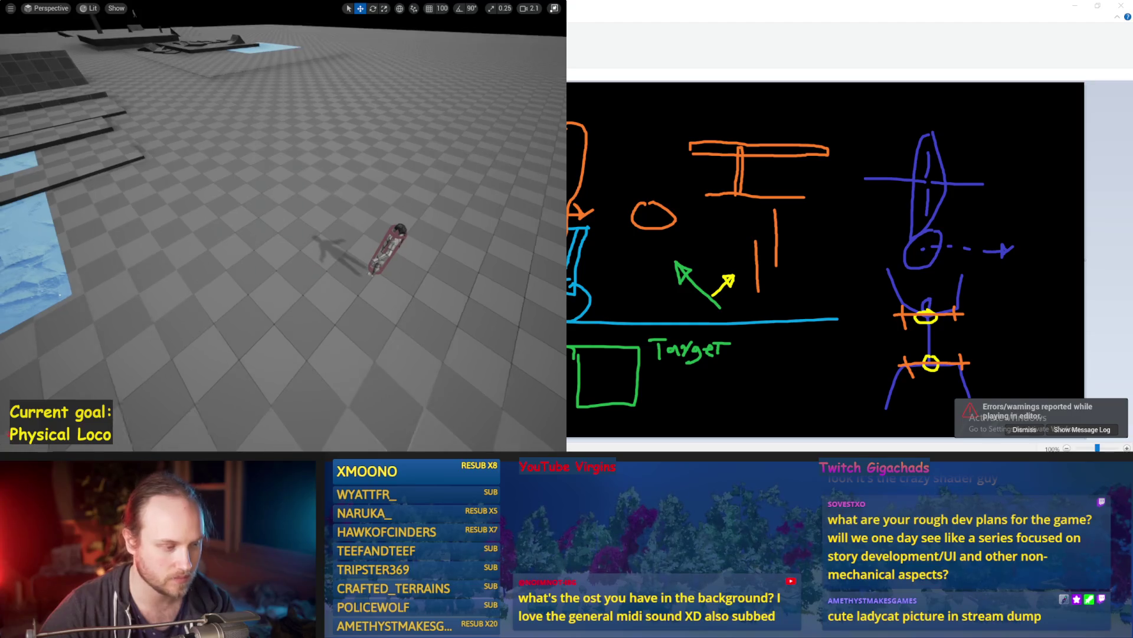
{"action": "key", "text": "alt+p"}
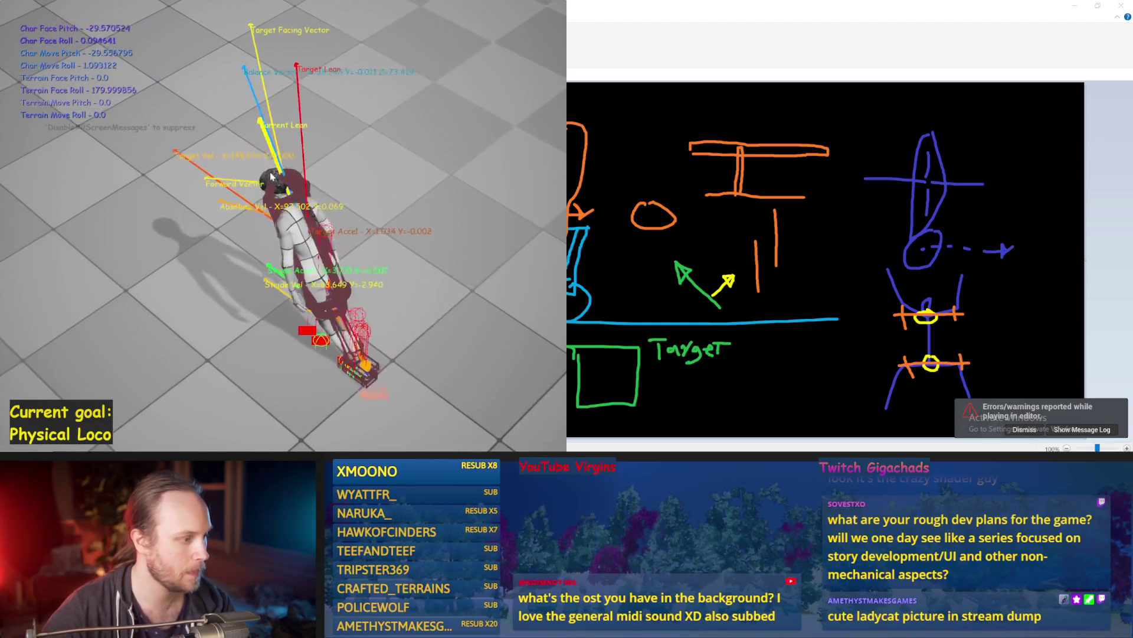
{"action": "key", "text": "Escape"}
{"action": "key", "text": "alt+p"}
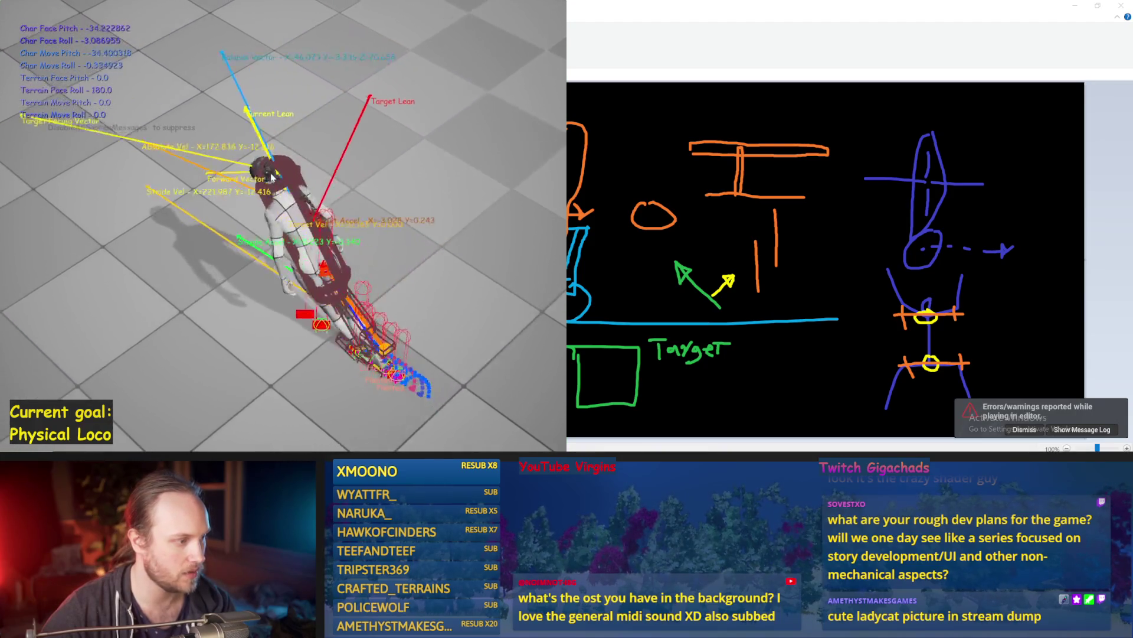
{"action": "key", "text": "Escape"}
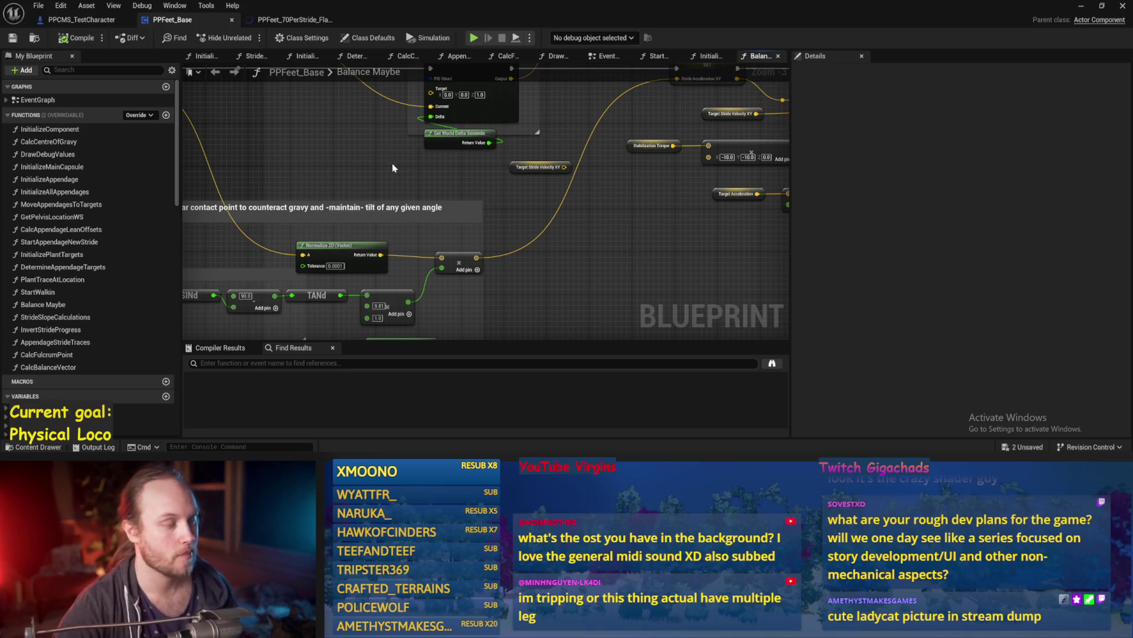
{"action": "scroll", "coordinate": [491, 182], "scroll_direction": "down", "scroll_amount": 1}
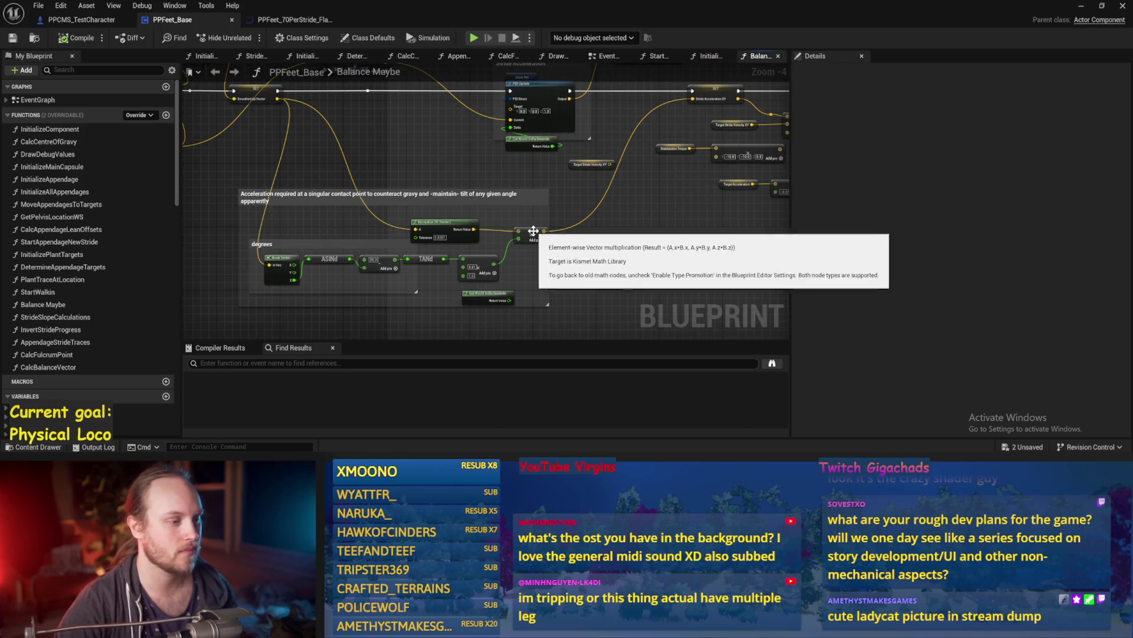
Raise the tilt-math Add node a few pixels and save PPFeet_Base
{"action": "left_click_drag", "start_coordinate": [520, 234], "coordinate": [520, 230]}
{"action": "left_click", "coordinate": [589, 241]}
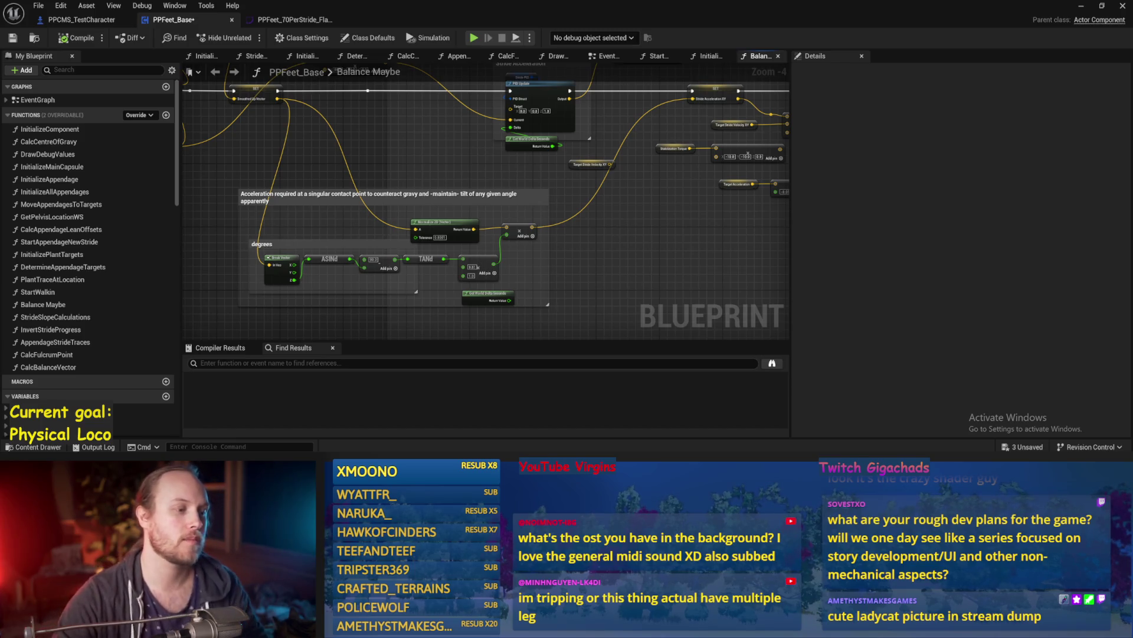
{"action": "left_click_drag", "start_coordinate": [620, 154], "coordinate": [576, 174]}
{"action": "key", "text": "ctrl+s"}
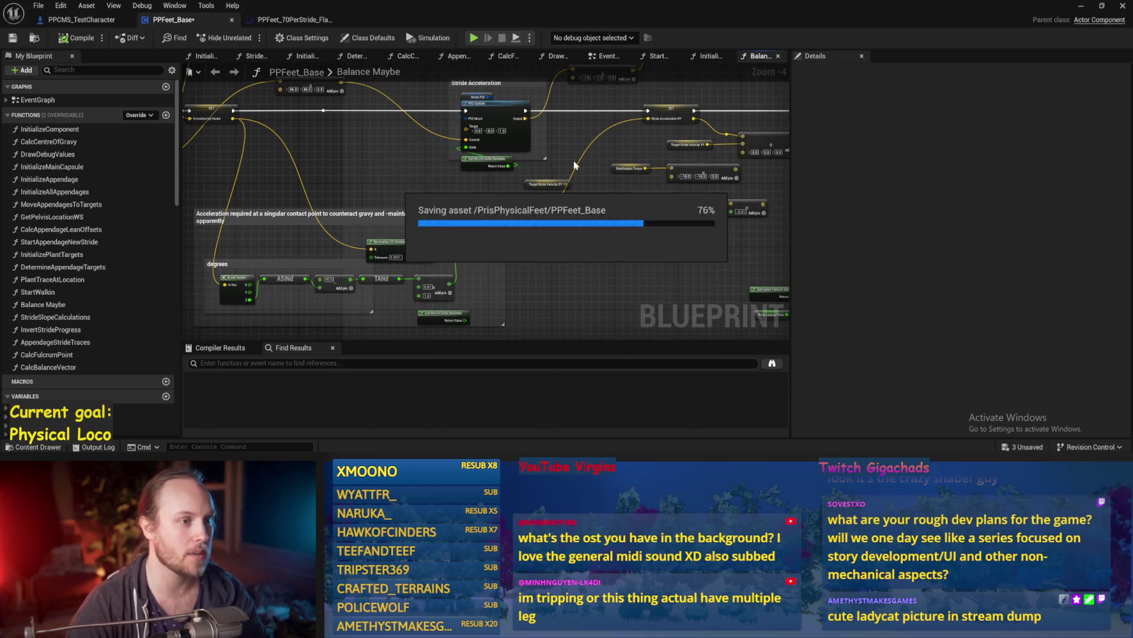
Add an Anus Vector Floor Distance getter beside the Vector Length, Clamp and Map Range nodes
{"action": "mouse_move", "coordinate": [572, 213]}
{"action": "left_mouse_down"}
{"action": "mouse_move", "coordinate": [623, 176]}
{"action": "mouse_move", "coordinate": [561, 242]}
{"action": "mouse_move", "coordinate": [504, 217]}
{"action": "left_mouse_up"}
{"action": "scroll", "coordinate": [488, 231], "scroll_direction": "up", "scroll_amount": 1}
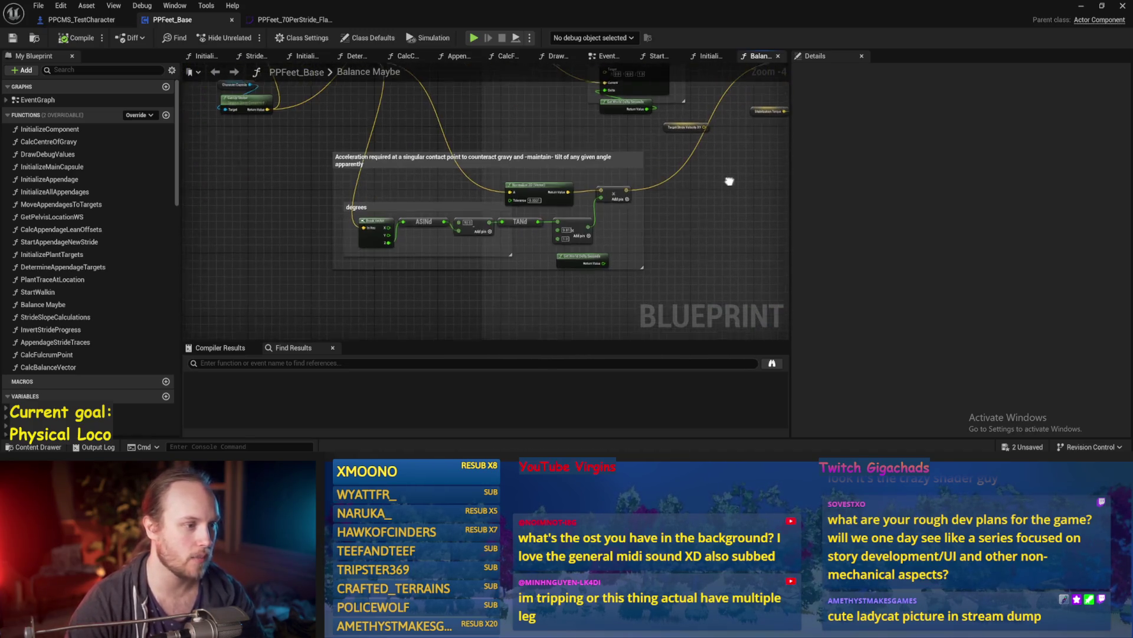
{"action": "mouse_move", "coordinate": [544, 219]}
{"action": "left_mouse_down"}
{"action": "mouse_move", "coordinate": [650, 221]}
{"action": "mouse_move", "coordinate": [651, 253]}
{"action": "mouse_move", "coordinate": [476, 252]}
{"action": "left_mouse_up"}
{"action": "scroll", "coordinate": [651, 252], "scroll_direction": "down", "scroll_amount": 1}
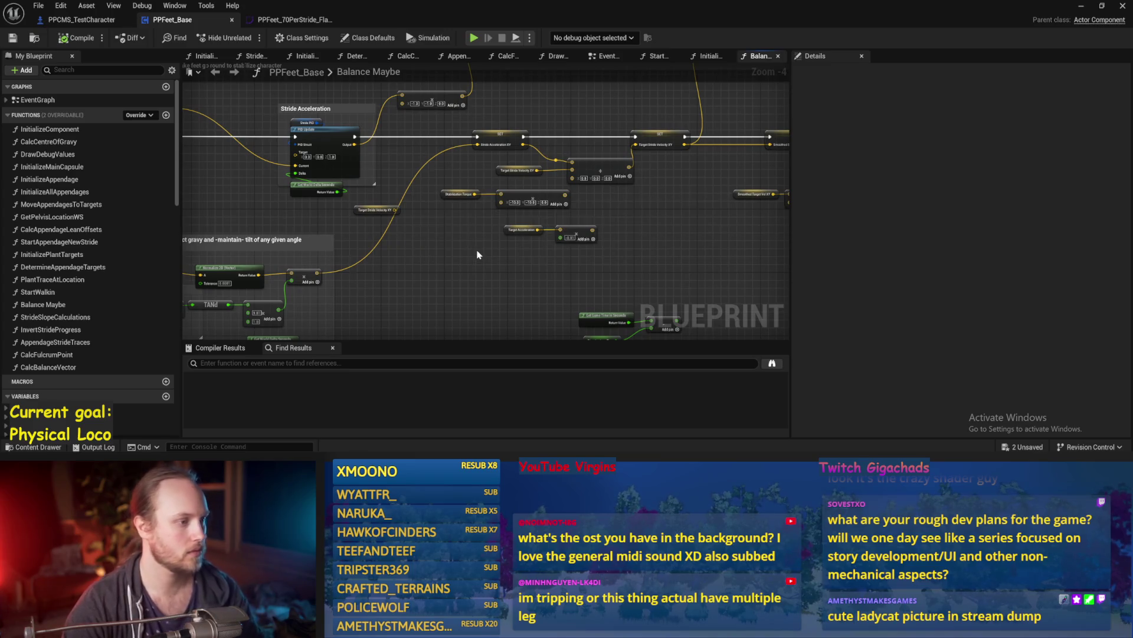
{"action": "left_click_drag", "start_coordinate": [667, 263], "coordinate": [442, 251]}
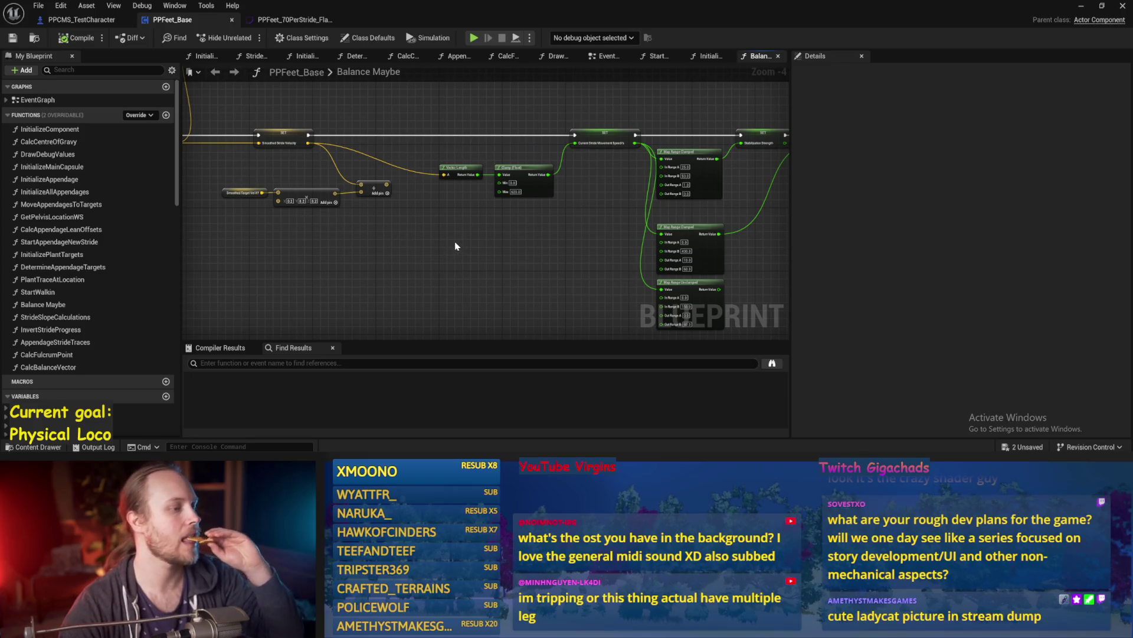
{"action": "right_click", "coordinate": [469, 242]}
{"action": "type", "text": "anus vec"}
{"action": "left_click", "coordinate": [543, 290]}
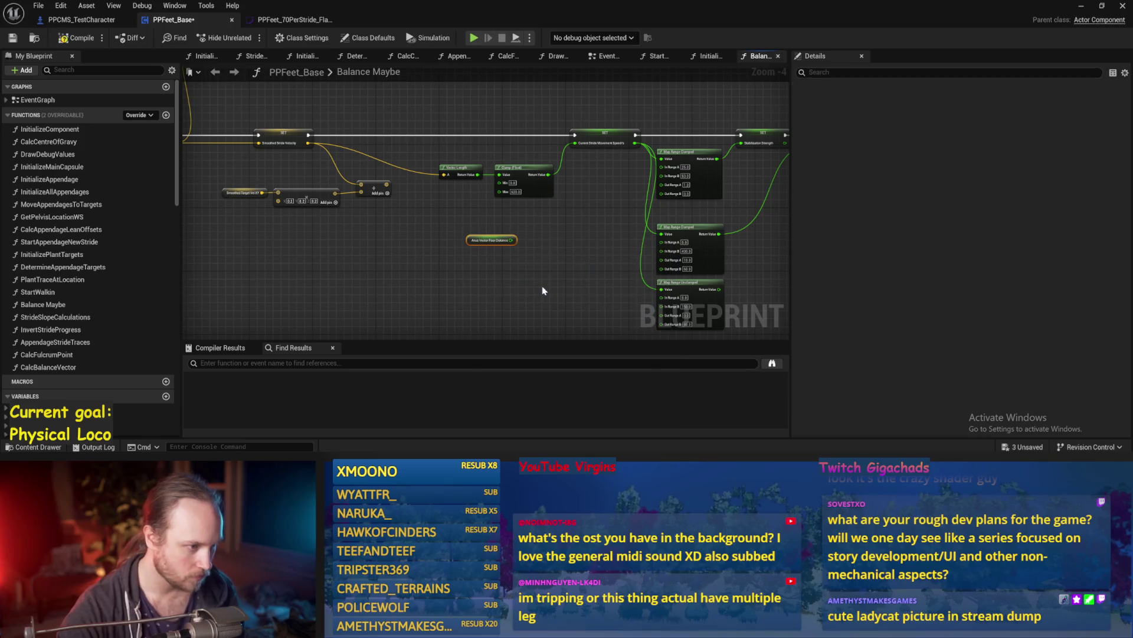
Move the floor distance getter into position and save the blueprint
{"action": "left_click_drag", "start_coordinate": [533, 290], "coordinate": [449, 282]}
{"action": "left_click", "coordinate": [450, 283]}
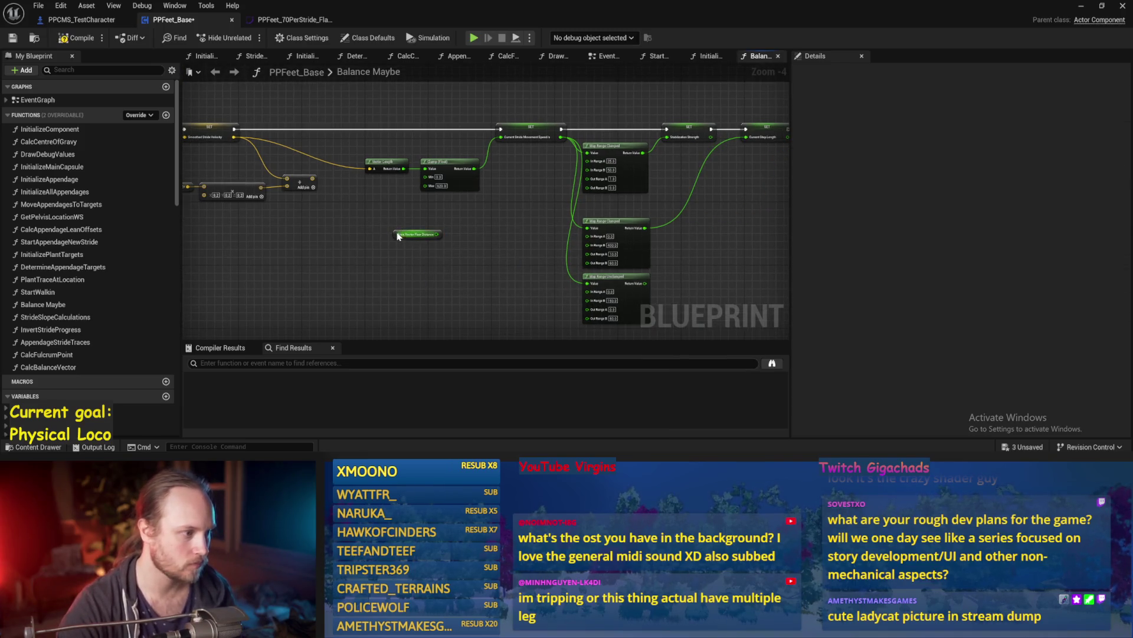
{"action": "mouse_move", "coordinate": [395, 235]}
{"action": "left_mouse_down"}
{"action": "mouse_move", "coordinate": [581, 240]}
{"action": "mouse_move", "coordinate": [423, 250]}
{"action": "mouse_move", "coordinate": [350, 234]}
{"action": "left_mouse_up"}
{"action": "left_click", "coordinate": [345, 219]}
{"action": "left_click_drag", "start_coordinate": [420, 179], "coordinate": [515, 225]}
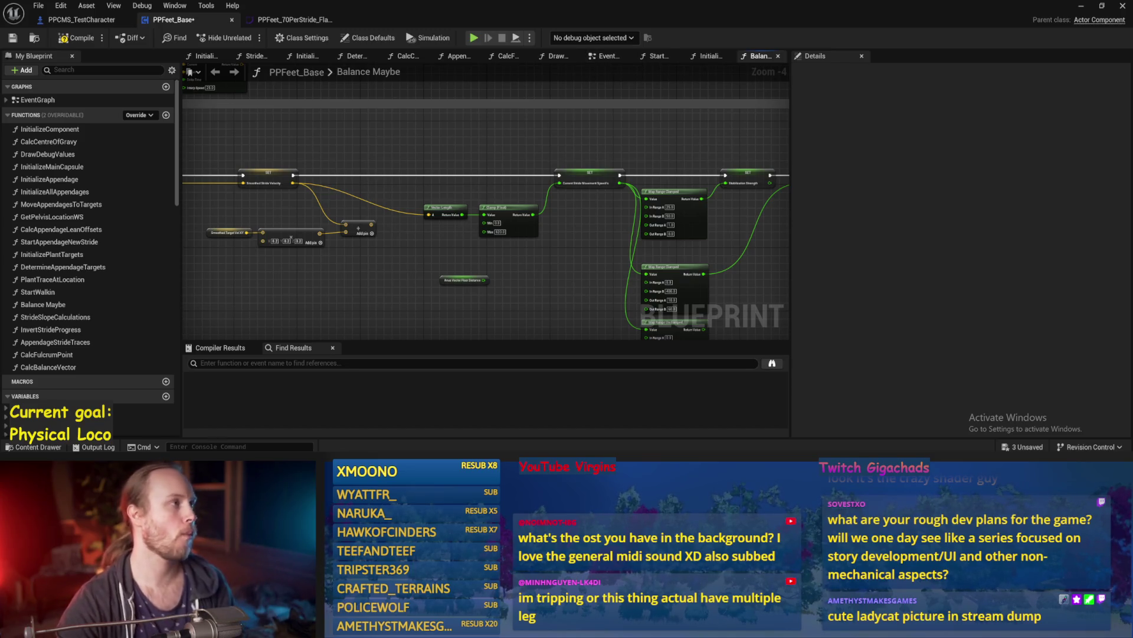
{"action": "left_click_drag", "start_coordinate": [378, 251], "coordinate": [549, 215]}
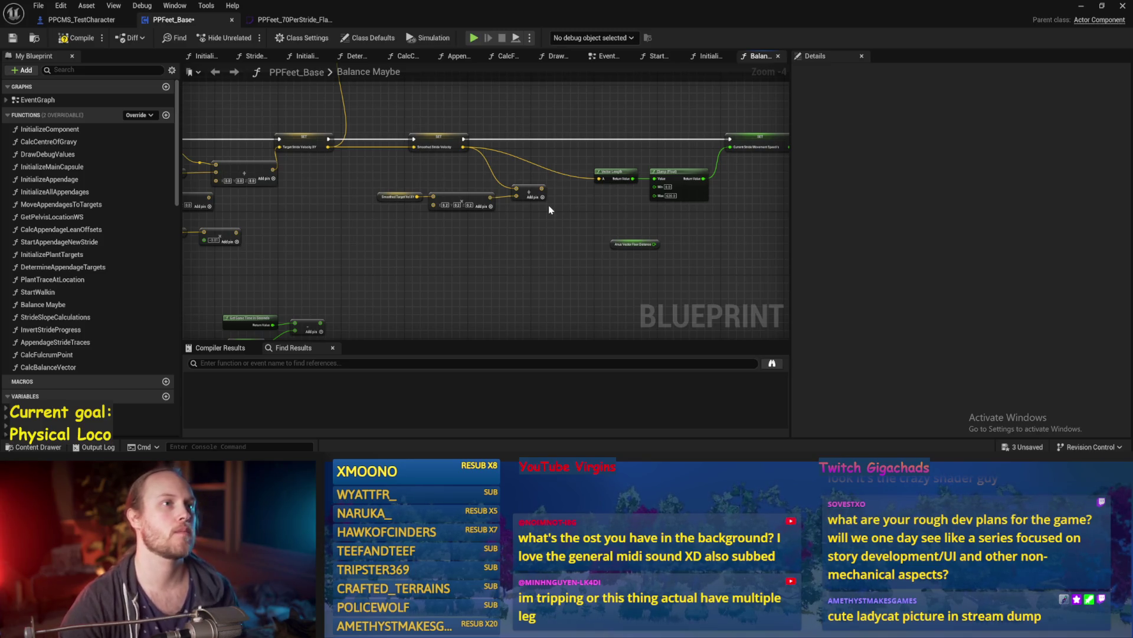
{"action": "left_click_drag", "start_coordinate": [478, 242], "coordinate": [579, 218]}
{"action": "key", "text": "ctrl+s"}
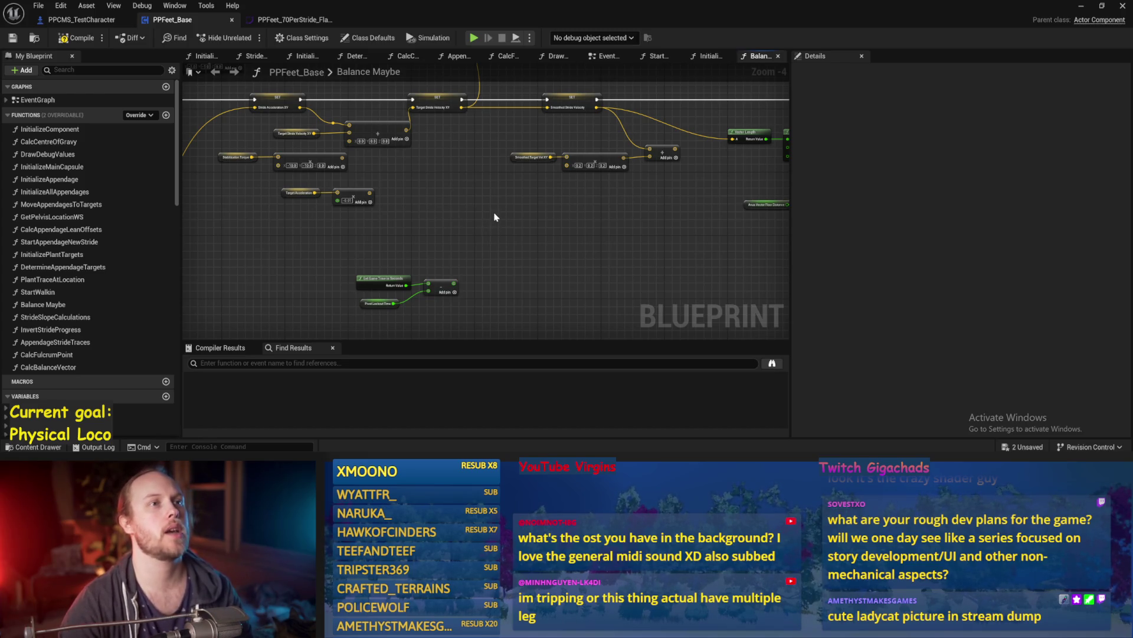
Delete the Get Game Time, subtract and Pivot Lockout nodes and save
{"action": "mouse_move", "coordinate": [486, 249]}
{"action": "left_mouse_down"}
{"action": "mouse_move", "coordinate": [580, 178]}
{"action": "mouse_move", "coordinate": [361, 236]}
{"action": "mouse_move", "coordinate": [491, 203]}
{"action": "mouse_move", "coordinate": [547, 234]}
{"action": "left_mouse_up"}
{"action": "key", "text": "Delete"}
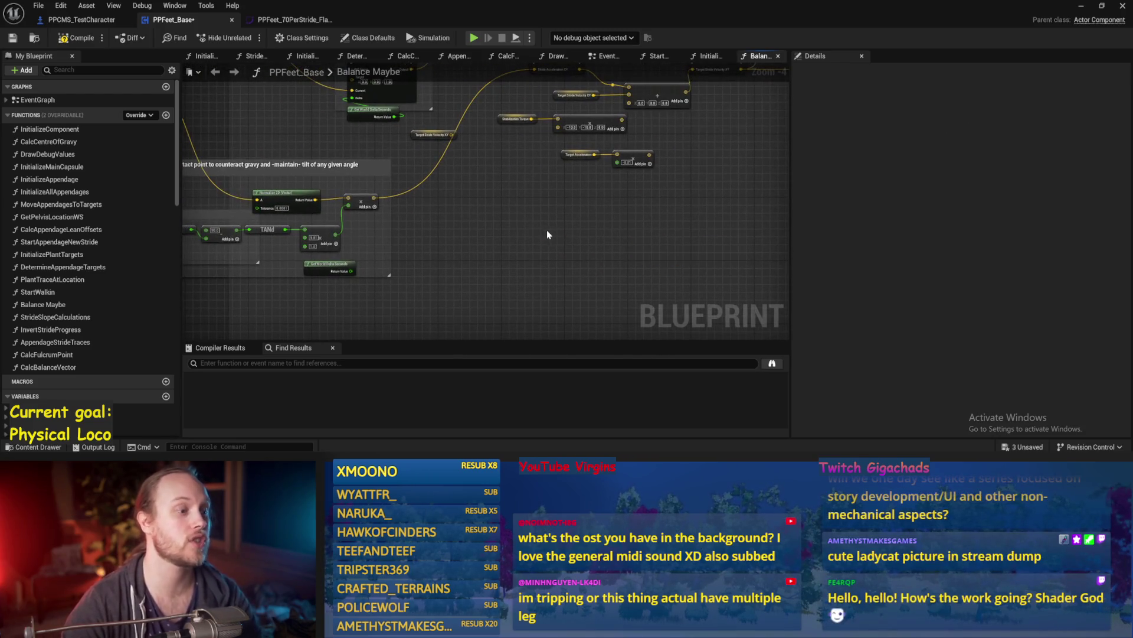
{"action": "key", "text": "ctrl+s"}
{"action": "scroll", "coordinate": [543, 224], "scroll_direction": "up", "scroll_amount": 1}
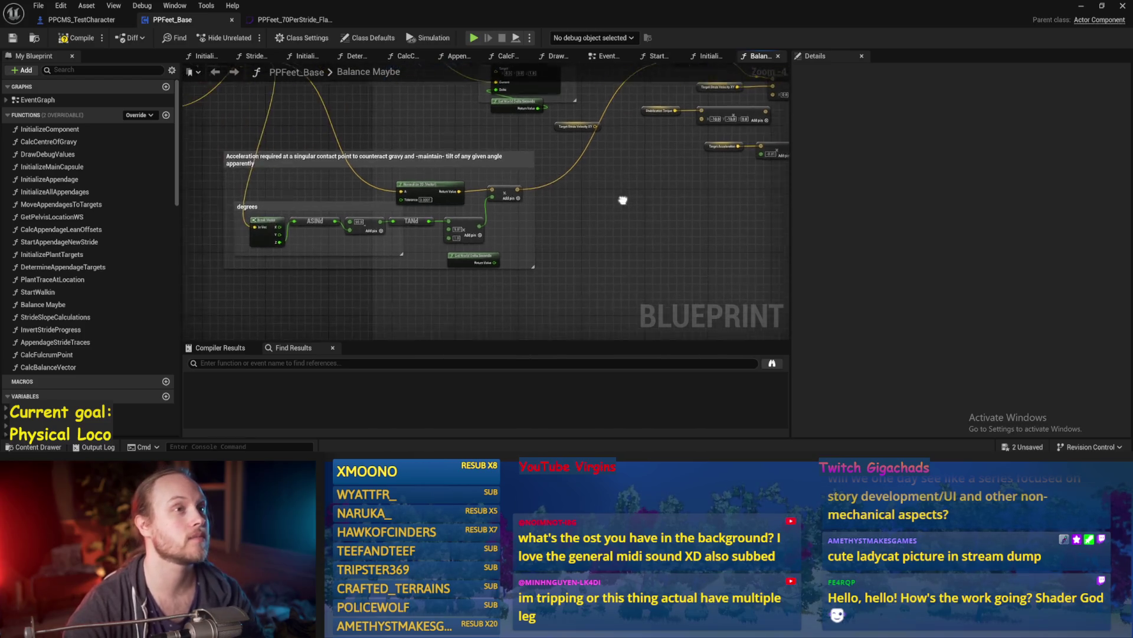
{"action": "scroll", "coordinate": [531, 214], "scroll_direction": "down", "scroll_amount": 1}
{"action": "scroll", "coordinate": [632, 224], "scroll_direction": "up", "scroll_amount": 1}
{"action": "left_click", "coordinate": [526, 204]}
{"action": "key", "text": "ctrl+s"}
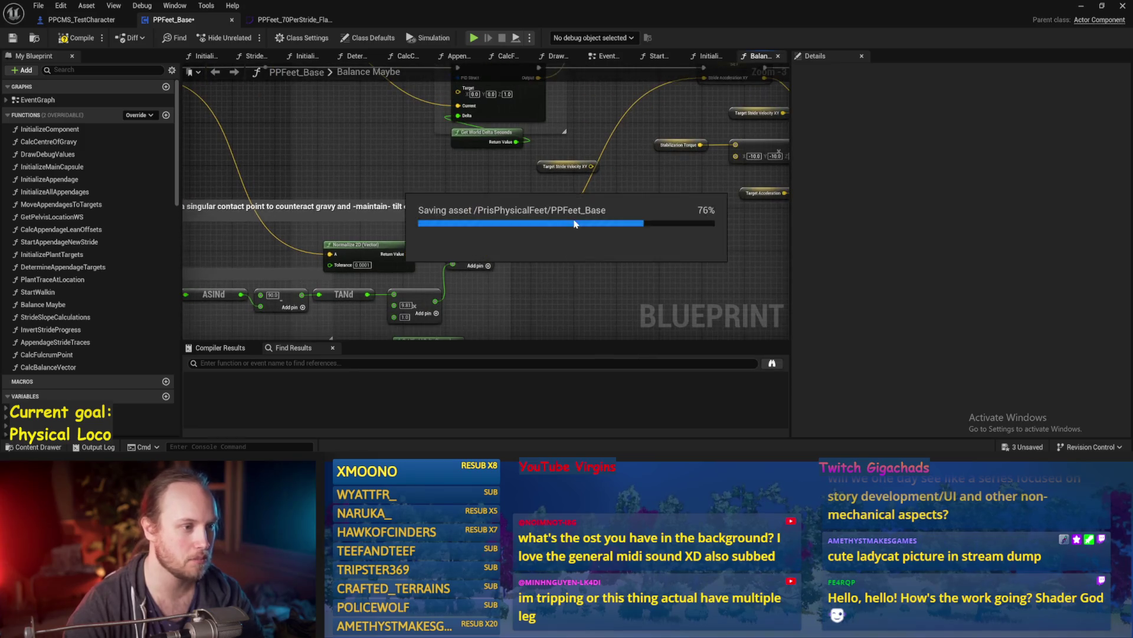
Move Target Stride Velocity XY under Stabilization Torque and compile
{"action": "left_click", "coordinate": [577, 167]}
{"action": "left_click", "coordinate": [632, 191]}
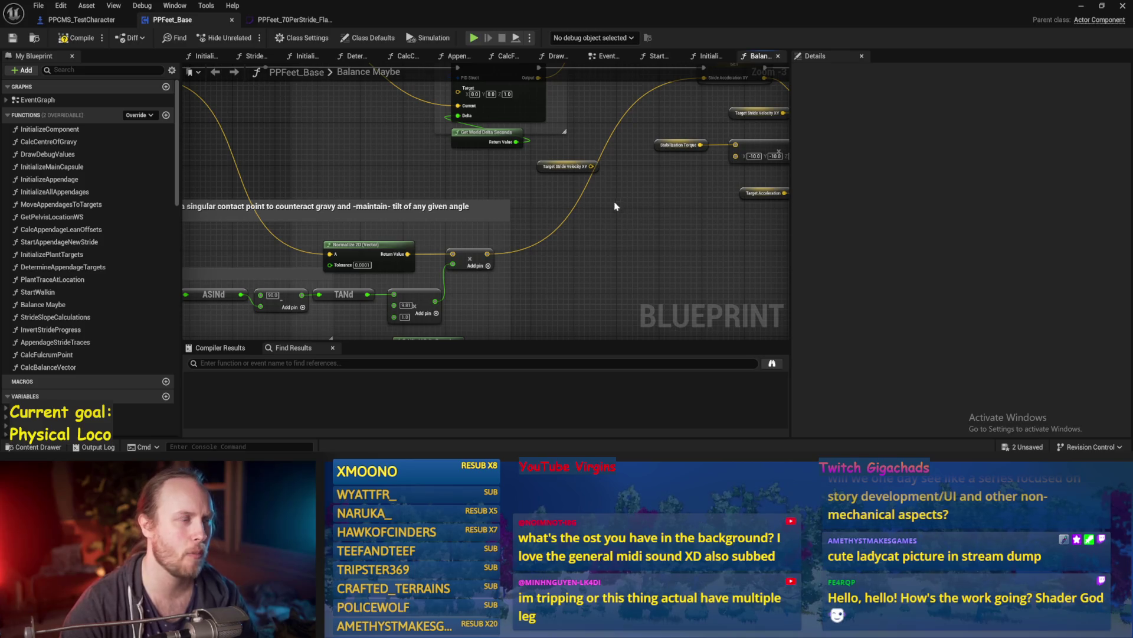
{"action": "left_click", "coordinate": [488, 220]}
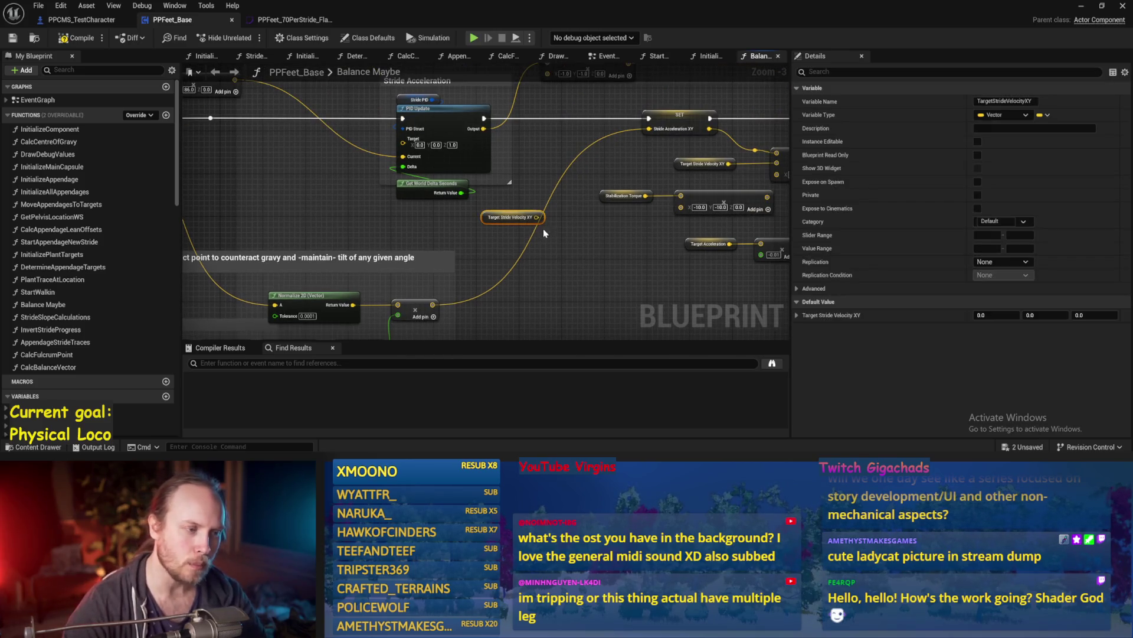
{"action": "mouse_move", "coordinate": [489, 220]}
{"action": "left_mouse_down"}
{"action": "mouse_move", "coordinate": [405, 220]}
{"action": "mouse_move", "coordinate": [605, 261]}
{"action": "mouse_move", "coordinate": [603, 227]}
{"action": "left_mouse_up"}
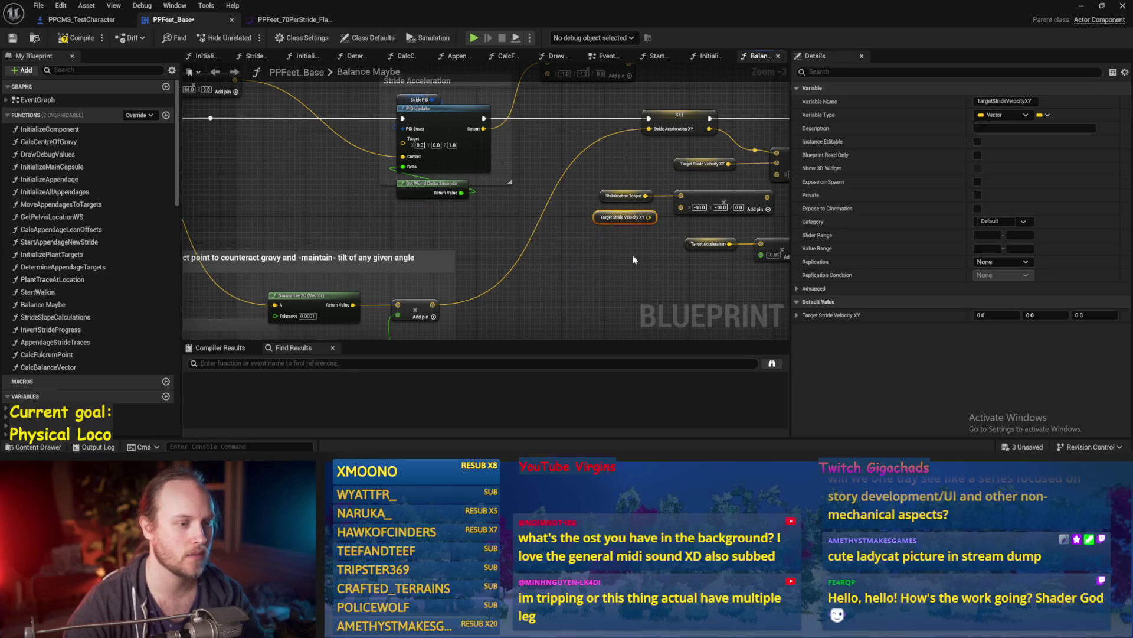
{"action": "left_click", "coordinate": [633, 260]}
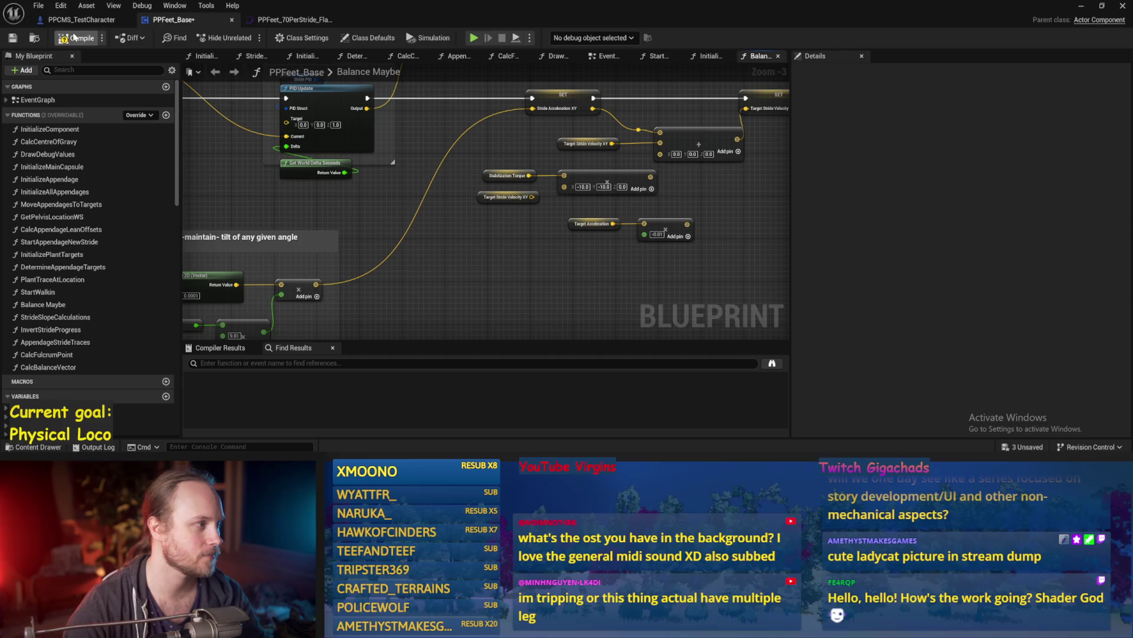
{"action": "left_click", "coordinate": [17, 41]}
Create a vector Add wired to the stride PID output and save the blueprint
{"action": "left_click_drag", "start_coordinate": [481, 240], "coordinate": [574, 215]}
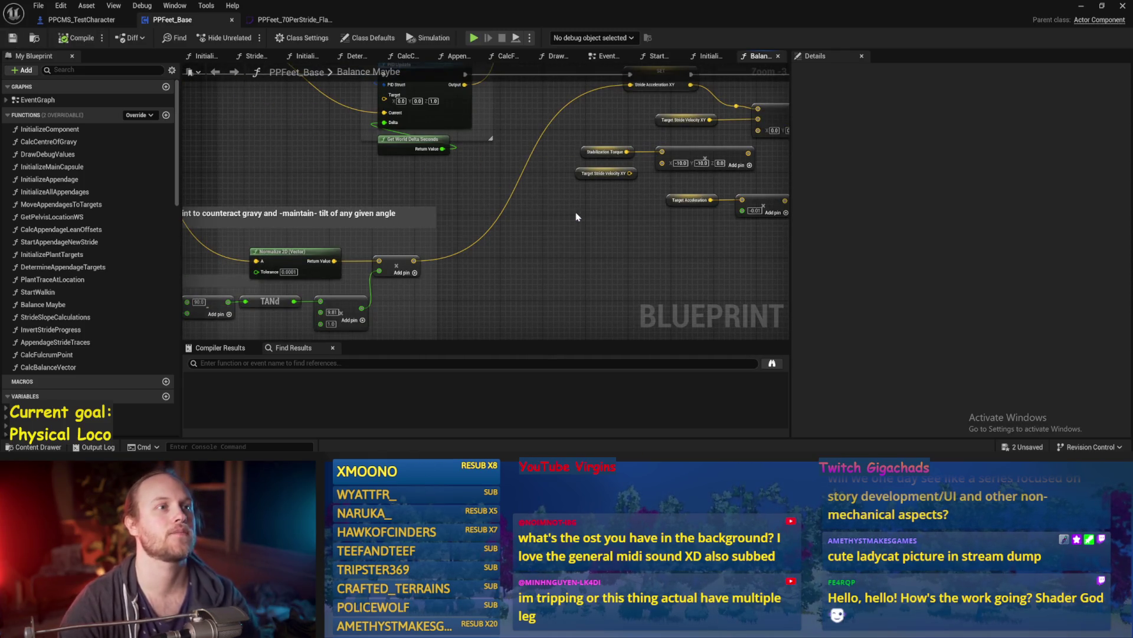
{"action": "mouse_move", "coordinate": [547, 228]}
{"action": "left_mouse_down"}
{"action": "mouse_move", "coordinate": [575, 240]}
{"action": "mouse_move", "coordinate": [627, 233]}
{"action": "mouse_move", "coordinate": [543, 223]}
{"action": "mouse_move", "coordinate": [505, 236]}
{"action": "mouse_move", "coordinate": [582, 159]}
{"action": "mouse_move", "coordinate": [667, 177]}
{"action": "mouse_move", "coordinate": [555, 181]}
{"action": "left_mouse_up"}
{"action": "key", "text": "ctrl+s"}
{"action": "key", "text": "ctrl+s"}
{"action": "key", "text": "ctrl+s"}
{"action": "type", "text": "+"}
{"action": "key", "text": "Return"}
{"action": "mouse_move", "coordinate": [455, 336]}
{"action": "left_mouse_down"}
{"action": "mouse_move", "coordinate": [600, 155]}
{"action": "mouse_move", "coordinate": [541, 215]}
{"action": "mouse_move", "coordinate": [702, 152]}
{"action": "left_mouse_up"}
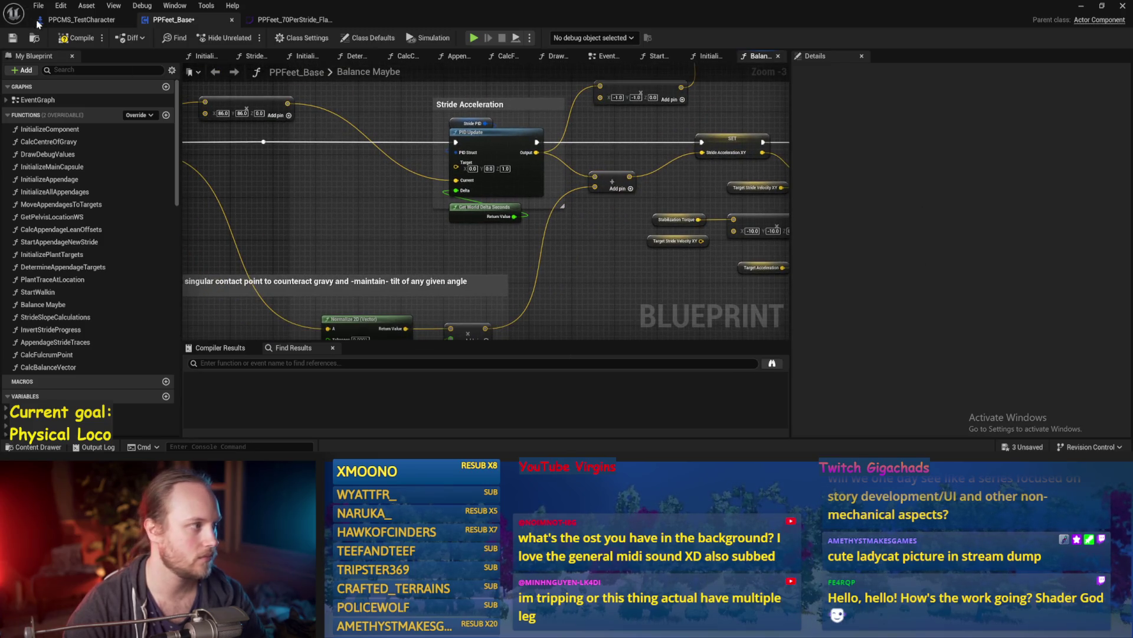
{"action": "key", "text": "ctrl+s"}
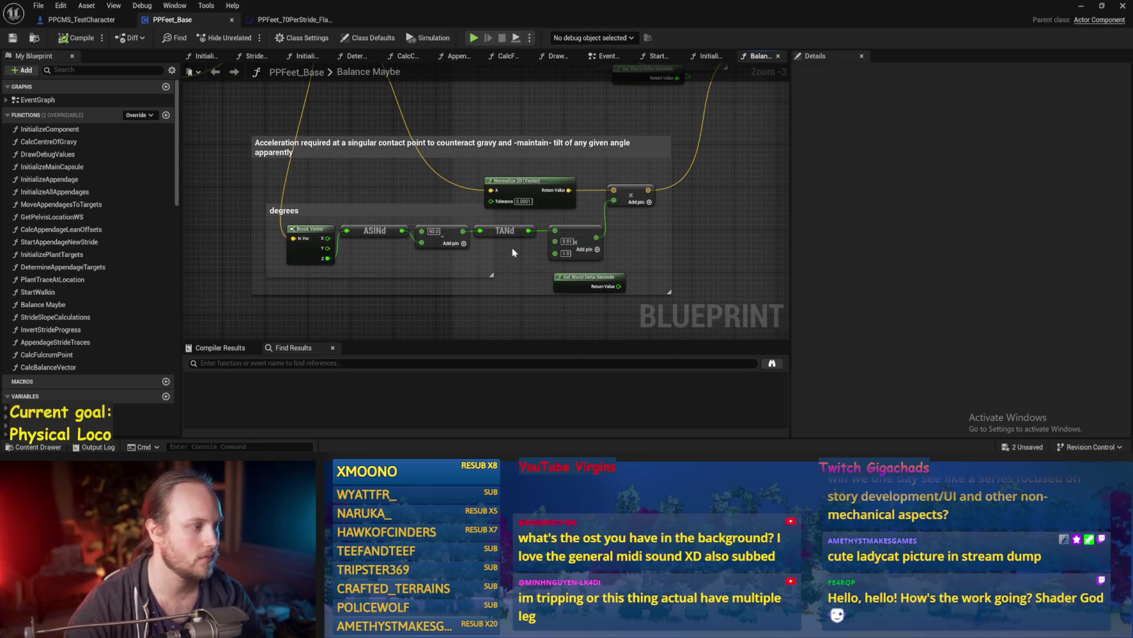
{"action": "key", "text": "ctrl+s"}
{"action": "scroll", "coordinate": [707, 221], "scroll_direction": "down", "scroll_amount": 1}
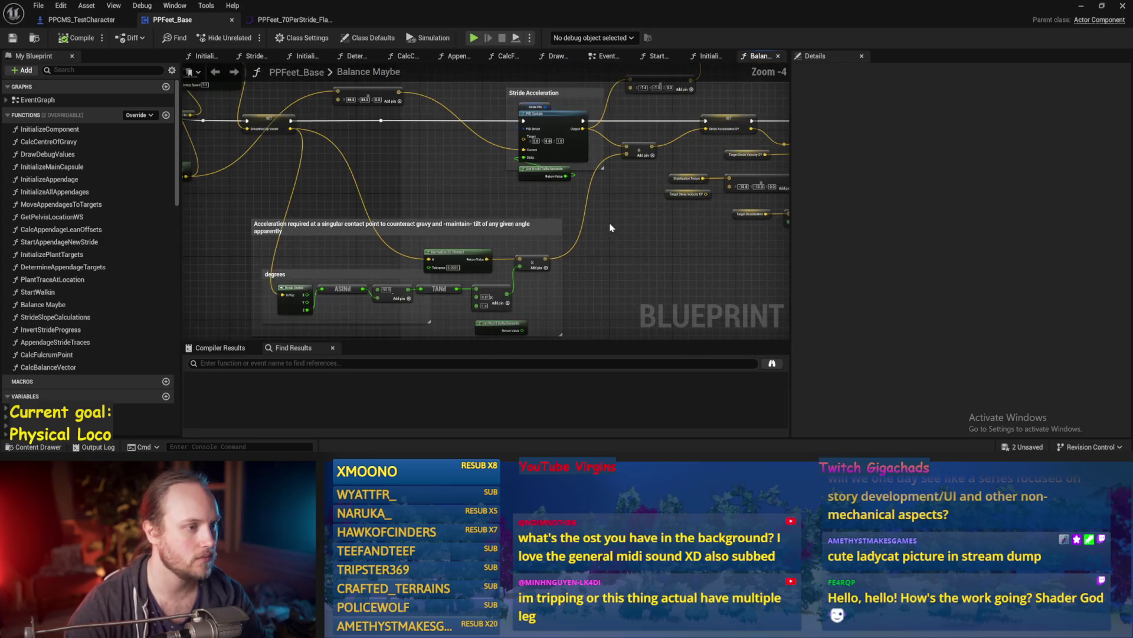
{"action": "mouse_move", "coordinate": [565, 268]}
{"action": "left_mouse_down"}
{"action": "mouse_move", "coordinate": [551, 245]}
{"action": "mouse_move", "coordinate": [537, 261]}
{"action": "mouse_move", "coordinate": [652, 206]}
{"action": "left_mouse_up"}
{"action": "left_click_drag", "start_coordinate": [487, 162], "coordinate": [421, 209]}
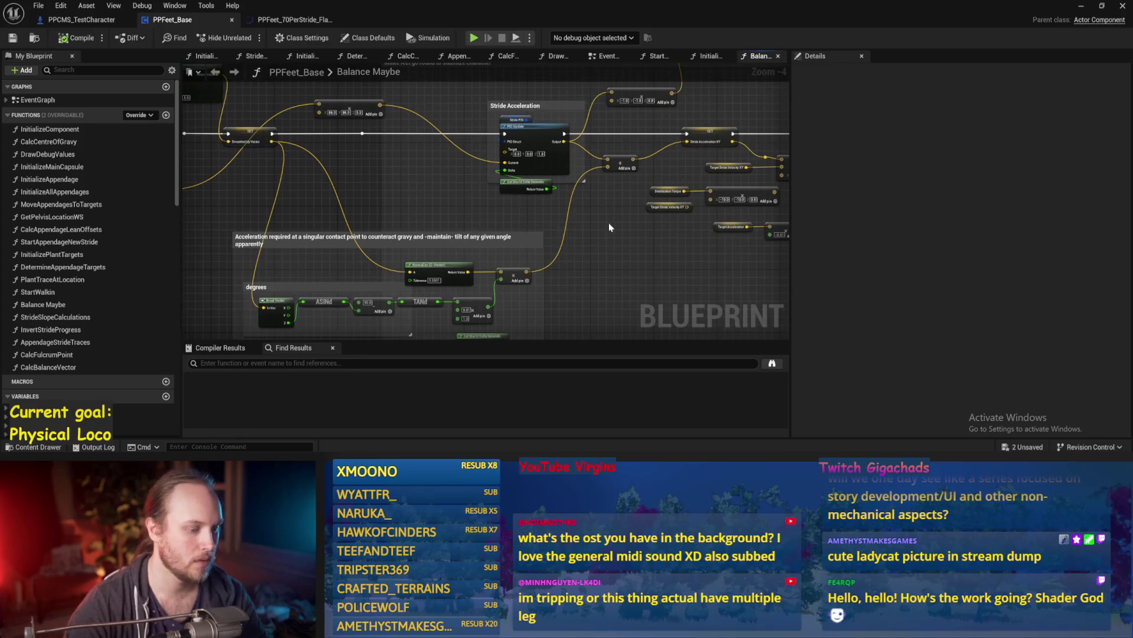
Place a Print String on the exec line after PID Update, fed by the multiply result, and save
{"action": "right_click", "coordinate": [608, 222]}
{"action": "type", "text": "print"}
{"action": "key", "text": "Return"}
{"action": "mouse_move", "coordinate": [608, 223]}
{"action": "left_mouse_down"}
{"action": "mouse_move", "coordinate": [610, 121]}
{"action": "mouse_move", "coordinate": [608, 131]}
{"action": "mouse_move", "coordinate": [686, 134]}
{"action": "left_mouse_up"}
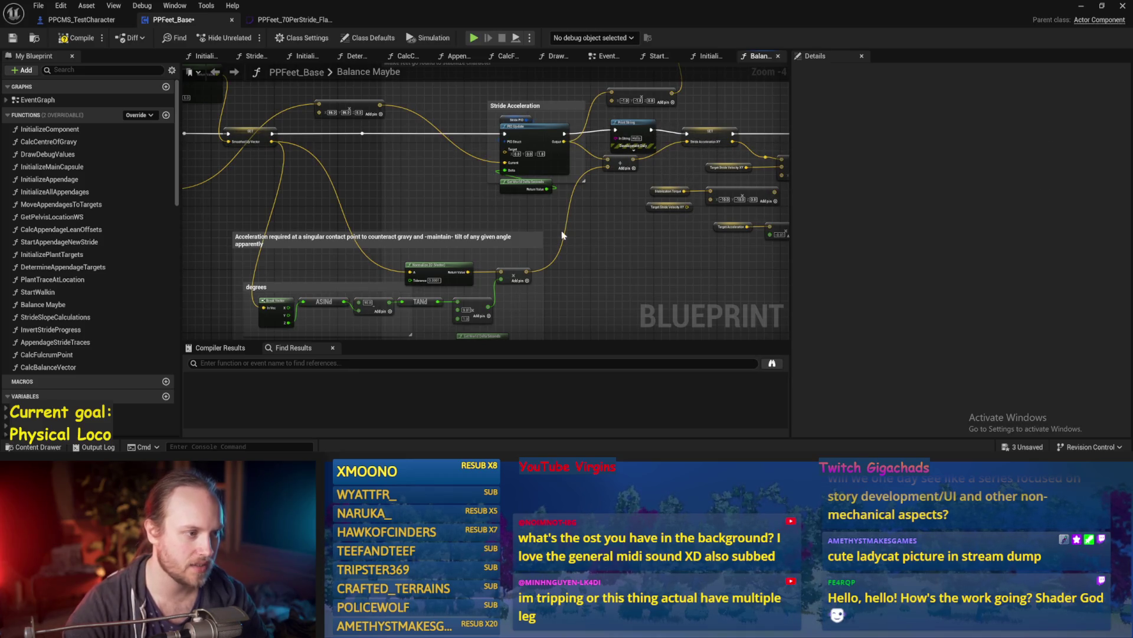
{"action": "mouse_move", "coordinate": [487, 311]}
{"action": "left_mouse_down"}
{"action": "mouse_move", "coordinate": [502, 315]}
{"action": "mouse_move", "coordinate": [295, 325]}
{"action": "mouse_move", "coordinate": [547, 217]}
{"action": "mouse_move", "coordinate": [618, 121]}
{"action": "left_mouse_up"}
{"action": "key", "text": "ctrl+s"}
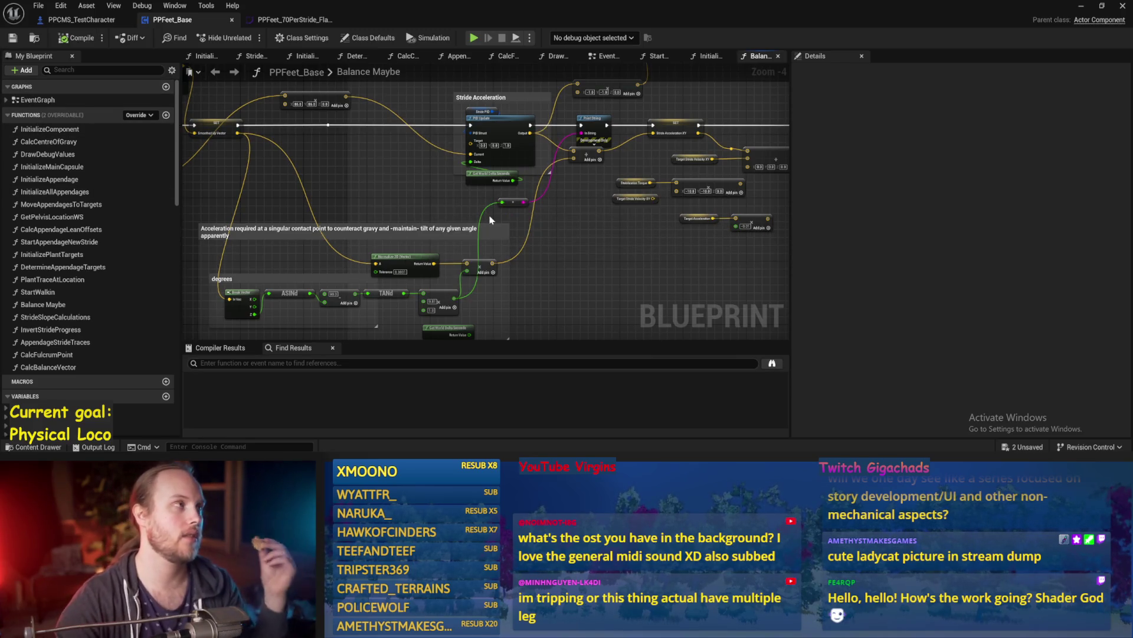
Review the Print String wiring across the balance graph, then minimize the editor
{"action": "left_click_drag", "start_coordinate": [490, 220], "coordinate": [532, 227]}
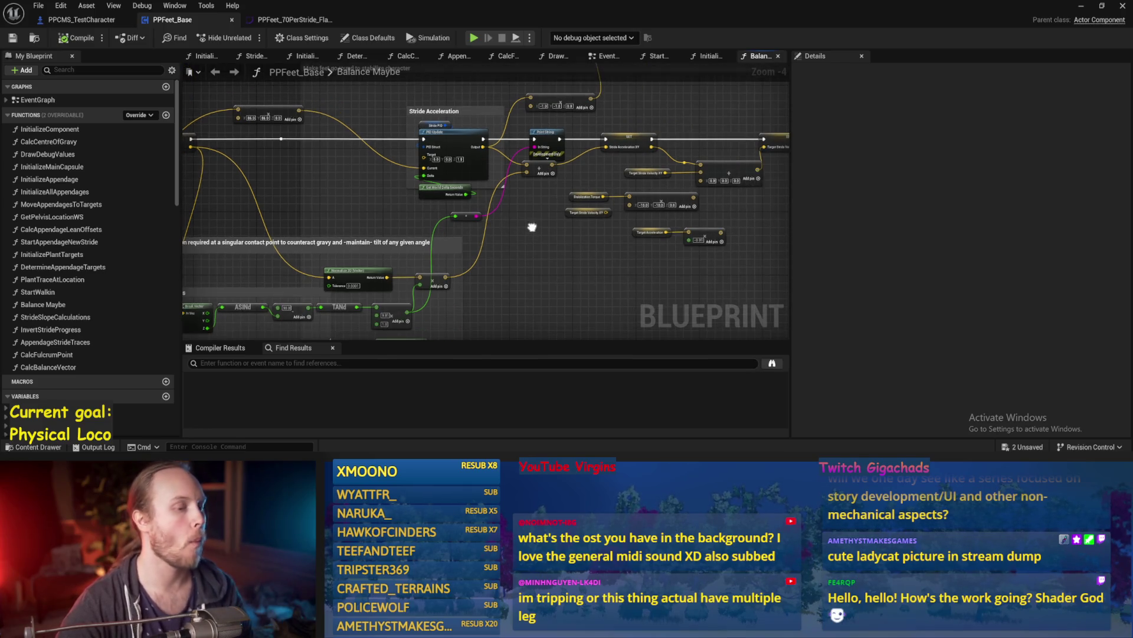
{"action": "scroll", "coordinate": [542, 186], "scroll_direction": "up", "scroll_amount": 1}
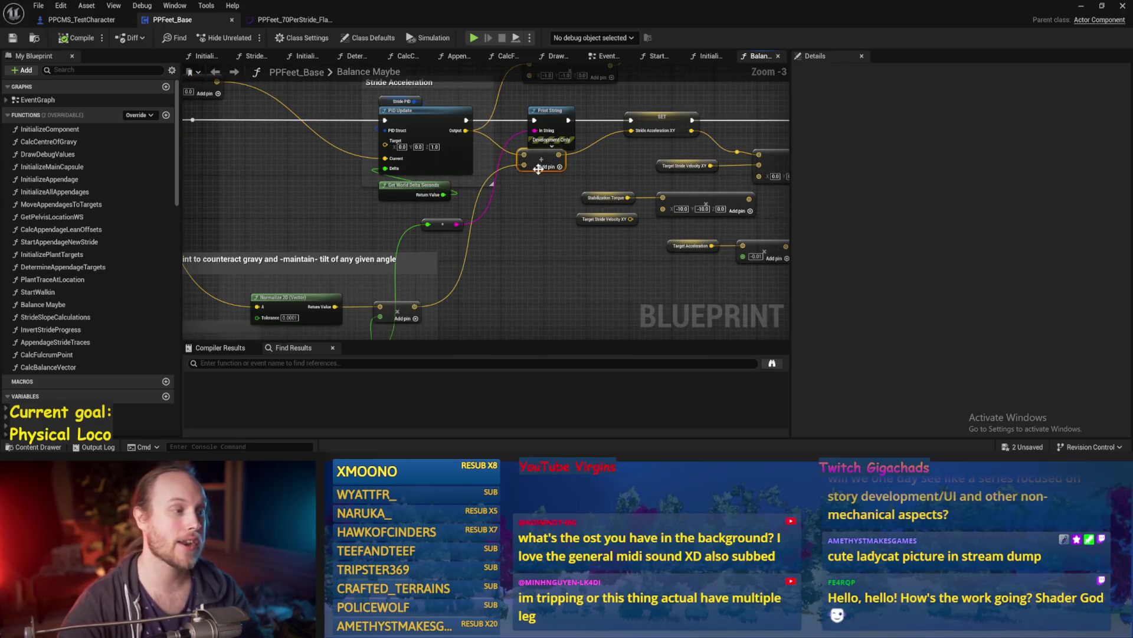
{"action": "left_click_drag", "start_coordinate": [543, 182], "coordinate": [626, 210]}
{"action": "left_click_drag", "start_coordinate": [278, 145], "coordinate": [384, 142]}
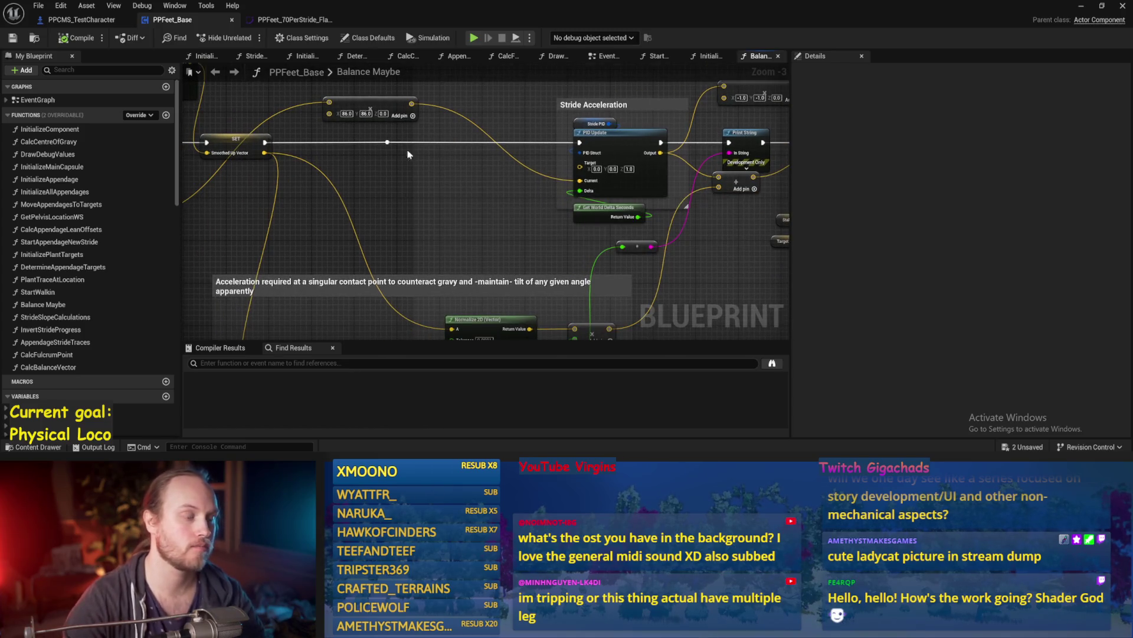
{"action": "left_click_drag", "start_coordinate": [405, 210], "coordinate": [364, 161]}
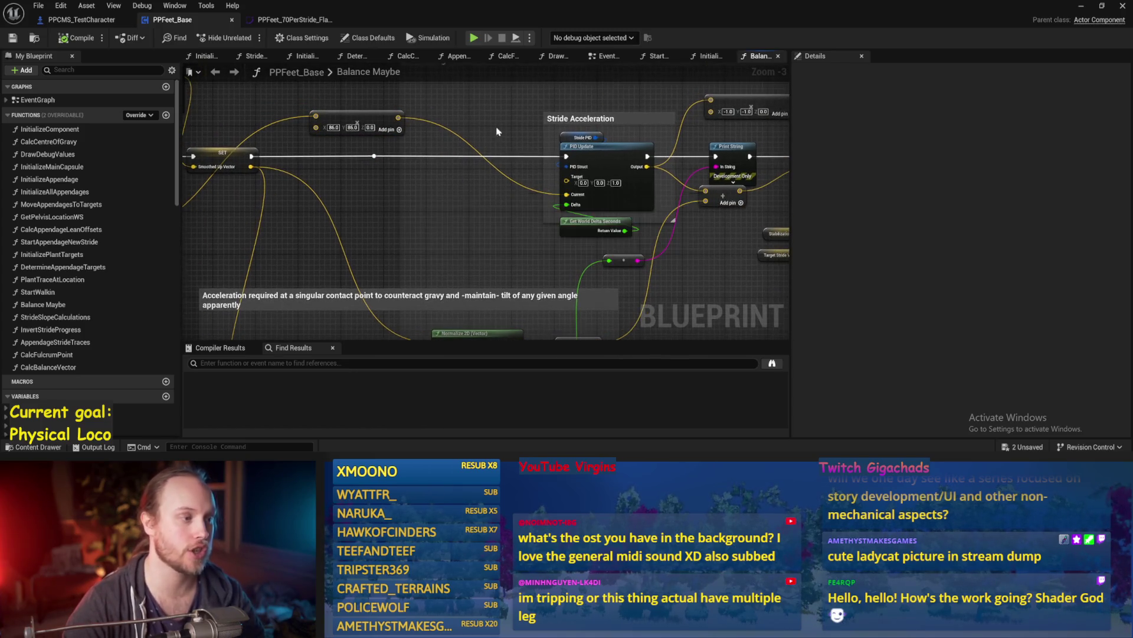
{"action": "scroll", "coordinate": [433, 142], "scroll_direction": "down", "scroll_amount": 1}
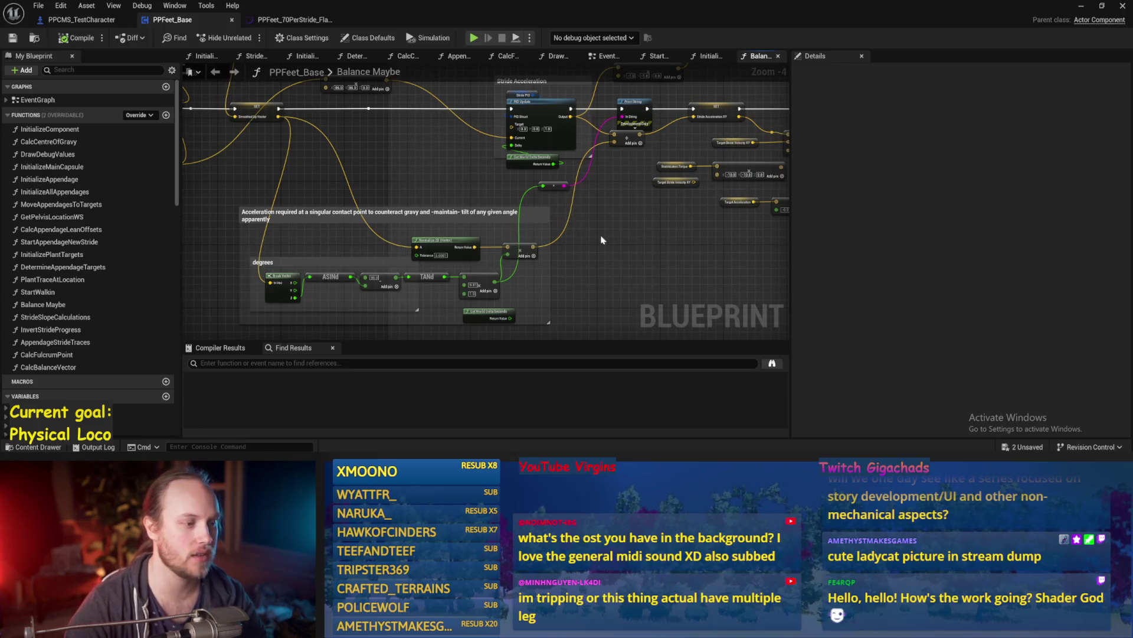
{"action": "left_click_drag", "start_coordinate": [590, 239], "coordinate": [571, 240]}
{"action": "left_click", "coordinate": [1080, 7]}
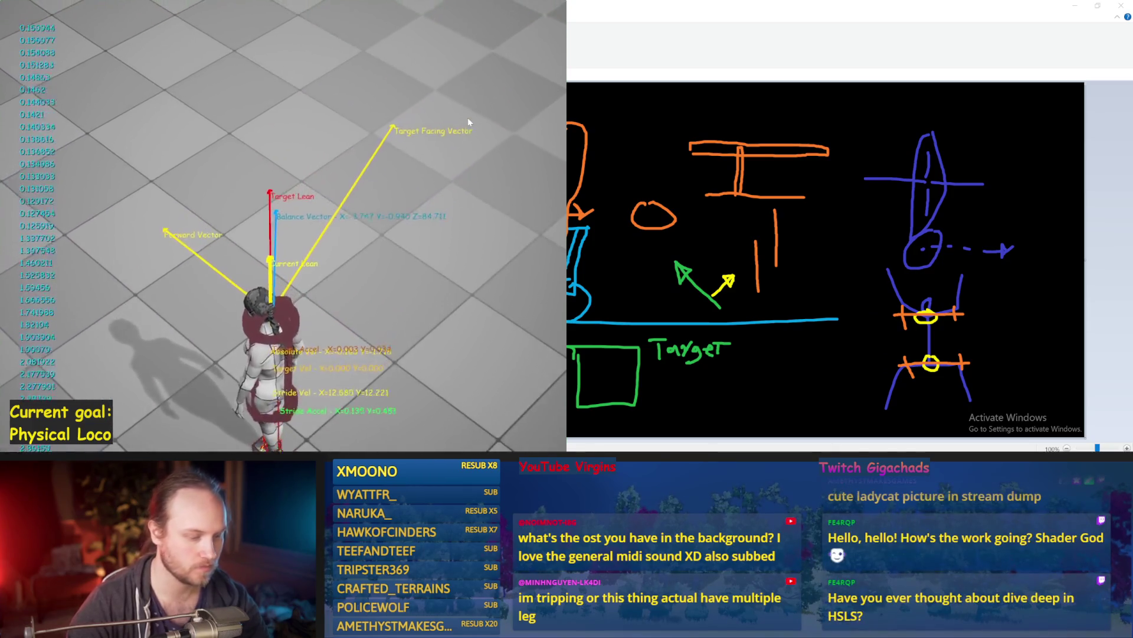
Run the balance simulation until the character topples, then stop it
{"action": "key", "text": "alt+Tab"}
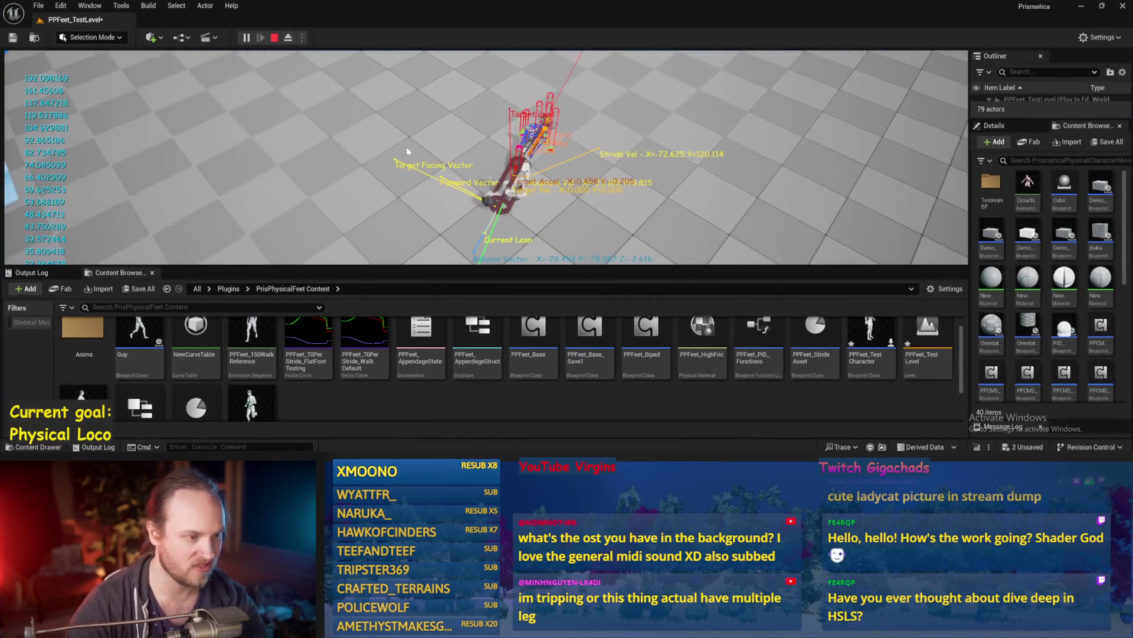
{"action": "key", "text": "F11"}
{"action": "key", "text": "Escape"}
{"action": "key", "text": "alt+p"}
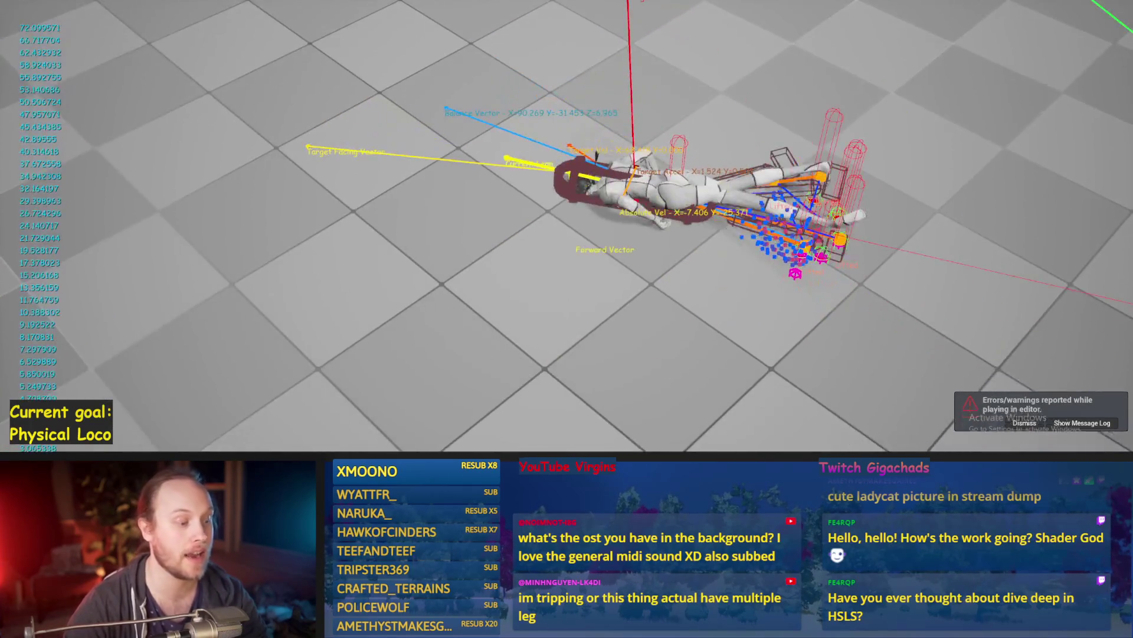
{"action": "key", "text": "Escape"}
Go back to the Balance Maybe graph, then start another run from the level viewport
{"action": "key", "text": "alt+Tab"}
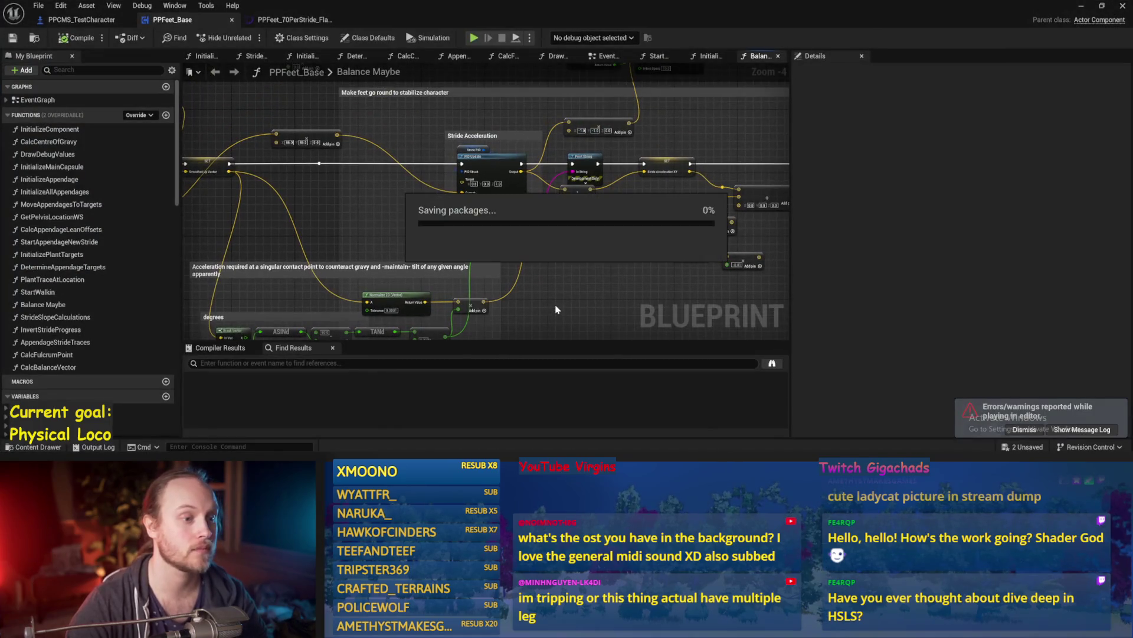
{"action": "scroll", "coordinate": [475, 235], "scroll_direction": "up", "scroll_amount": 1}
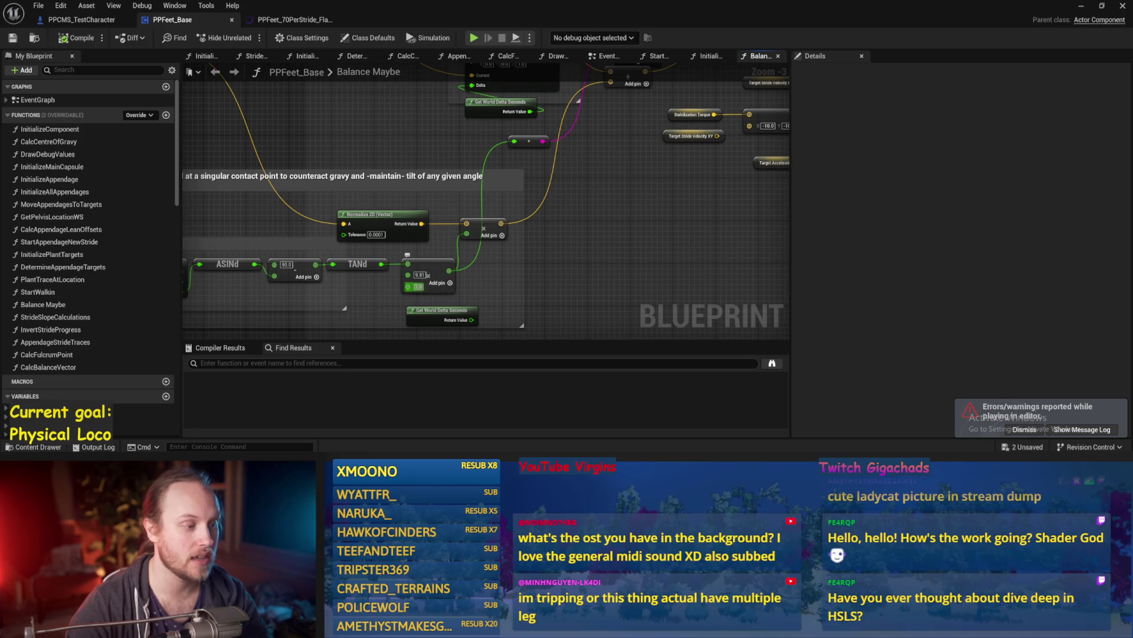
{"action": "scroll", "coordinate": [581, 261], "scroll_direction": "down", "scroll_amount": 1}
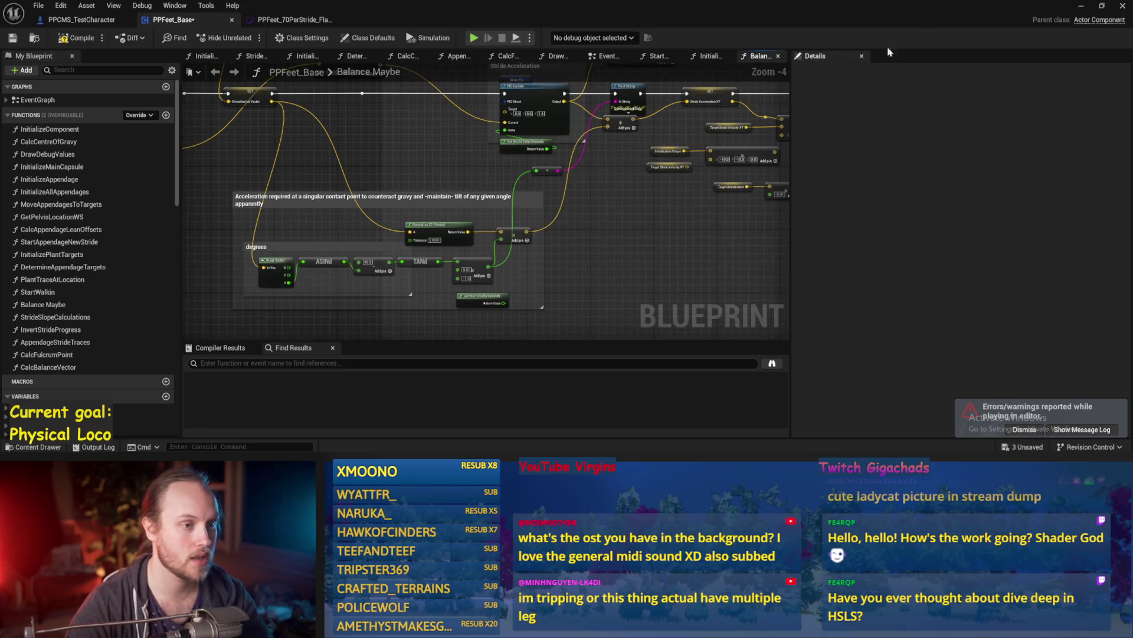
{"action": "key", "text": "alt+Tab"}
{"action": "key", "text": "w"}
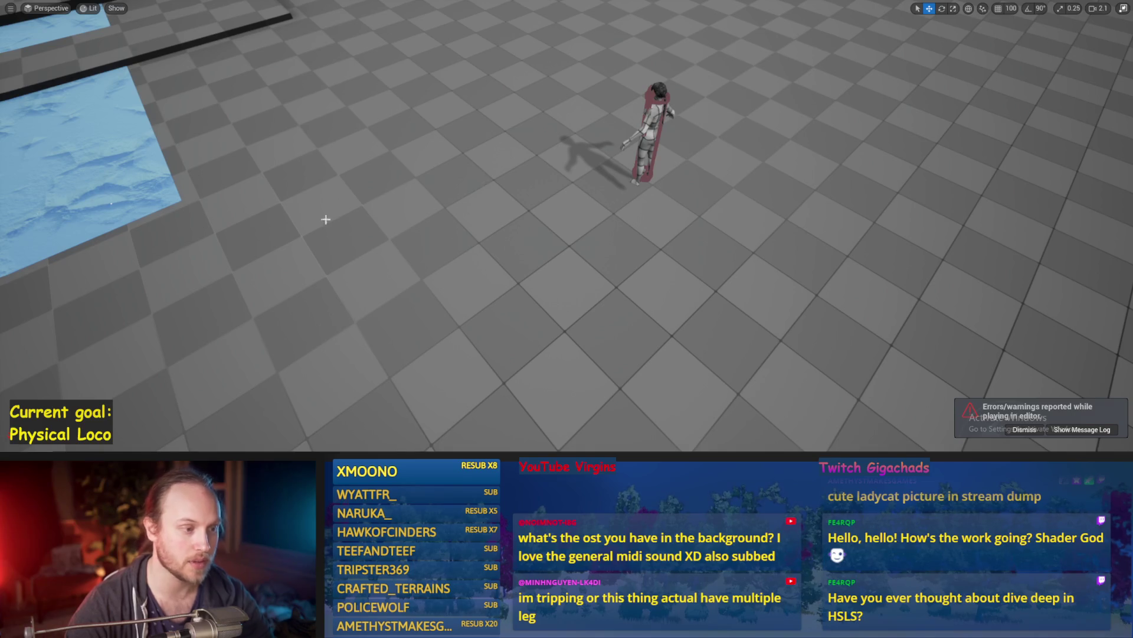
Stop the simulation and return to the Stride Acceleration group in Balance Maybe
{"action": "key", "text": "Escape"}
{"action": "key", "text": "alt+Tab"}
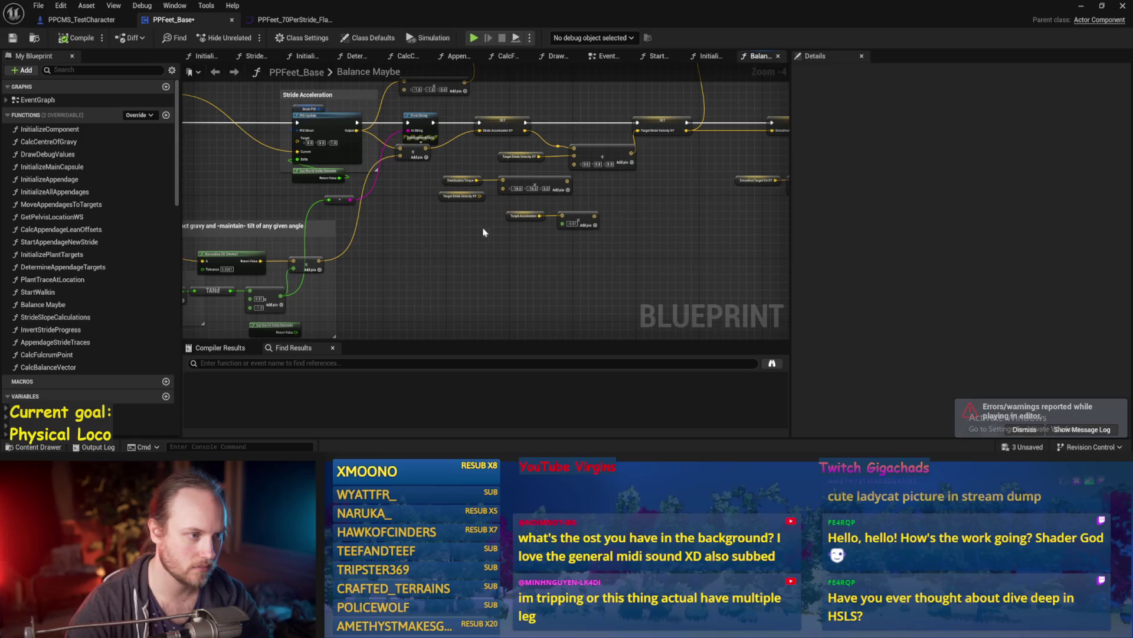
{"action": "left_click_drag", "start_coordinate": [489, 230], "coordinate": [571, 241]}
{"action": "left_click_drag", "start_coordinate": [494, 271], "coordinate": [577, 258]}
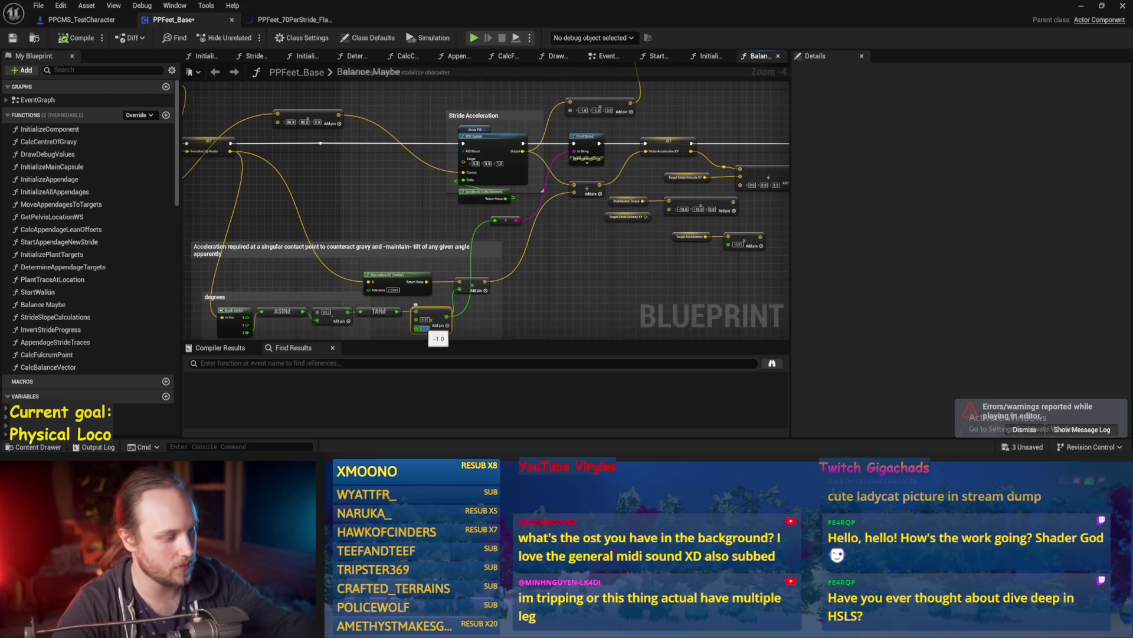
{"action": "left_click", "coordinate": [501, 264]}
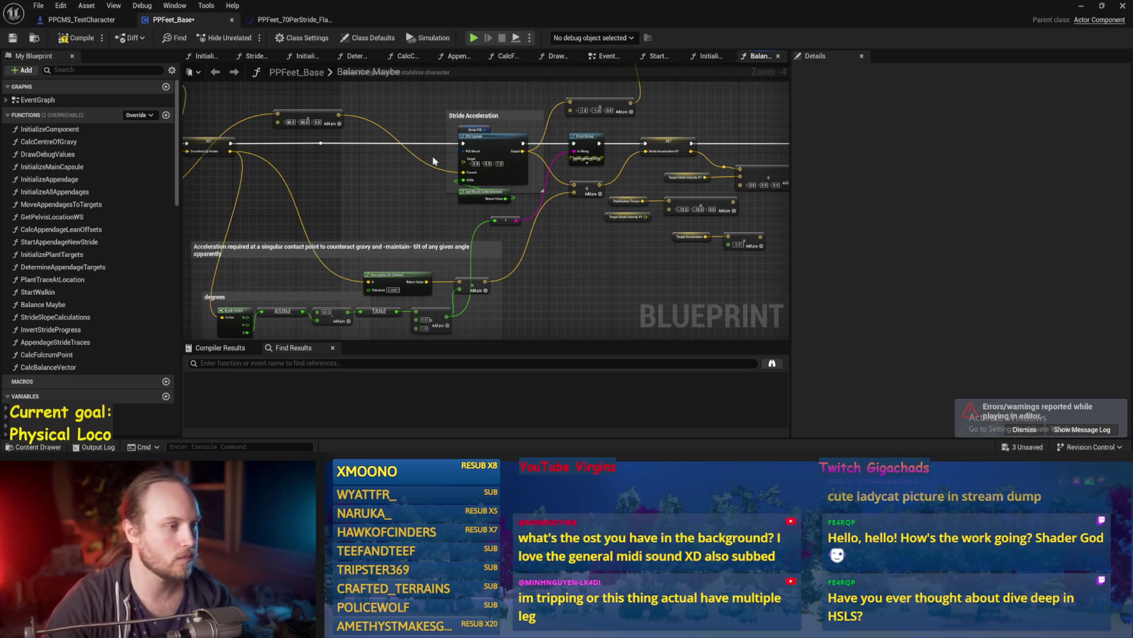
Negate the 86.0 vector constant so both X and Y read -86.0
{"action": "left_click_drag", "start_coordinate": [433, 161], "coordinate": [545, 165]}
{"action": "scroll", "coordinate": [450, 139], "scroll_direction": "up", "scroll_amount": 1}
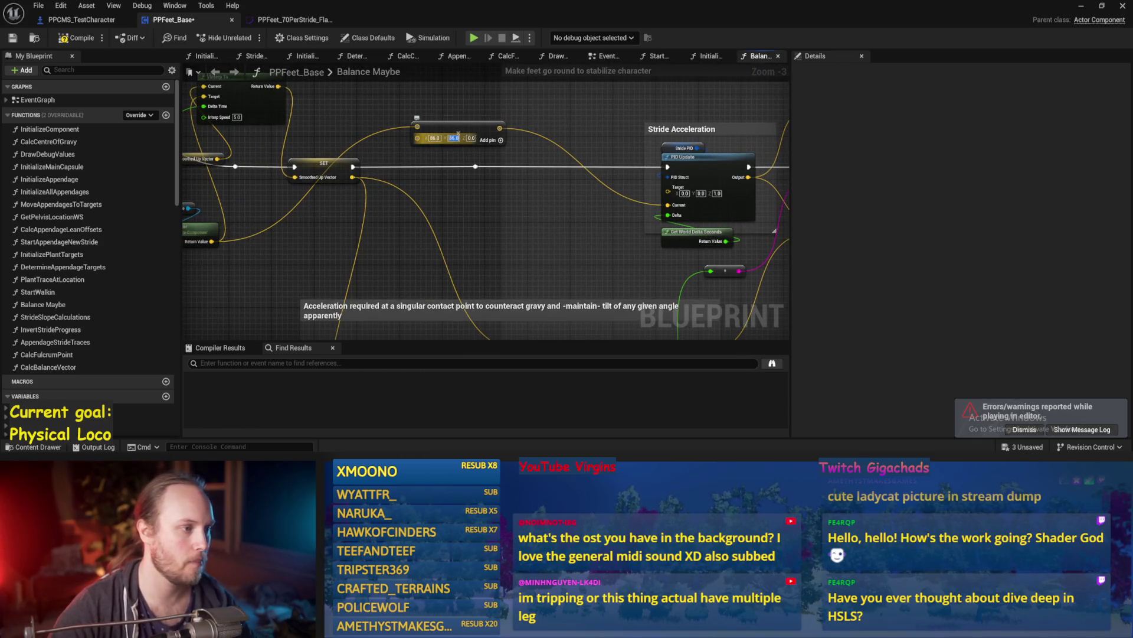
{"action": "key", "text": "Home"}
{"action": "type", "text": "-"}
{"action": "key", "text": "Home"}
{"action": "type", "text": "-"}
{"action": "key", "text": "Return"}
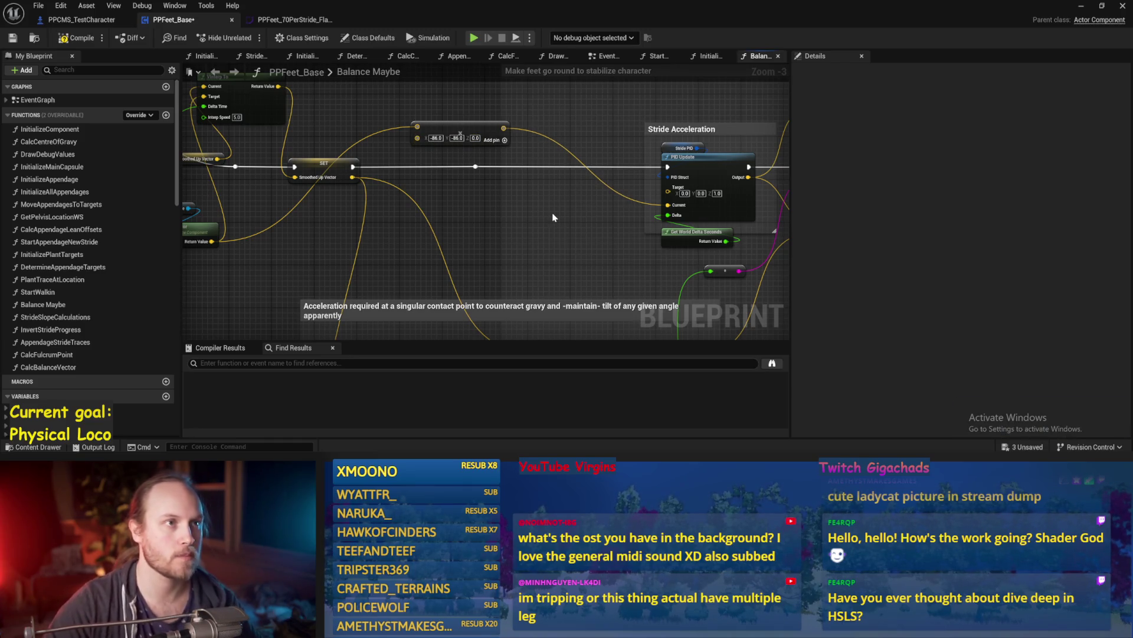
Center the view on the Stride Acceleration section and snap the Blueprint editor to the right half
{"action": "left_click_drag", "start_coordinate": [576, 216], "coordinate": [354, 217]}
{"action": "scroll", "coordinate": [496, 217], "scroll_direction": "down", "scroll_amount": 1}
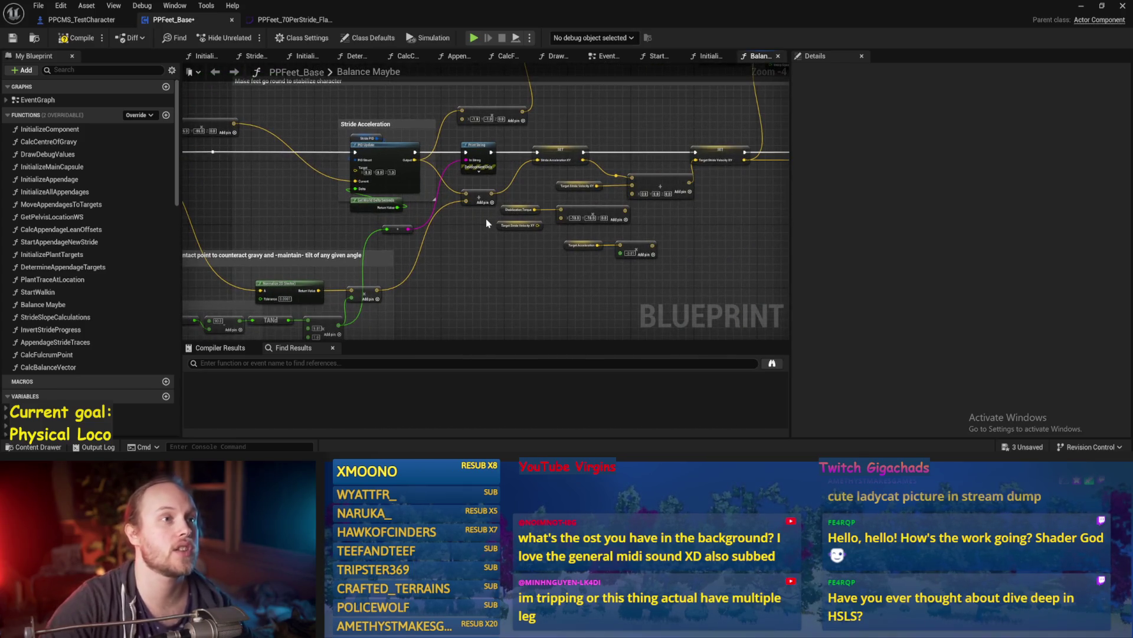
{"action": "left_click_drag", "start_coordinate": [486, 222], "coordinate": [529, 230]}
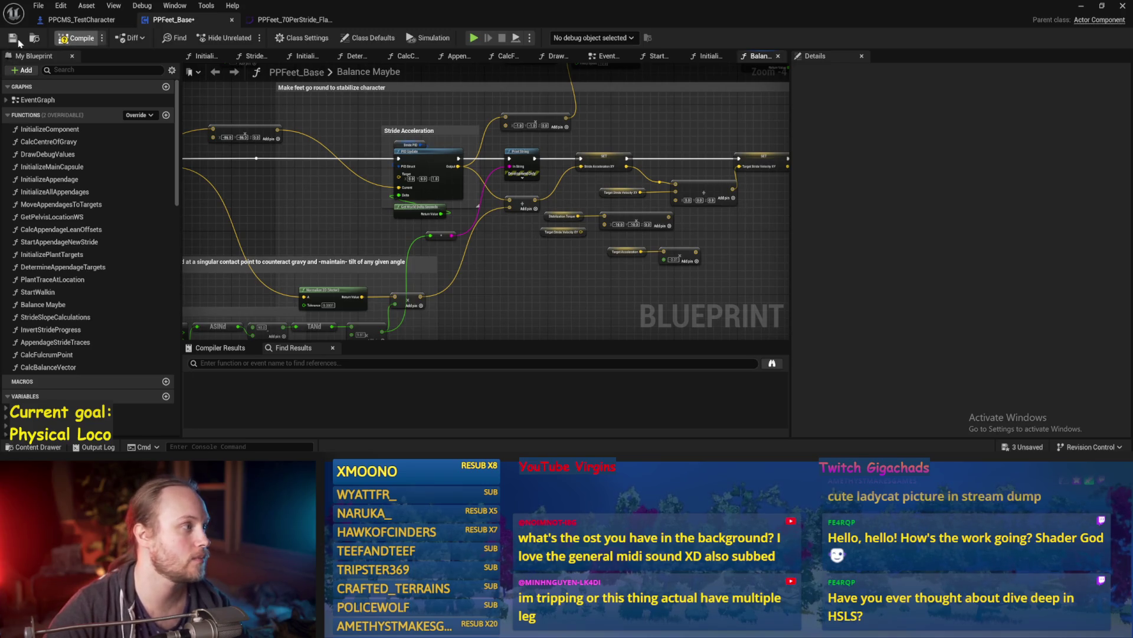
{"action": "scroll", "coordinate": [456, 269], "scroll_direction": "up", "scroll_amount": 1}
{"action": "left_click_drag", "start_coordinate": [600, 223], "coordinate": [489, 275]}
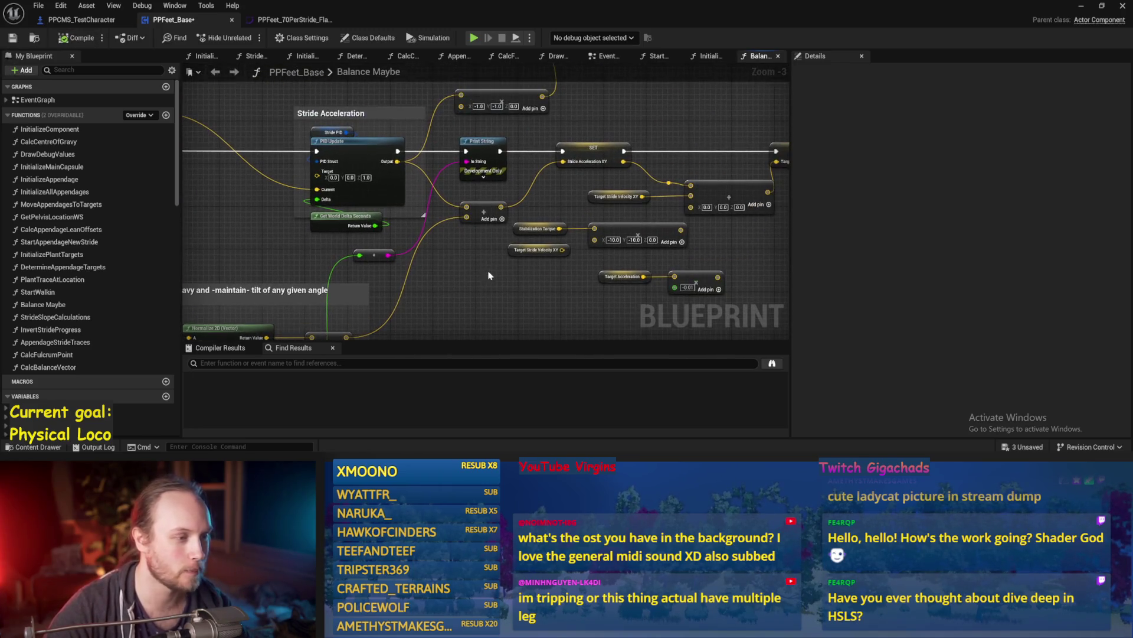
{"action": "left_click_drag", "start_coordinate": [697, 159], "coordinate": [659, 156]}
{"action": "mouse_move", "coordinate": [594, 135]}
{"action": "left_mouse_down"}
{"action": "mouse_move", "coordinate": [722, 208]}
{"action": "mouse_move", "coordinate": [663, 187]}
{"action": "mouse_move", "coordinate": [664, 200]}
{"action": "mouse_move", "coordinate": [678, 128]}
{"action": "left_mouse_up"}
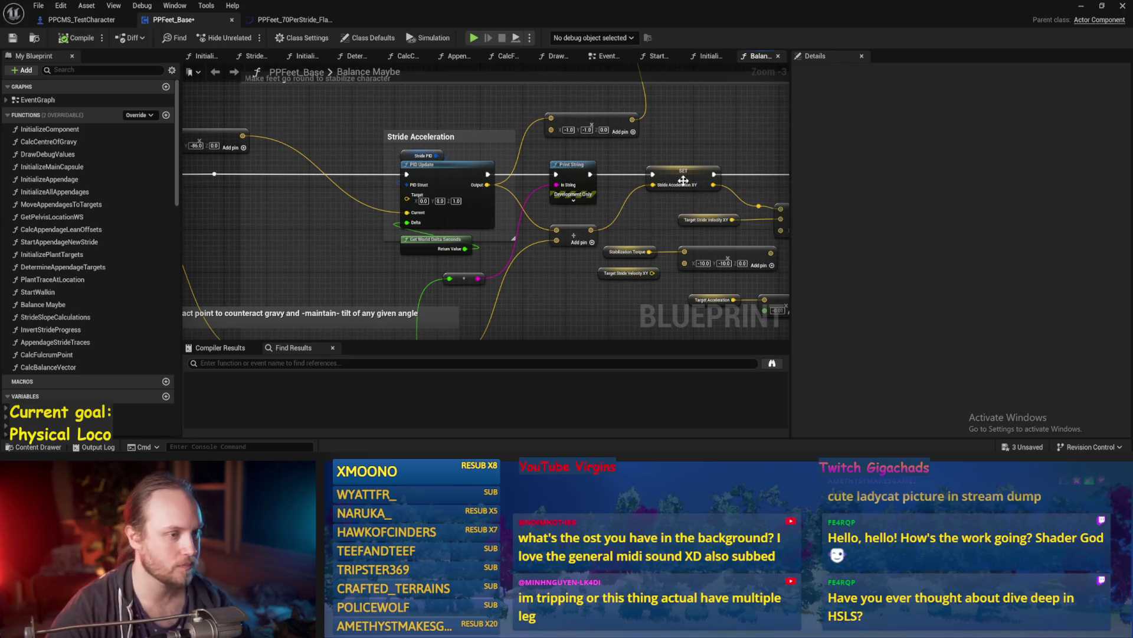
{"action": "key", "text": "super+Right"}
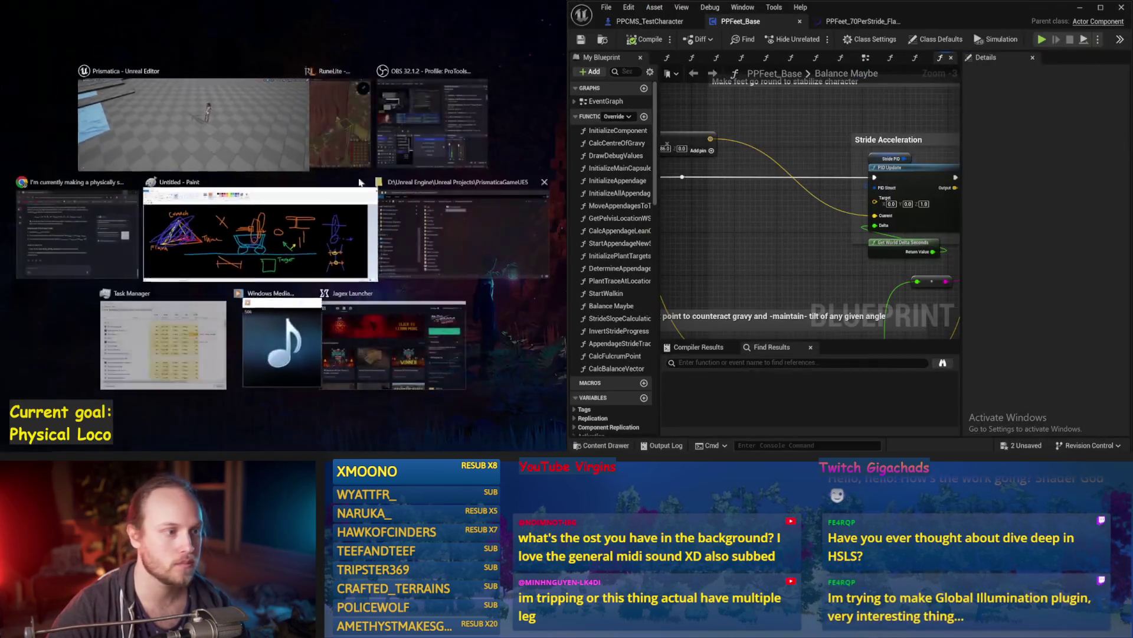
Fill the left half with the level editor, run a quick simulation, and save the Blueprint
{"action": "left_click", "coordinate": [230, 131]}
{"action": "key", "text": "alt+p"}
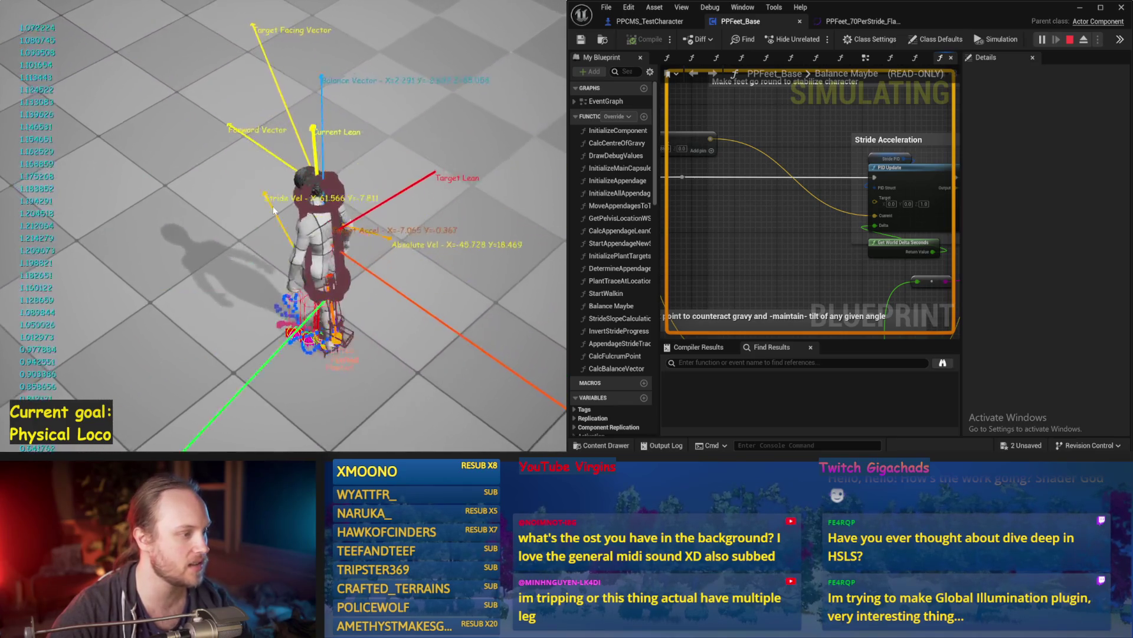
{"action": "key", "text": "Escape"}
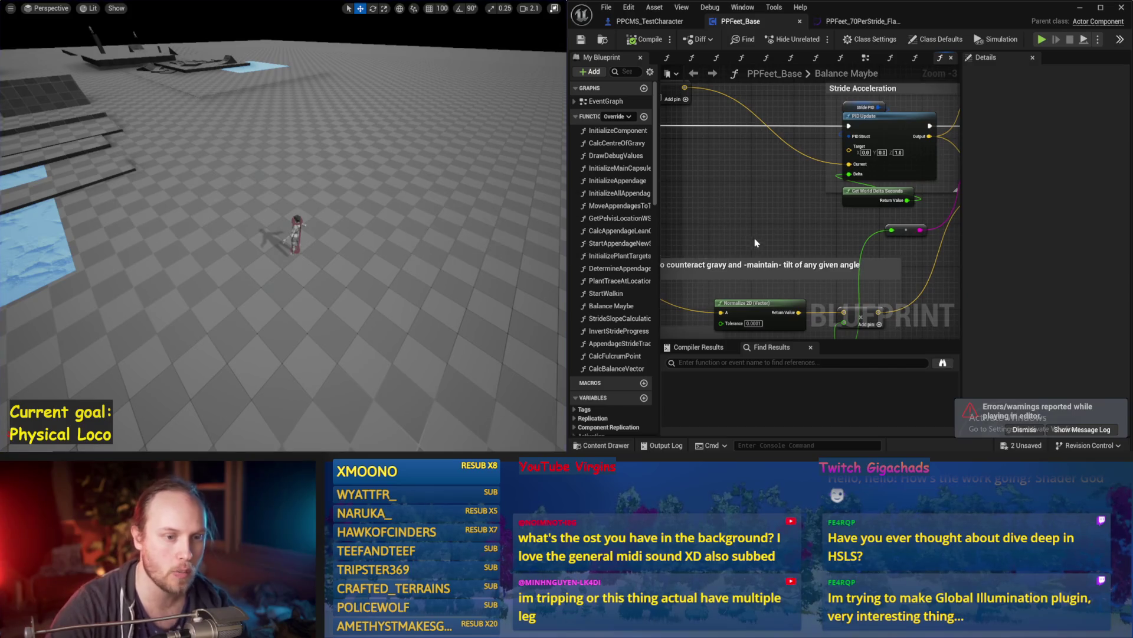
{"action": "scroll", "coordinate": [753, 240], "scroll_direction": "down", "scroll_amount": 1}
{"action": "key", "text": "ctrl+s"}
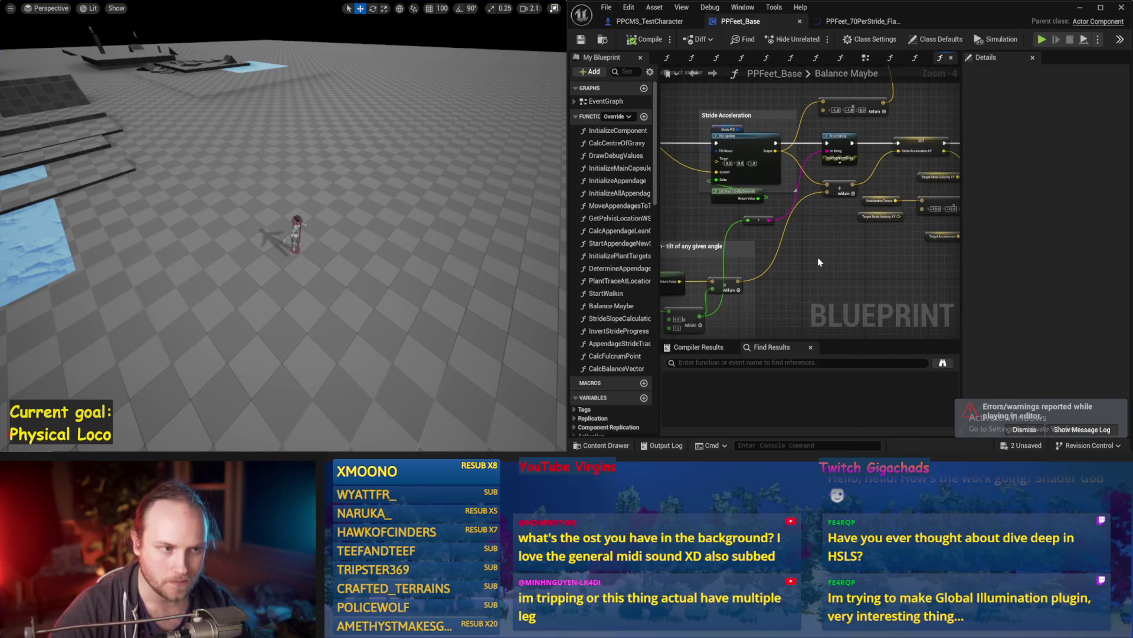
Run a second simulation test and save the Blueprint again
{"action": "left_click_drag", "start_coordinate": [818, 262], "coordinate": [868, 272]}
{"action": "left_click_drag", "start_coordinate": [705, 244], "coordinate": [817, 155]}
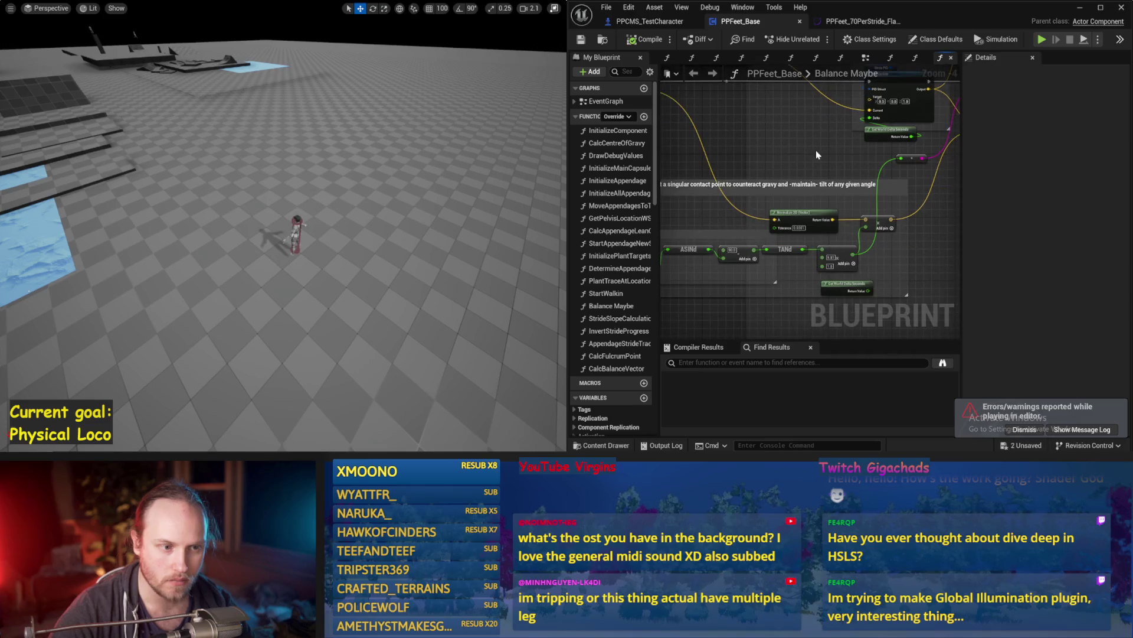
{"action": "key", "text": "alt+p"}
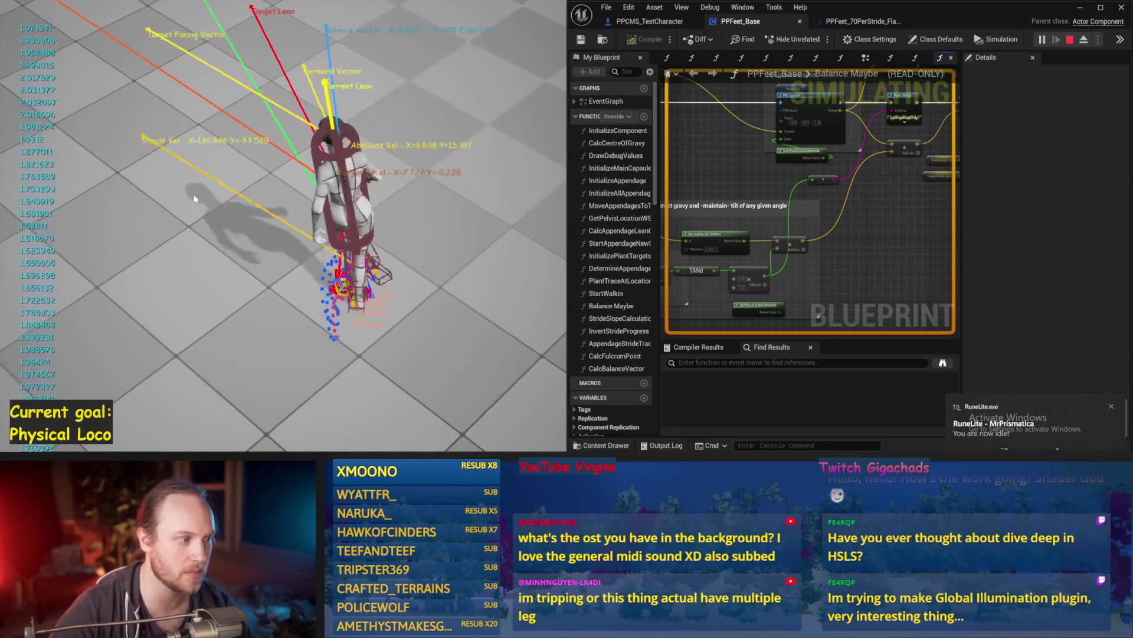
{"action": "key", "text": "Escape"}
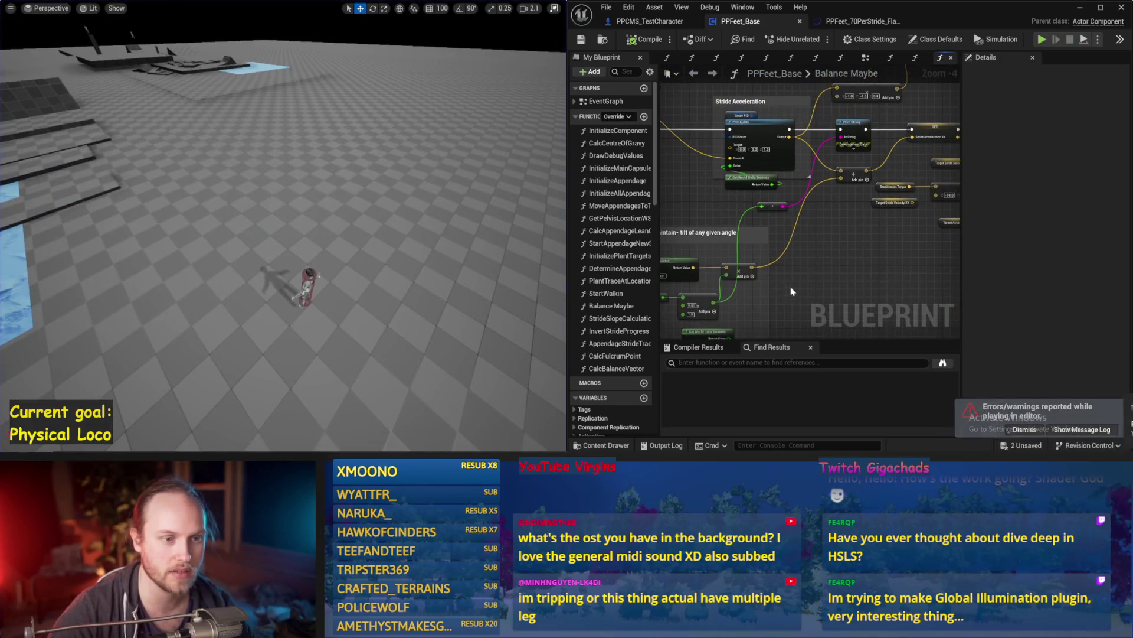
{"action": "key", "text": "ctrl+s"}
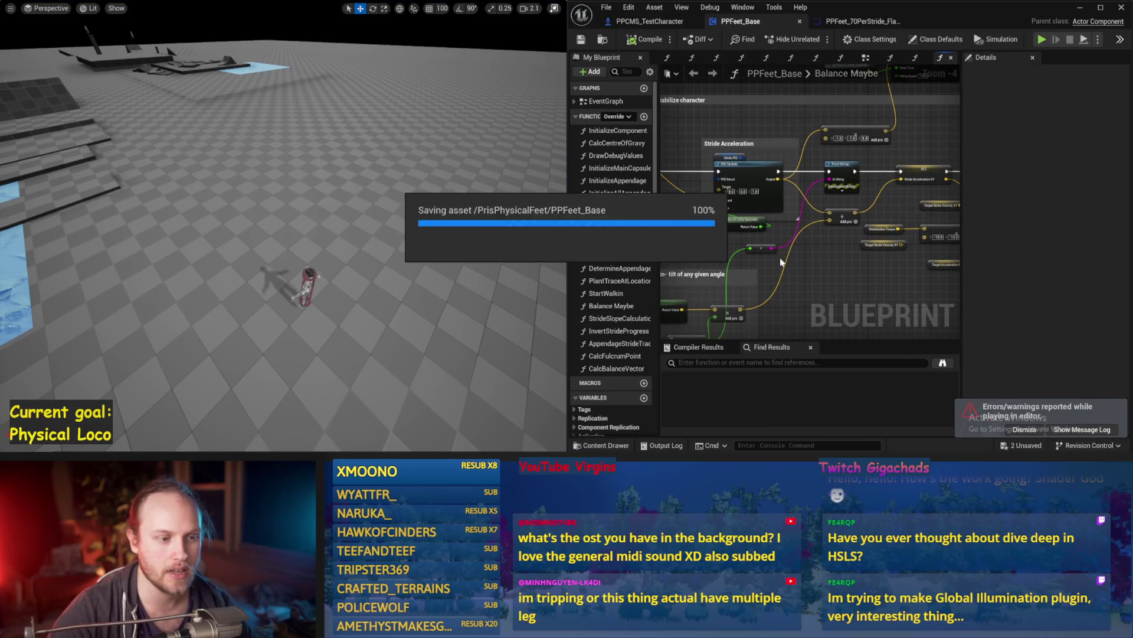
Delete the conversion node and its wire near Stride Acceleration
{"action": "left_click_drag", "start_coordinate": [760, 259], "coordinate": [812, 235]}
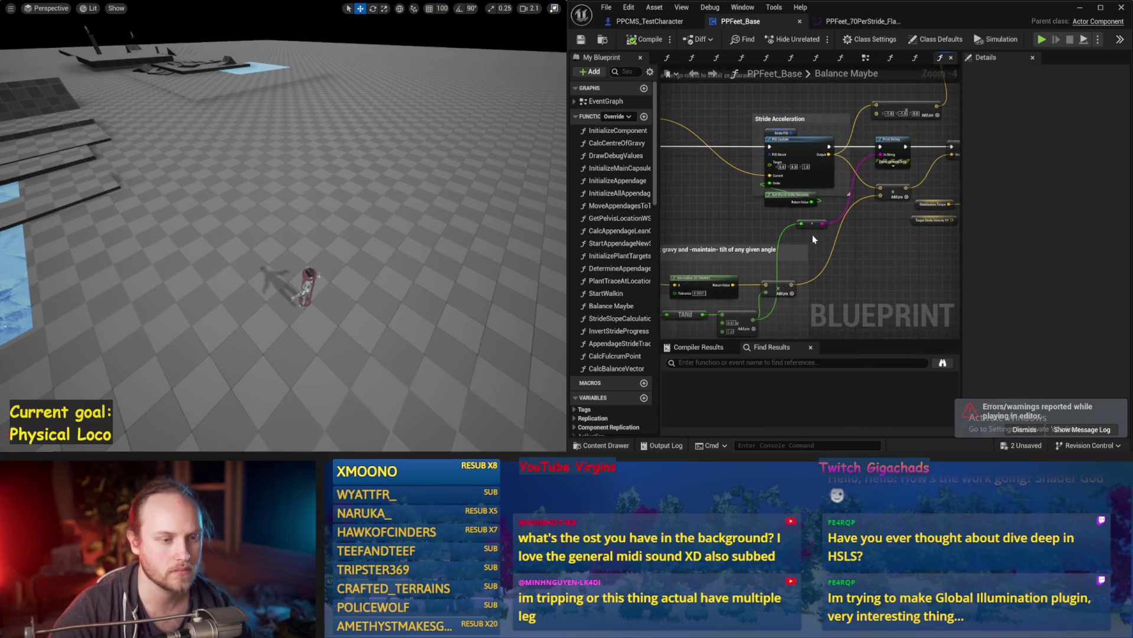
{"action": "key", "text": "Delete"}
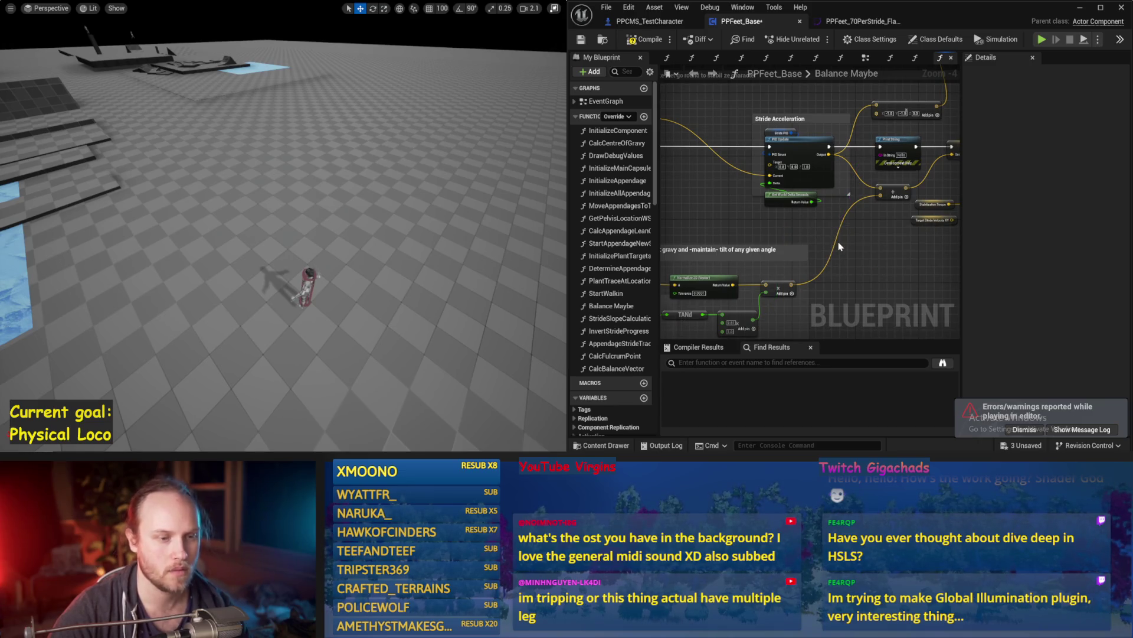
{"action": "scroll", "coordinate": [840, 247], "scroll_direction": "down", "scroll_amount": 1}
{"action": "left_click_drag", "start_coordinate": [840, 247], "coordinate": [914, 169]}
{"action": "scroll", "coordinate": [915, 169], "scroll_direction": "up", "scroll_amount": 1}
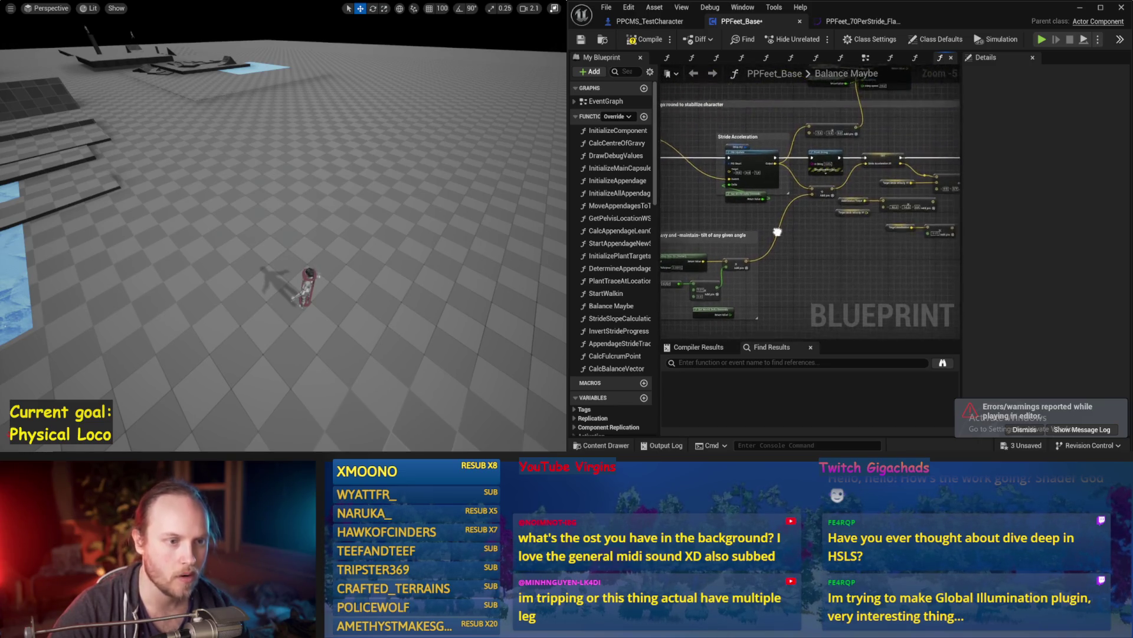
{"action": "mouse_move", "coordinate": [773, 220]}
{"action": "left_mouse_down"}
{"action": "mouse_move", "coordinate": [815, 230]}
{"action": "mouse_move", "coordinate": [752, 199]}
{"action": "mouse_move", "coordinate": [810, 223]}
{"action": "left_mouse_up"}
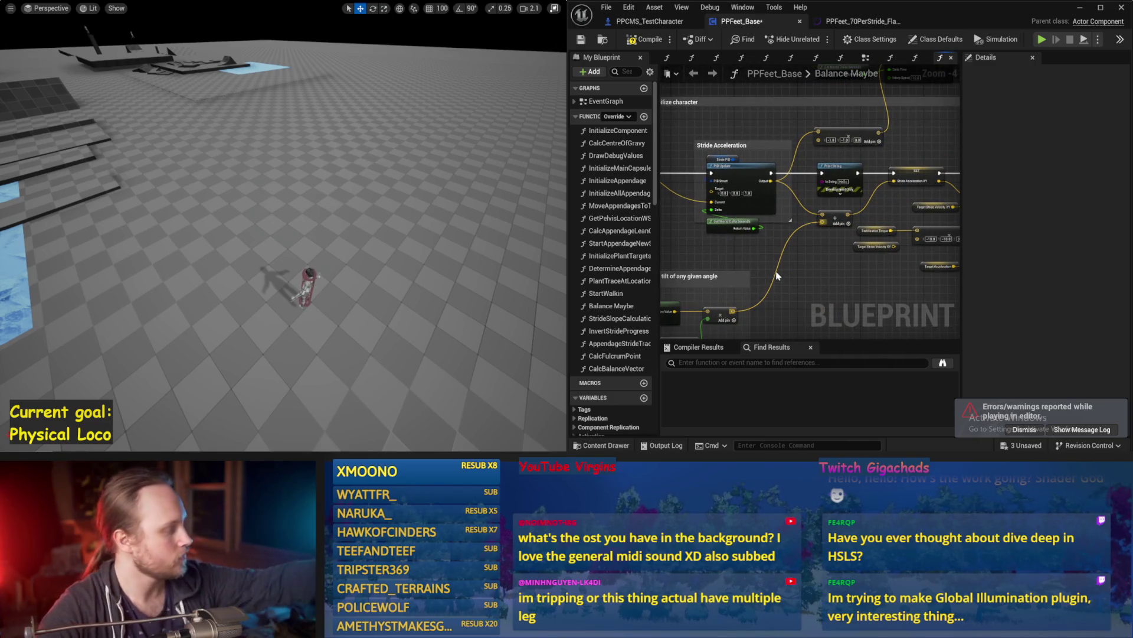
Delete the Print String node and wire PID Update Output into the Stride Acceleration SET
{"action": "left_click", "coordinate": [839, 175]}
{"action": "key", "text": "Delete"}
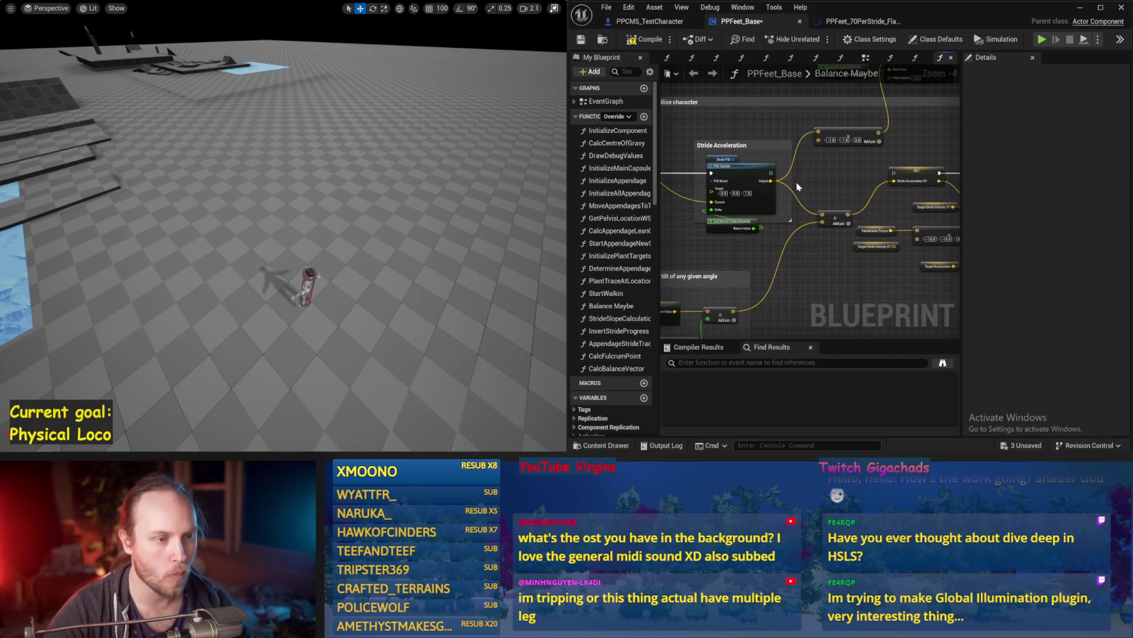
{"action": "mouse_move", "coordinate": [770, 175]}
{"action": "left_mouse_down"}
{"action": "mouse_move", "coordinate": [912, 177]}
{"action": "mouse_move", "coordinate": [783, 144]}
{"action": "left_mouse_up"}
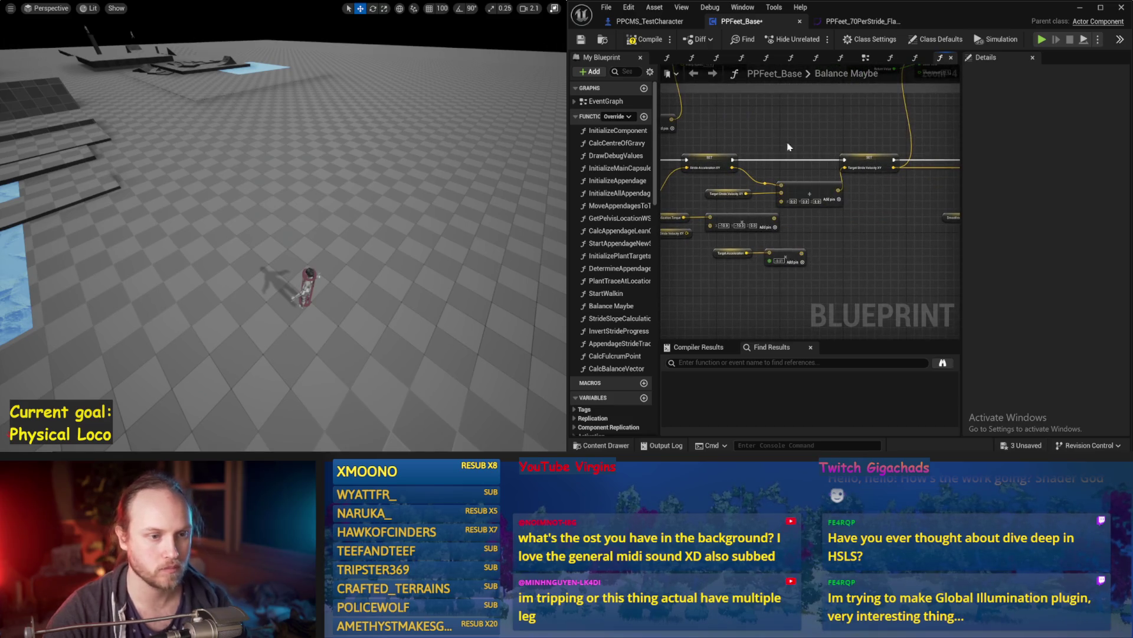
{"action": "left_click_drag", "start_coordinate": [821, 244], "coordinate": [885, 239]}
Compile and save the Blueprint
{"action": "key", "text": "ctrl+s"}
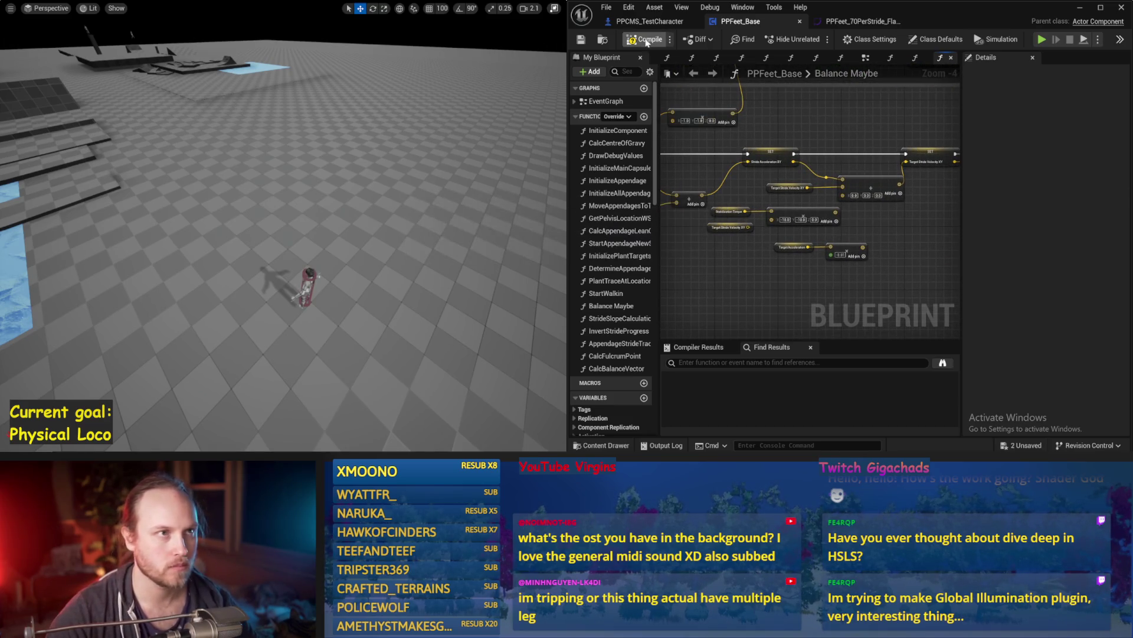
{"action": "left_click", "coordinate": [583, 40]}
{"action": "left_click_drag", "start_coordinate": [800, 128], "coordinate": [869, 130]}
{"action": "key", "text": "ctrl+s"}
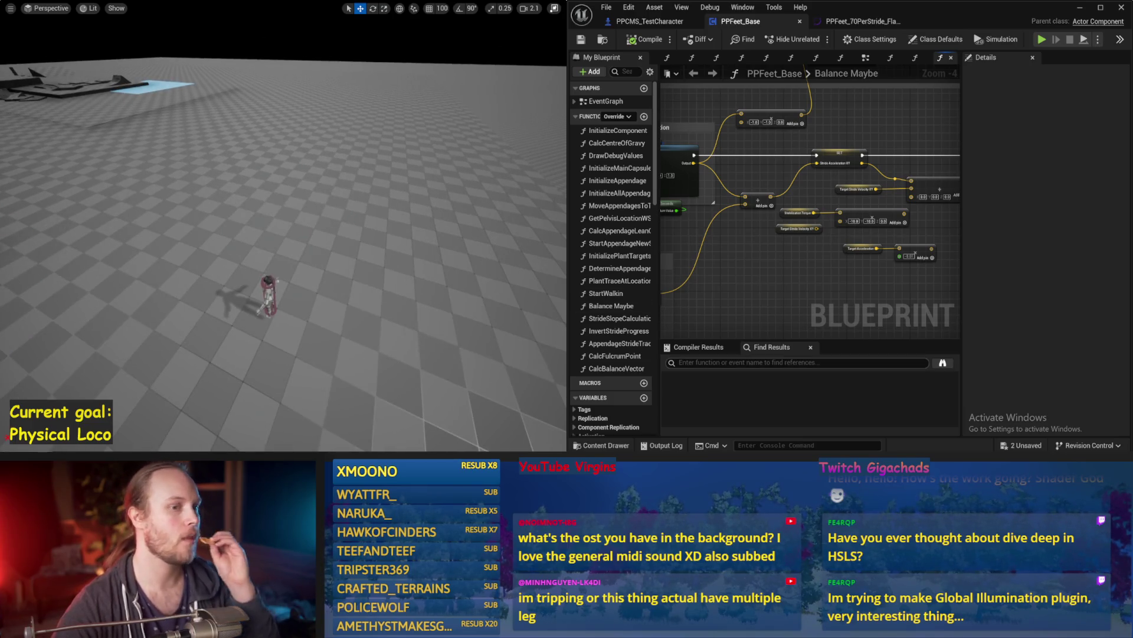
Set the Stride PID's ProportionalFactor and DerivativeFactor to 0.0
{"action": "scroll", "coordinate": [831, 182], "scroll_direction": "up", "scroll_amount": 1}
{"action": "left_click", "coordinate": [820, 177]}
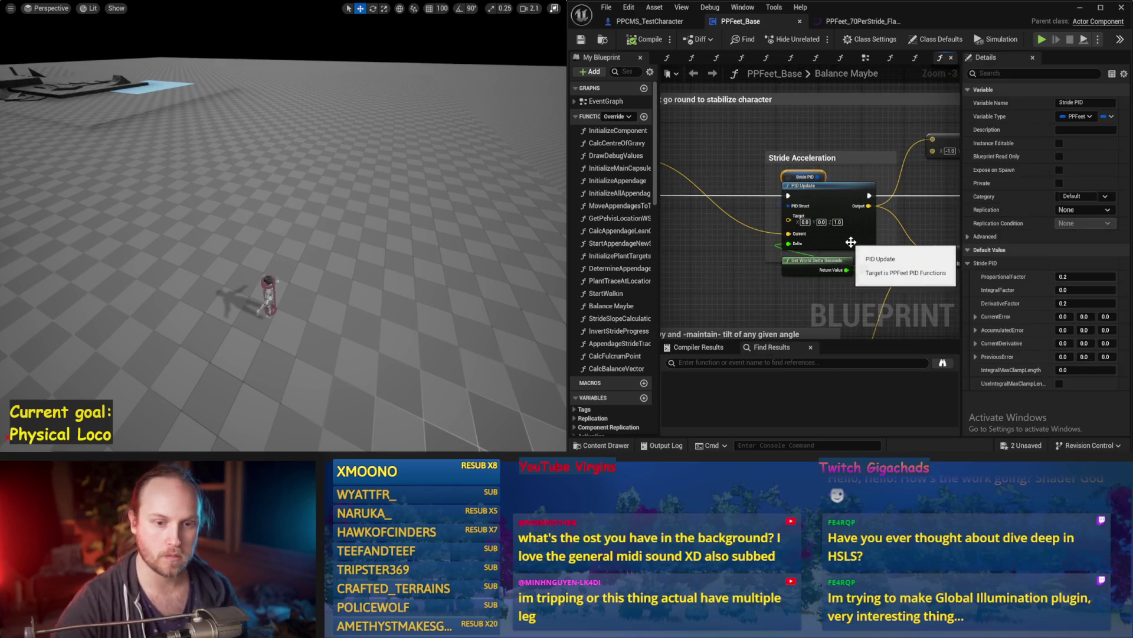
{"action": "left_click_drag", "start_coordinate": [1082, 302], "coordinate": [1063, 303]}
{"action": "left_click_drag", "start_coordinate": [1082, 277], "coordinate": [1062, 276]}
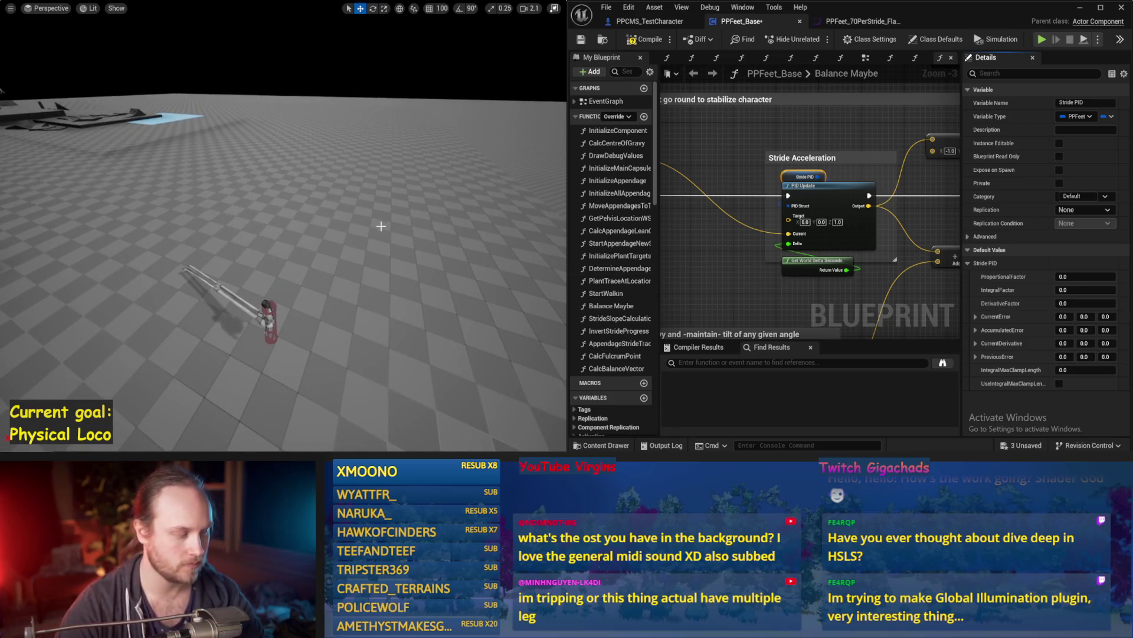
Simulate with the zeroed PID values, stop once the character falls, and save
{"action": "key", "text": "alt+s"}
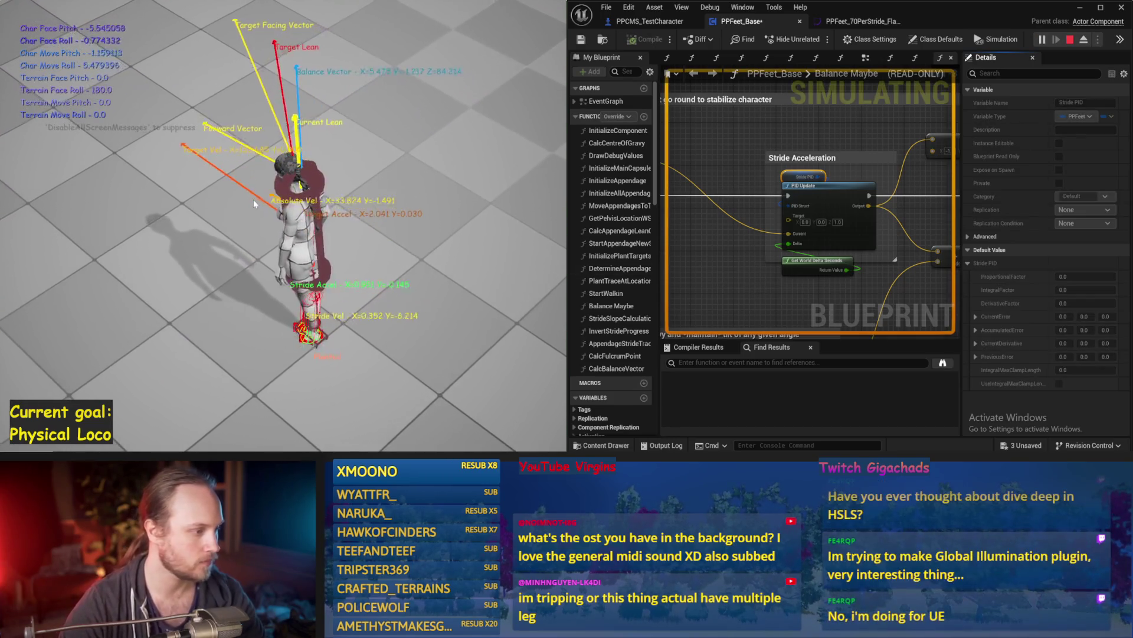
{"action": "key", "text": "Escape"}
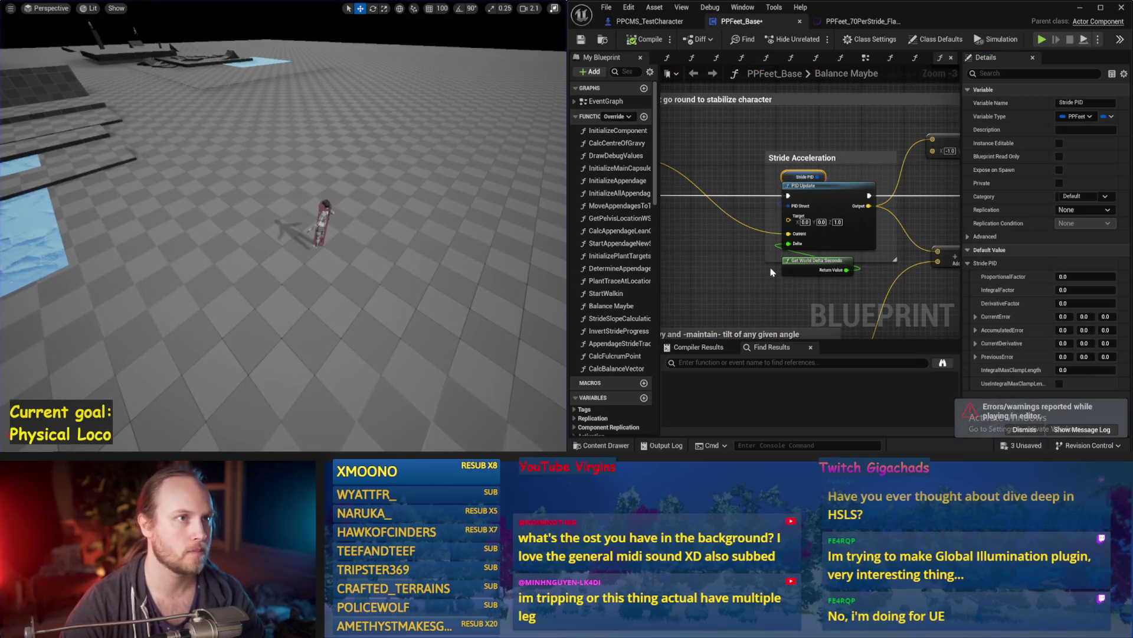
{"action": "key", "text": "ctrl+s"}
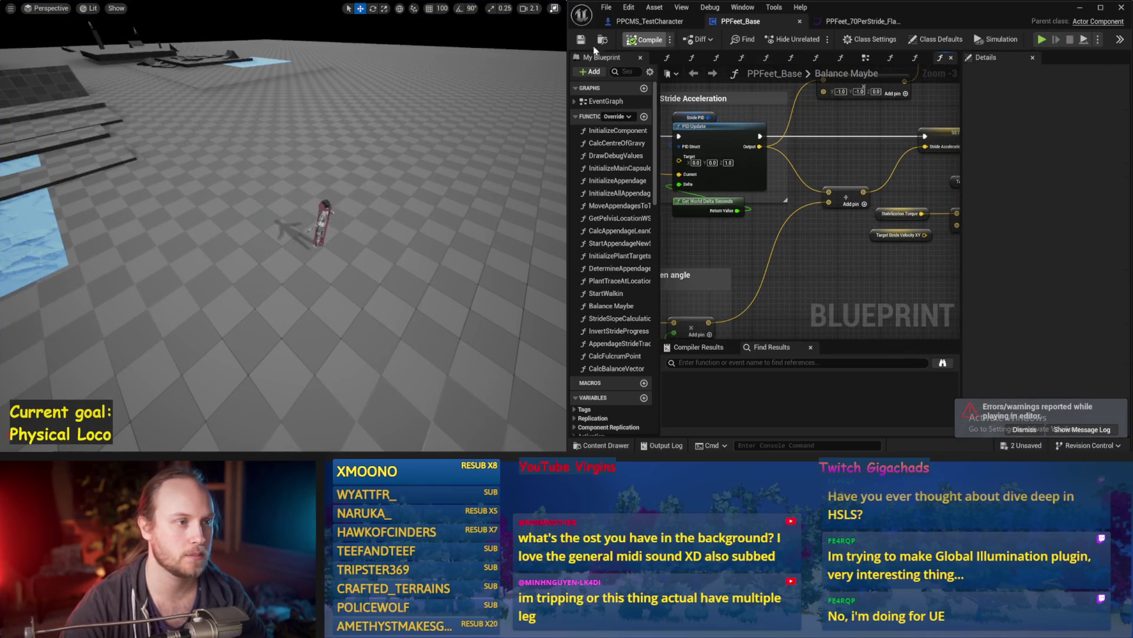
Delete the vector node from the graph and save
{"action": "mouse_move", "coordinate": [856, 96]}
{"action": "left_mouse_down"}
{"action": "mouse_move", "coordinate": [765, 211]}
{"action": "mouse_move", "coordinate": [802, 262]}
{"action": "left_mouse_up"}
{"action": "left_click", "coordinate": [764, 212]}
{"action": "key", "text": "Delete"}
{"action": "key", "text": "ctrl+s"}
Dismiss the errors notification and save the changes again
{"action": "left_click_drag", "start_coordinate": [876, 227], "coordinate": [845, 287]}
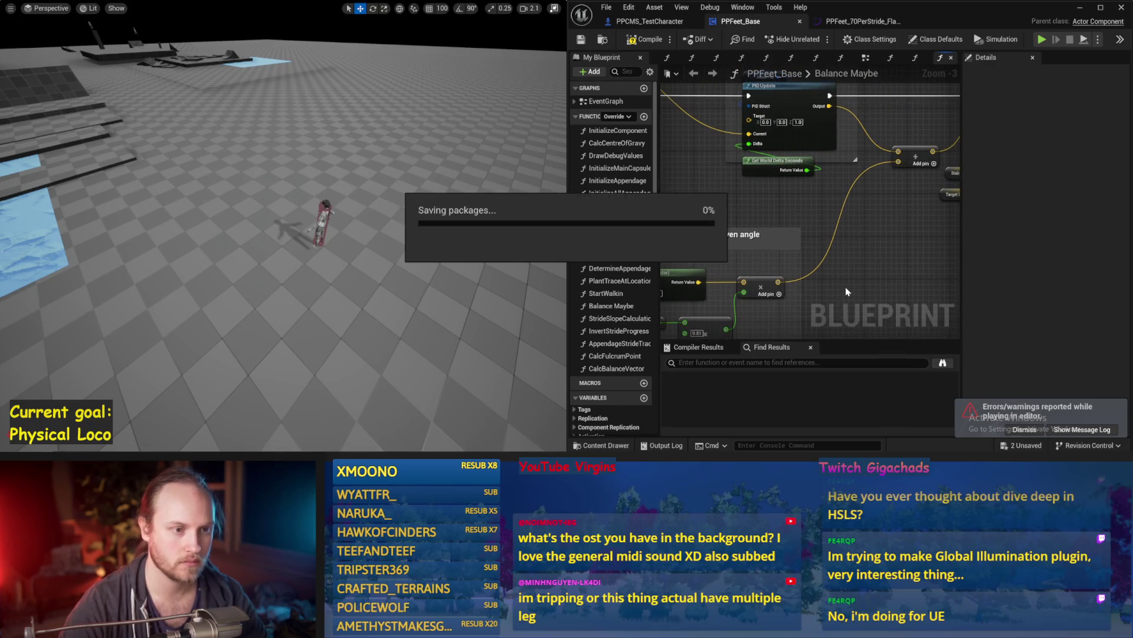
{"action": "left_click", "coordinate": [1025, 429]}
{"action": "left_click_drag", "start_coordinate": [890, 237], "coordinate": [830, 253]}
{"action": "key", "text": "ctrl+s"}
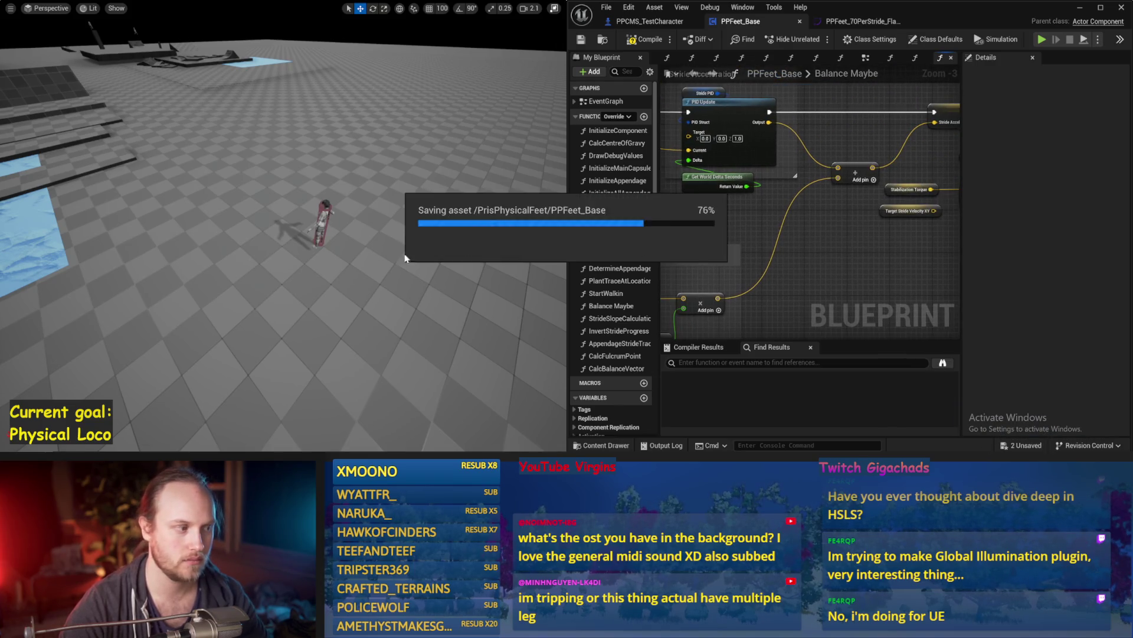
{"action": "left_click_drag", "start_coordinate": [763, 92], "coordinate": [743, 180]}
{"action": "left_click_drag", "start_coordinate": [840, 177], "coordinate": [899, 139]}
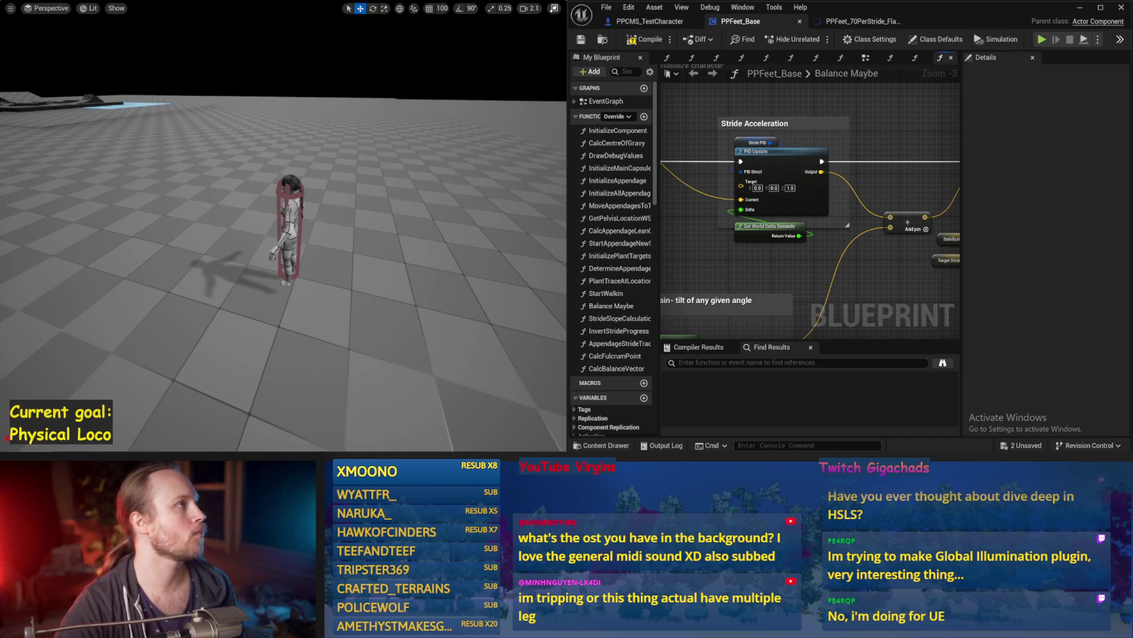
Move a vector node toward the graph's right side and inspect the Character Capsule node
{"action": "left_click_drag", "start_coordinate": [780, 261], "coordinate": [838, 241]}
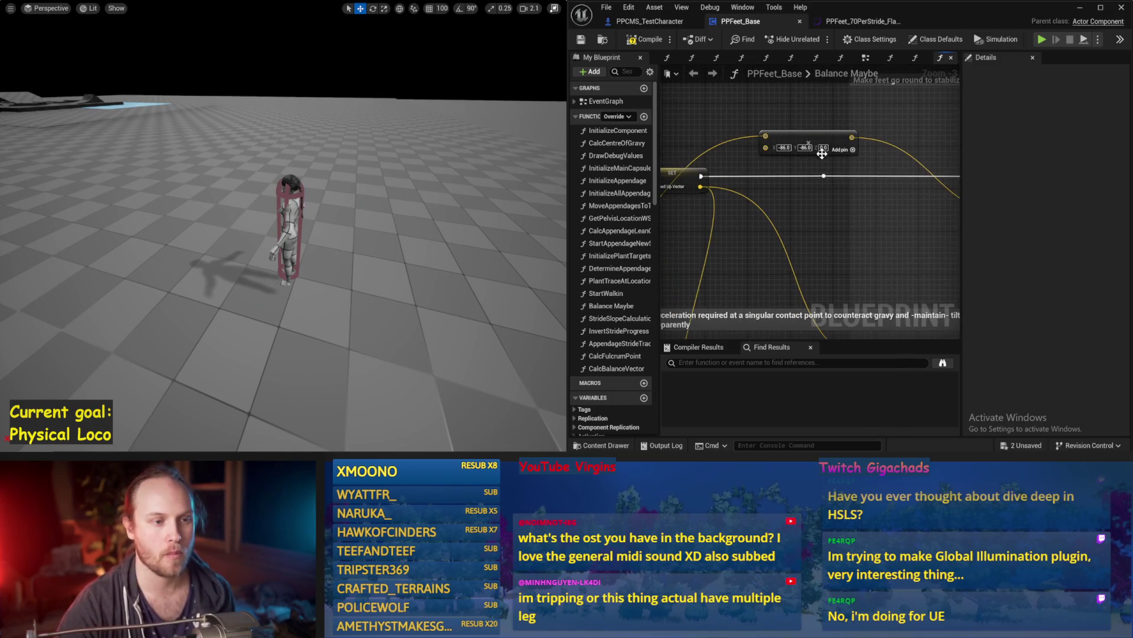
{"action": "mouse_move", "coordinate": [861, 147]}
{"action": "left_mouse_down"}
{"action": "mouse_move", "coordinate": [952, 177]}
{"action": "mouse_move", "coordinate": [764, 206]}
{"action": "mouse_move", "coordinate": [805, 213]}
{"action": "mouse_move", "coordinate": [768, 193]}
{"action": "mouse_move", "coordinate": [835, 195]}
{"action": "left_mouse_up"}
{"action": "scroll", "coordinate": [952, 177], "scroll_direction": "down", "scroll_amount": 1}
{"action": "scroll", "coordinate": [726, 191], "scroll_direction": "up", "scroll_amount": 1}
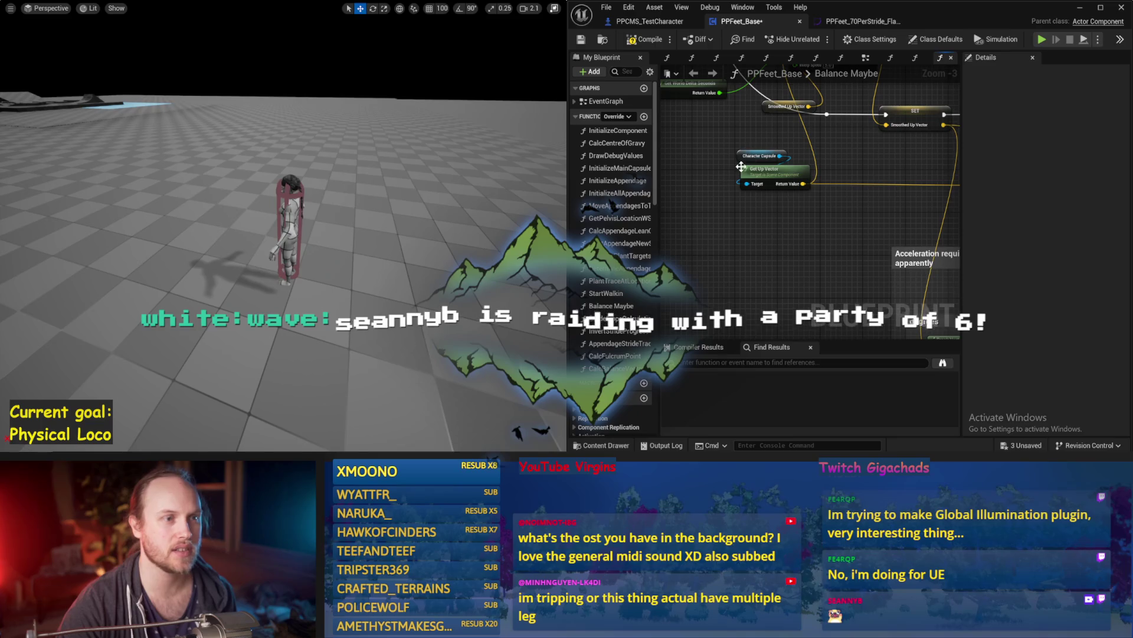
{"action": "left_click", "coordinate": [763, 155]}
{"action": "left_click_drag", "start_coordinate": [855, 164], "coordinate": [788, 167]}
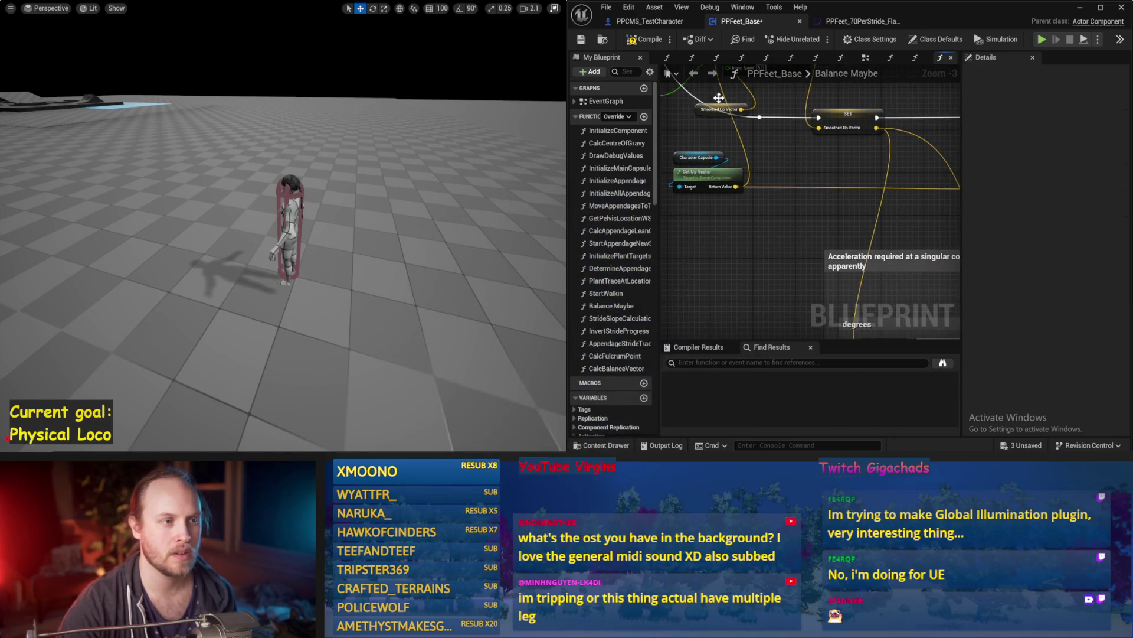
Compile and save Balance Maybe, then simulate until the character falls
{"action": "left_click", "coordinate": [646, 39]}
{"action": "key", "text": "ctrl+s"}
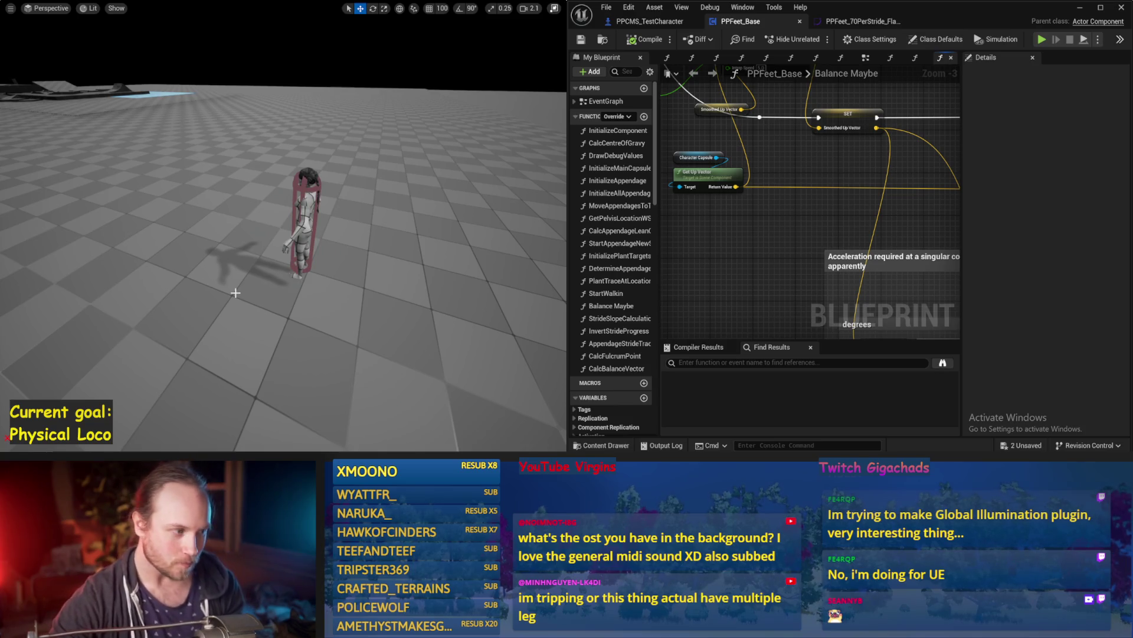
{"action": "key", "text": "alt+s"}
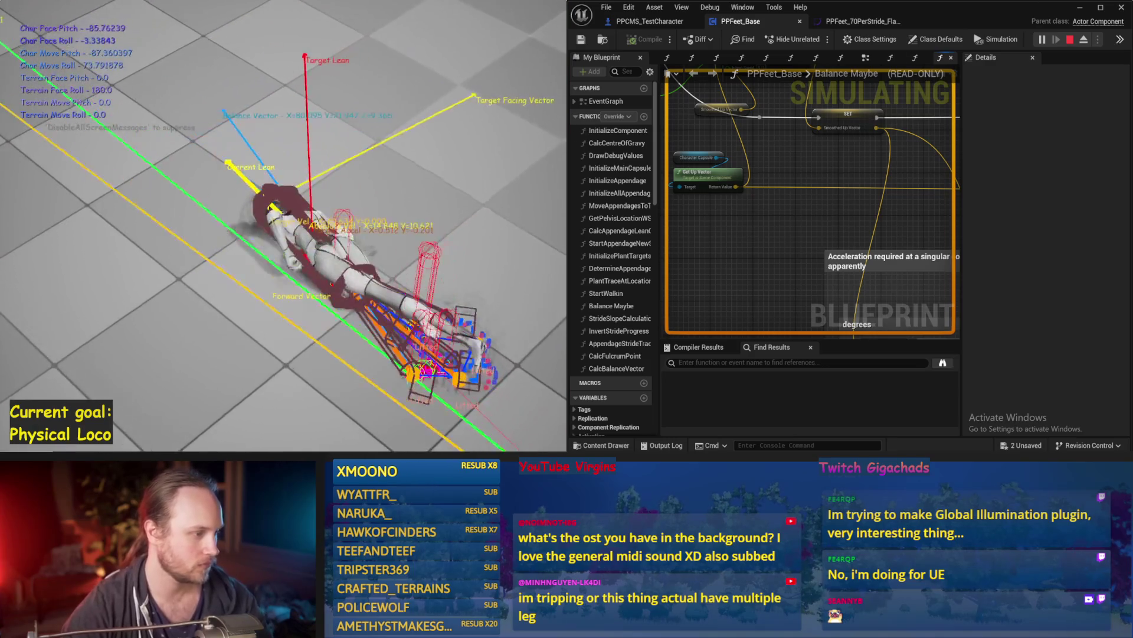
{"action": "key", "text": "Escape"}
{"action": "scroll", "coordinate": [887, 224], "scroll_direction": "down", "scroll_amount": 1}
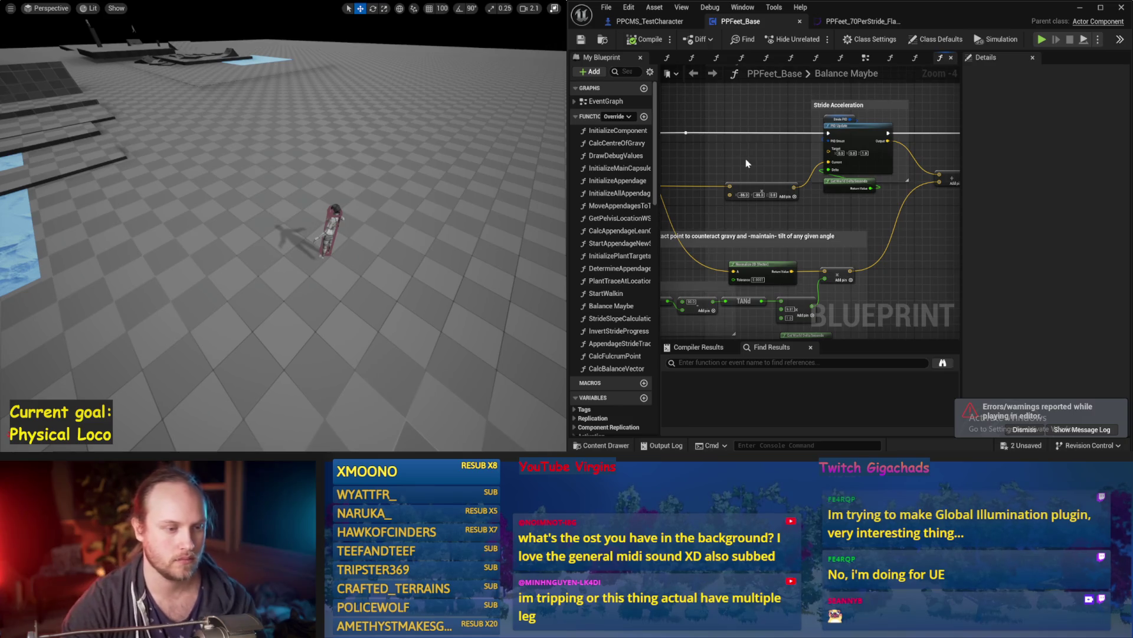
Save the Blueprint and change the tilt math's 1.0 constant to 9.81
{"action": "left_click_drag", "start_coordinate": [777, 231], "coordinate": [812, 222]}
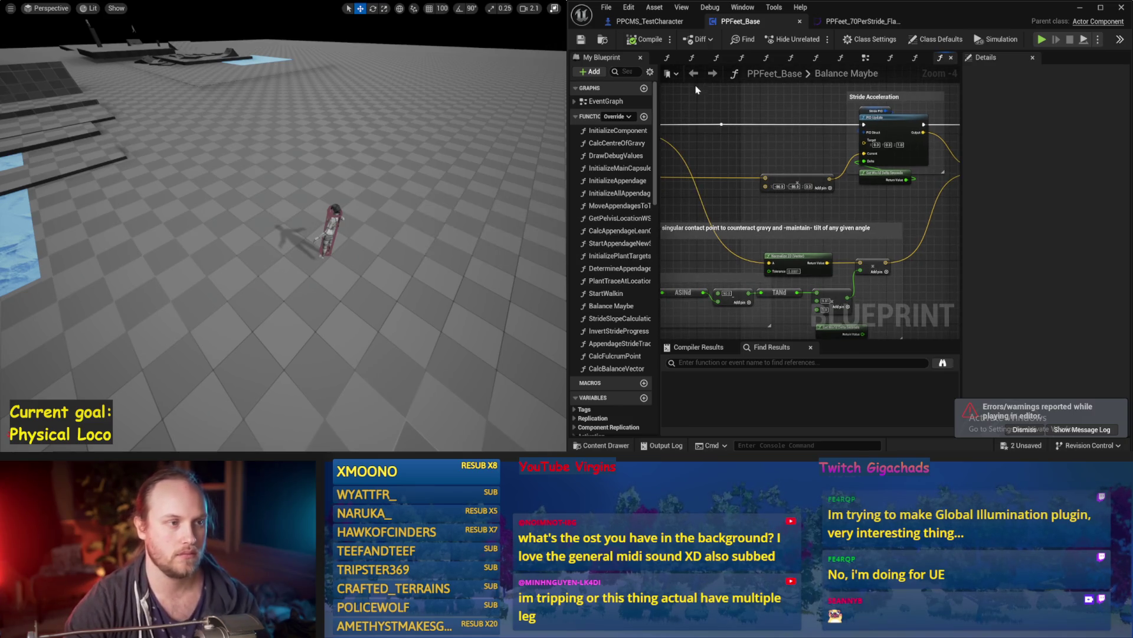
{"action": "left_click", "coordinate": [581, 39]}
{"action": "left_click_drag", "start_coordinate": [862, 326], "coordinate": [814, 255]}
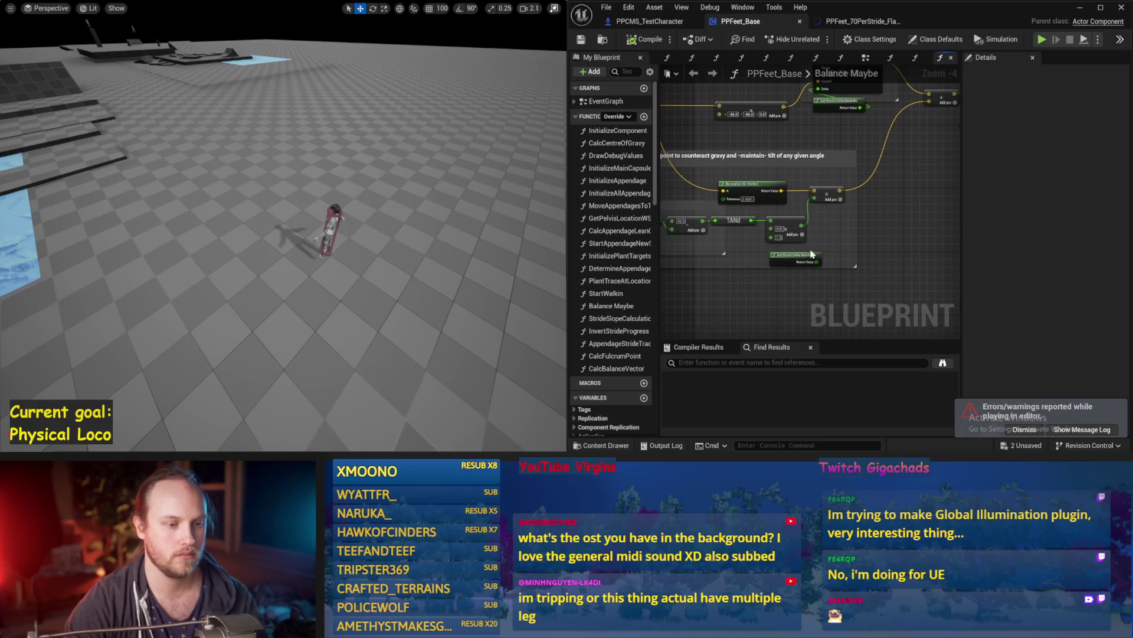
{"action": "scroll", "coordinate": [779, 241], "scroll_direction": "up", "scroll_amount": 1}
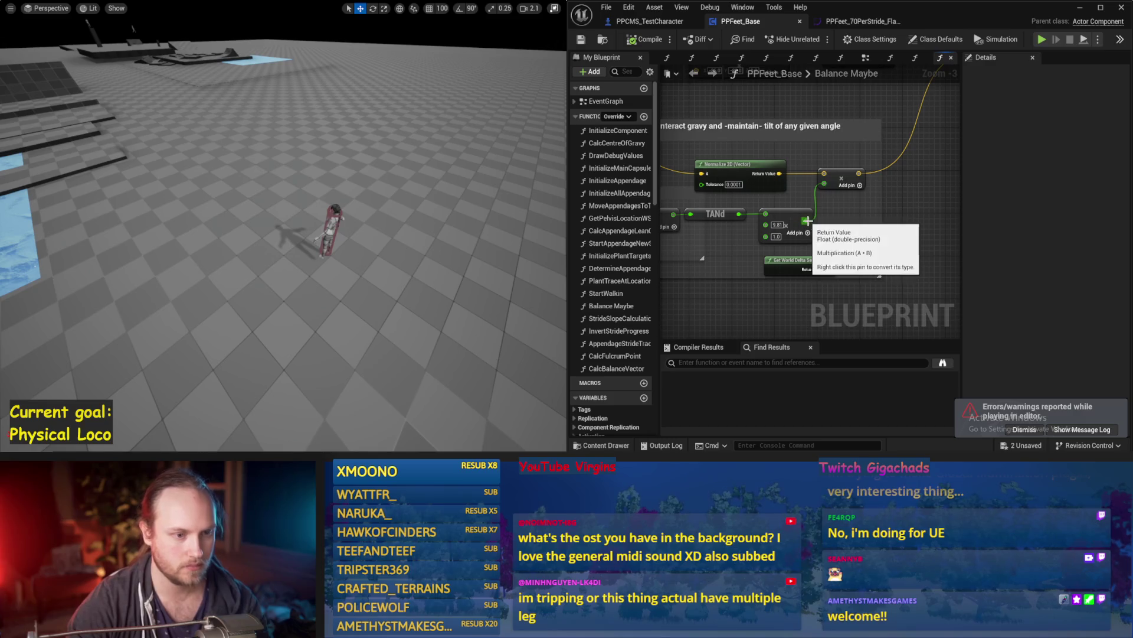
{"action": "type", "text": "9.81"}
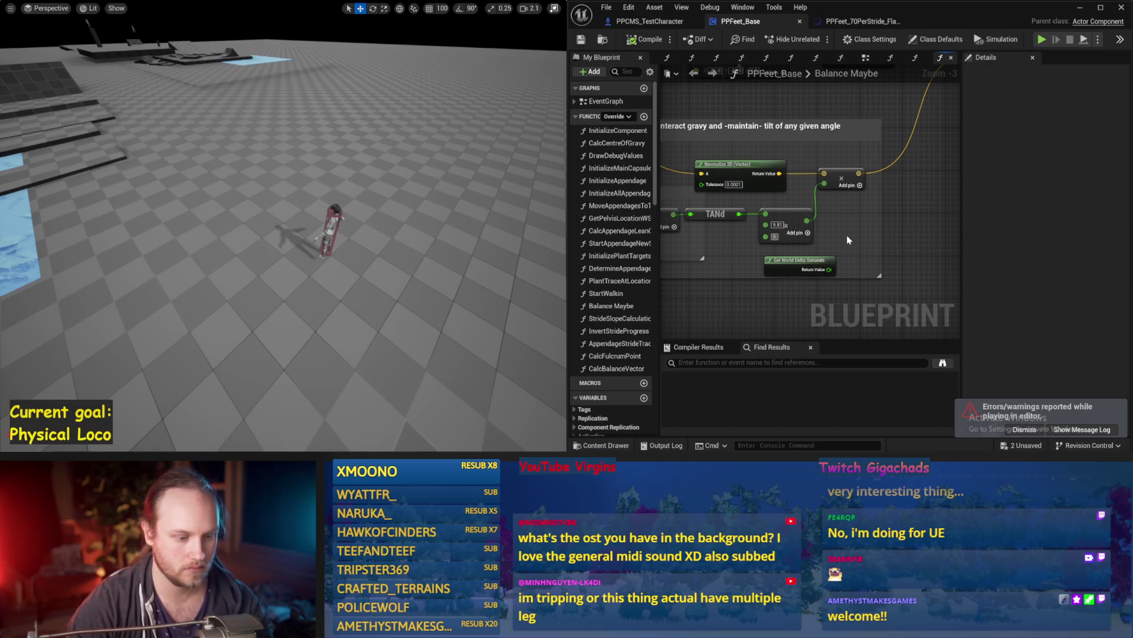
{"action": "type", "text": ".01"}
{"action": "key", "text": "Return"}
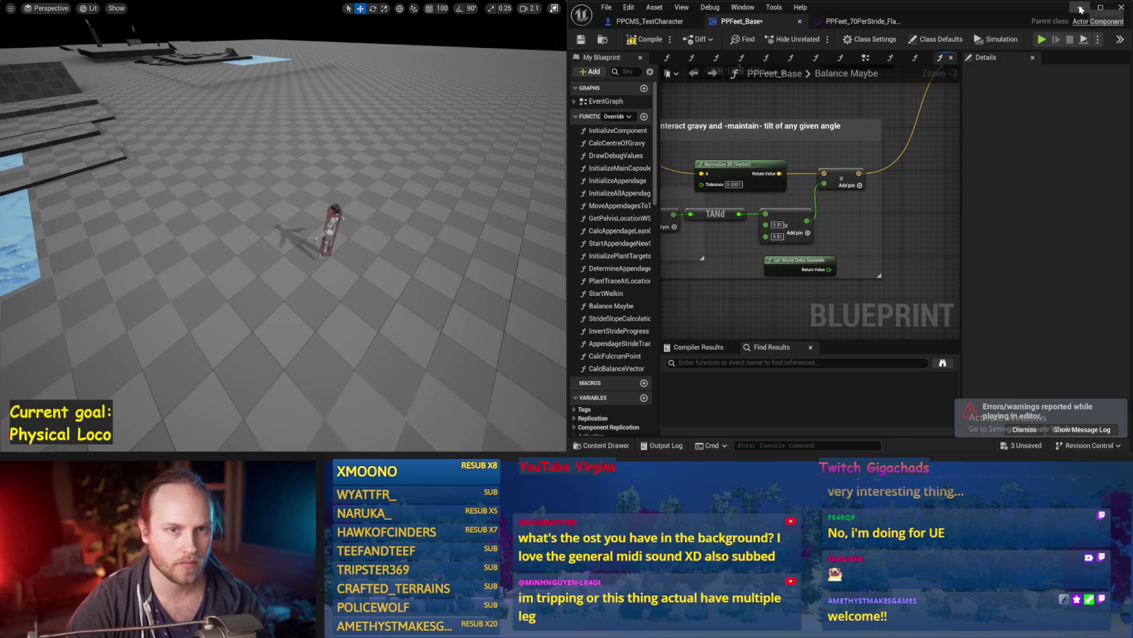
Minimize the editor and run a brief play test
{"action": "left_click", "coordinate": [1081, 8]}
{"action": "key", "text": "alt+p"}
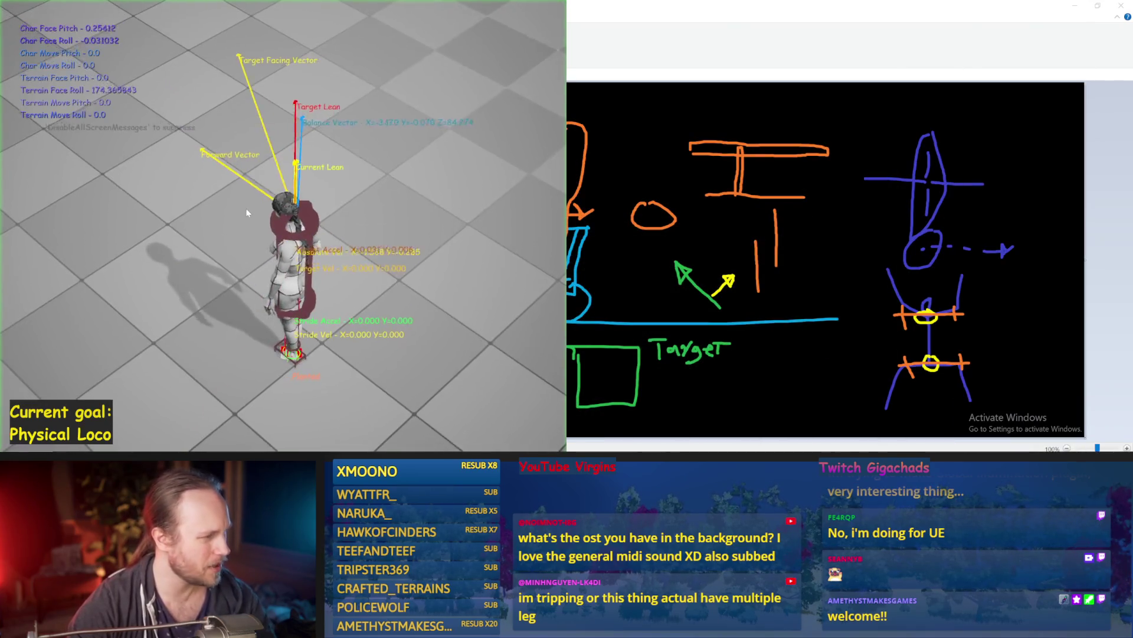
{"action": "key", "text": "Escape"}
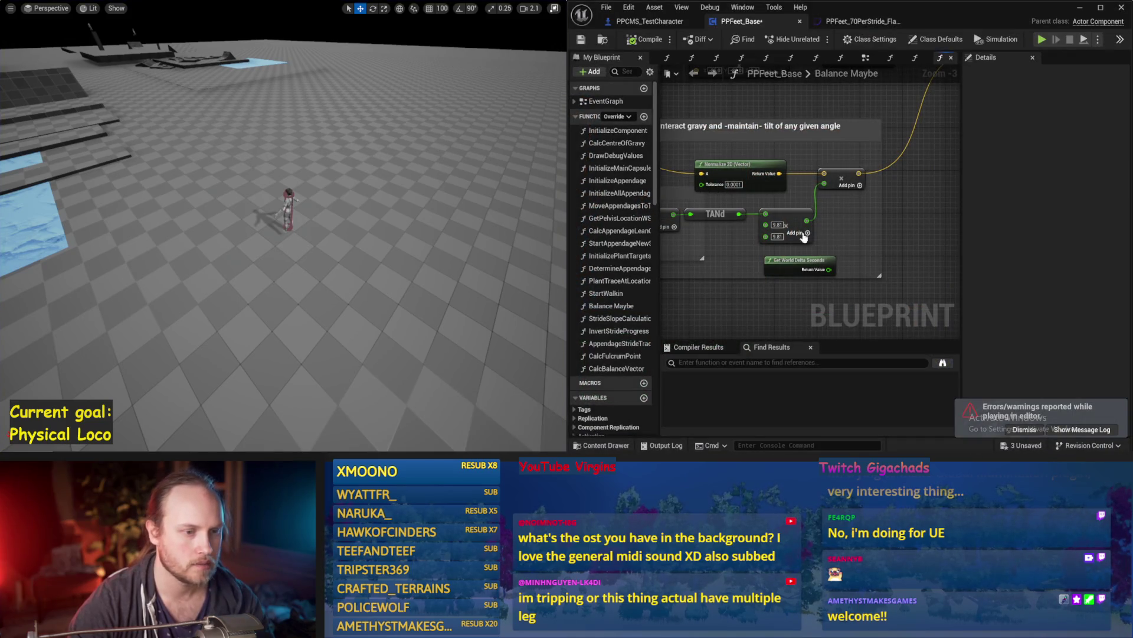
Add a Square node on the multiply result, then delete it
{"action": "left_click_drag", "start_coordinate": [809, 233], "coordinate": [772, 231]}
{"action": "left_click_drag", "start_coordinate": [929, 220], "coordinate": [797, 236]}
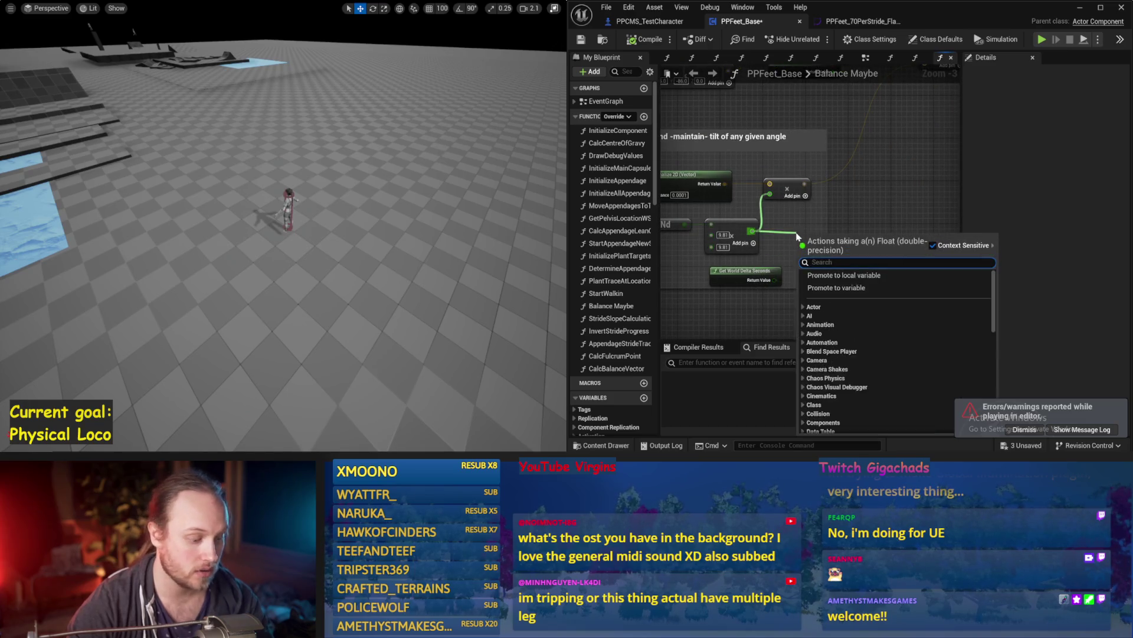
{"action": "type", "text": "square"}
{"action": "left_click", "coordinate": [850, 306]}
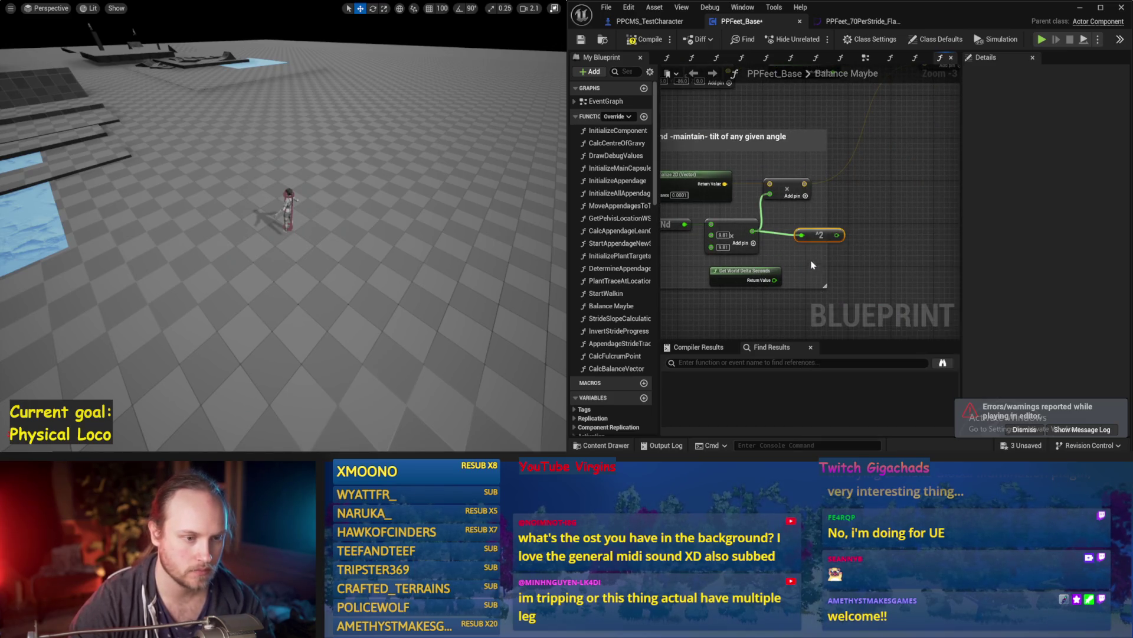
{"action": "key", "text": "Delete"}
{"action": "left_click_drag", "start_coordinate": [851, 247], "coordinate": [880, 256]}
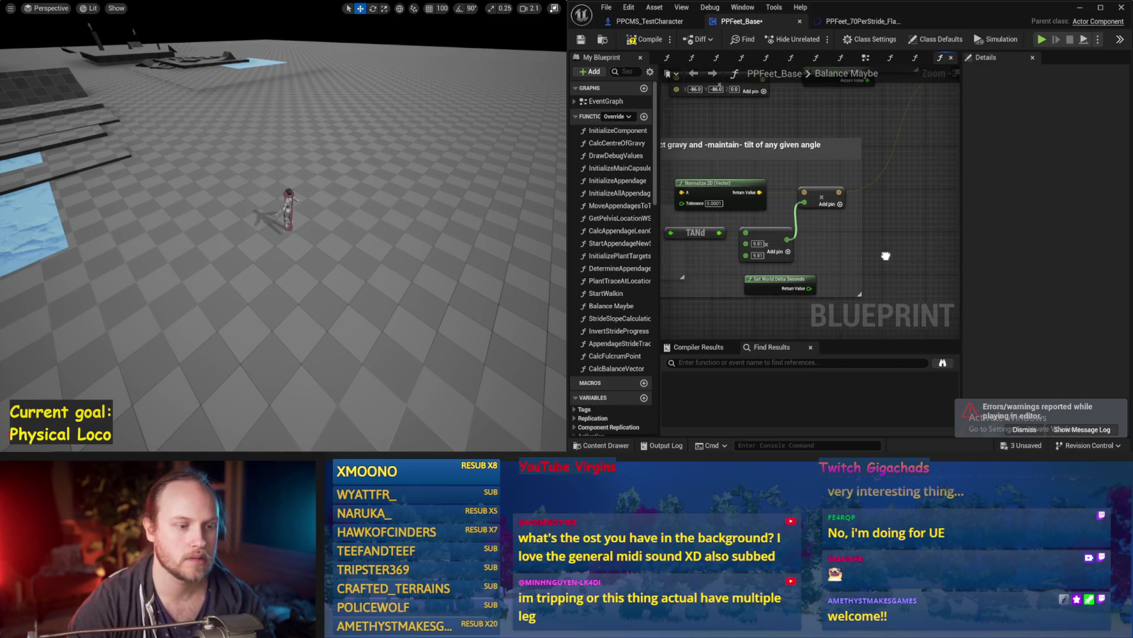
Set the multiply node's other input to 1.0 and delete Get World Delta Seconds
{"action": "left_click", "coordinate": [778, 279]}
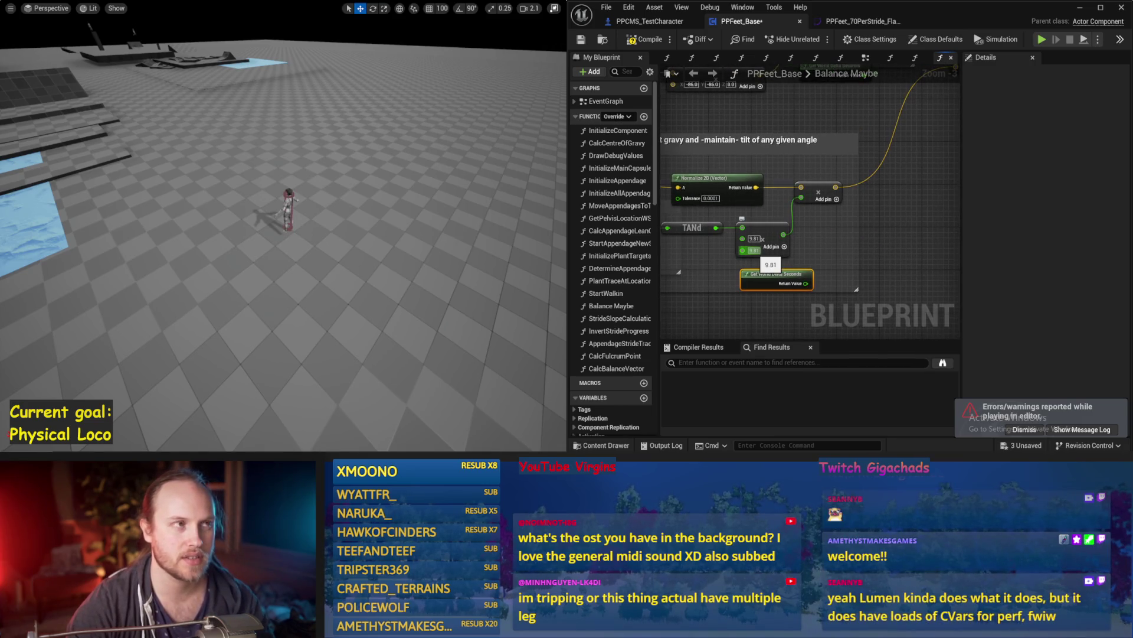
{"action": "left_click_drag", "start_coordinate": [820, 251], "coordinate": [729, 314]}
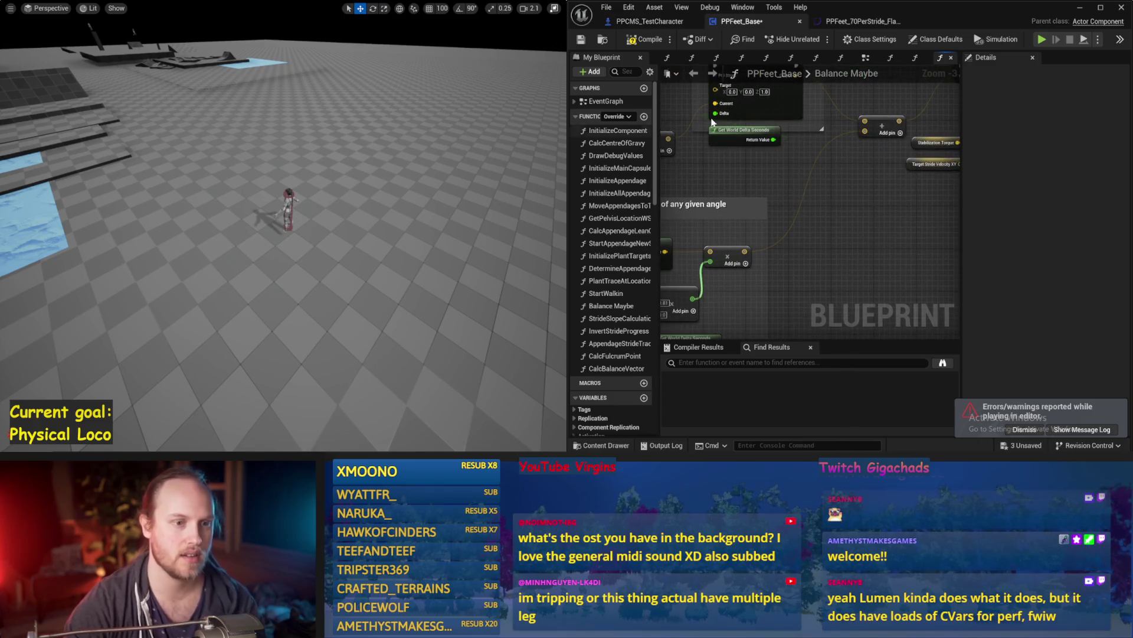
{"action": "left_click_drag", "start_coordinate": [847, 240], "coordinate": [926, 179]}
{"action": "left_click", "coordinate": [740, 253]}
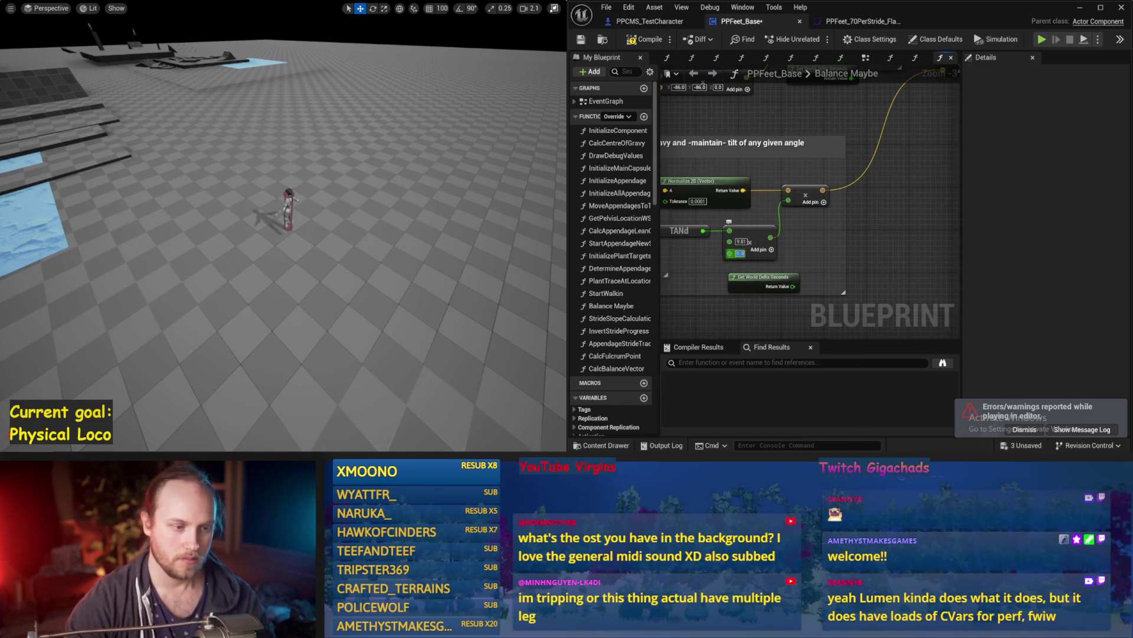
{"action": "type", "text": "1"}
{"action": "key", "text": "Return"}
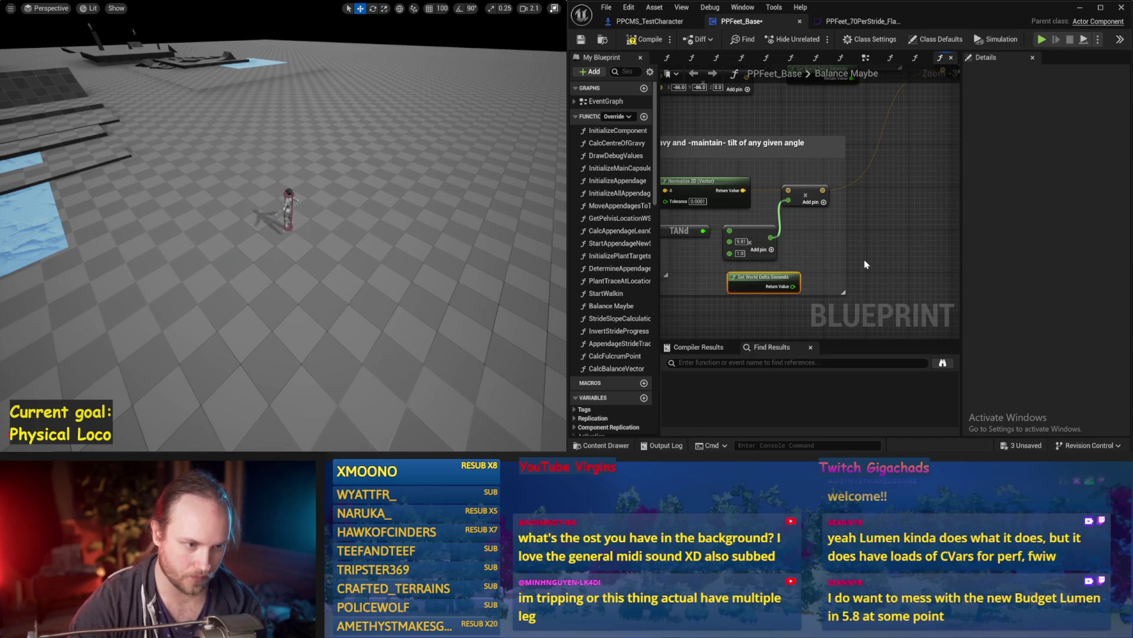
{"action": "key", "text": "Delete"}
Save the edited Blueprint
{"action": "left_click_drag", "start_coordinate": [794, 261], "coordinate": [872, 249]}
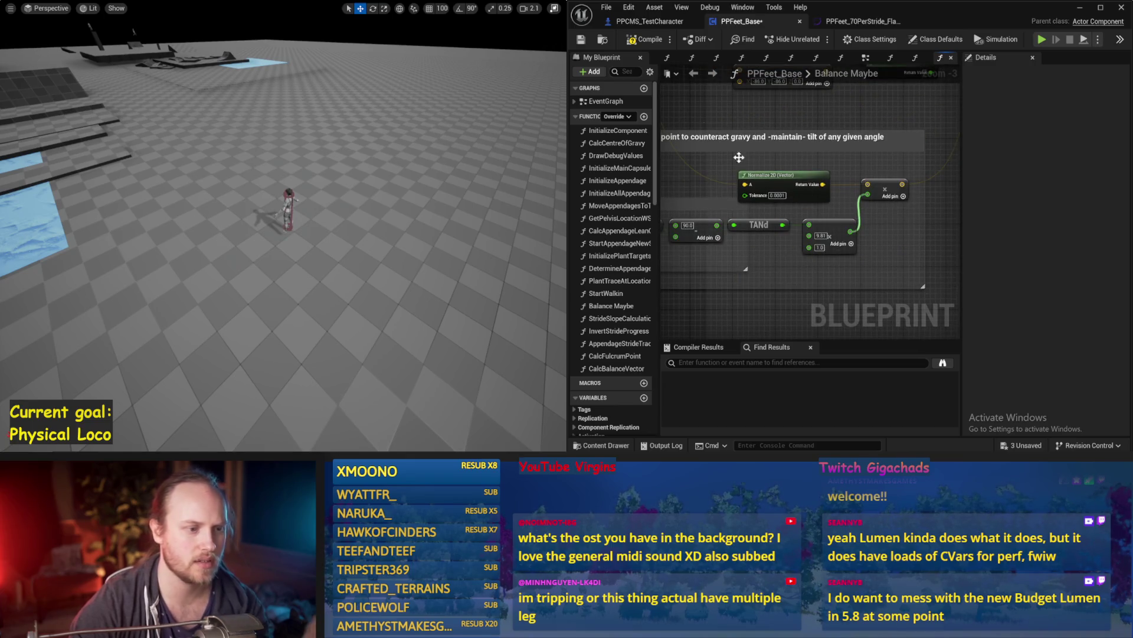
{"action": "left_click", "coordinate": [581, 40]}
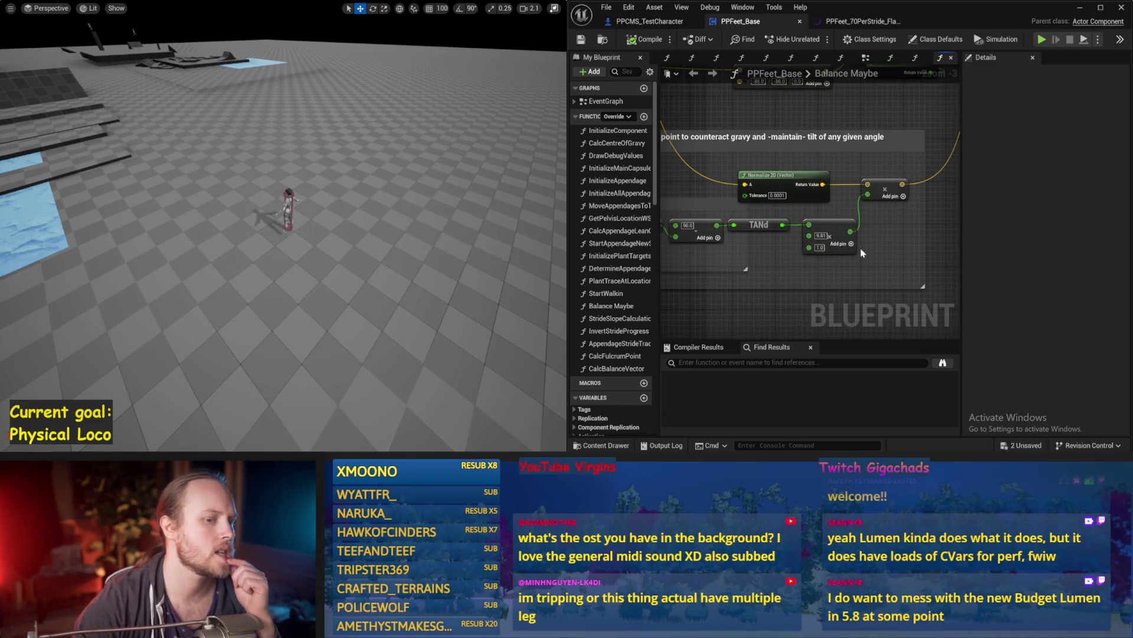
{"action": "mouse_move", "coordinate": [760, 273]}
{"action": "left_mouse_down"}
{"action": "mouse_move", "coordinate": [866, 278]}
{"action": "mouse_move", "coordinate": [804, 279]}
{"action": "left_mouse_up"}
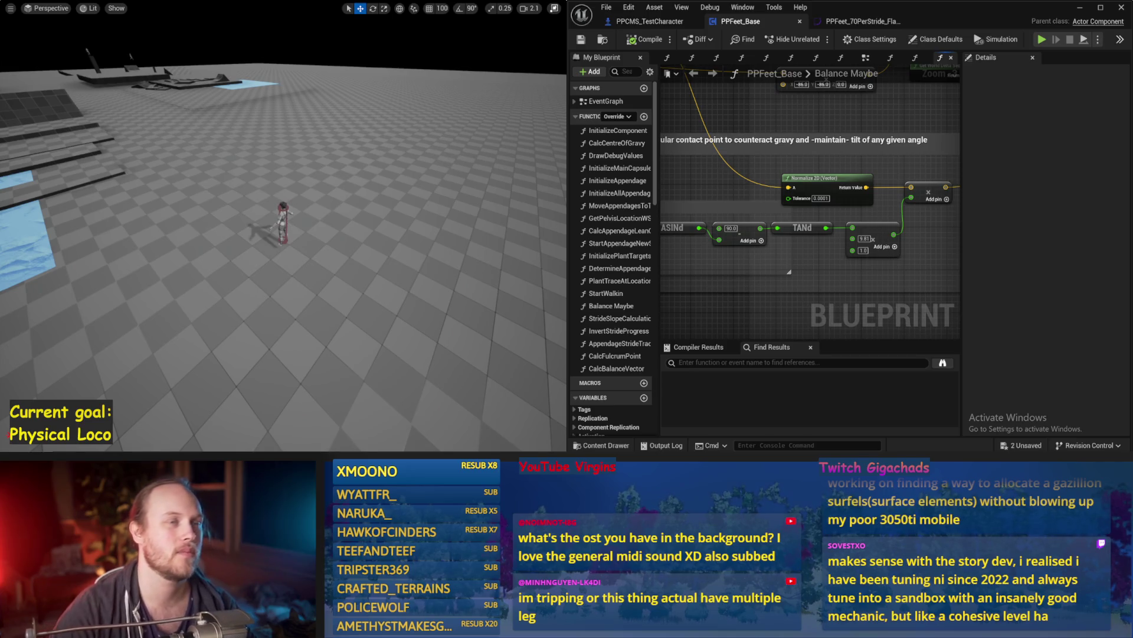
{"action": "mouse_move", "coordinate": [285, 306]}
{"action": "left_mouse_down"}
{"action": "mouse_move", "coordinate": [273, 304]}
{"action": "mouse_move", "coordinate": [280, 285]}
{"action": "left_mouse_up"}
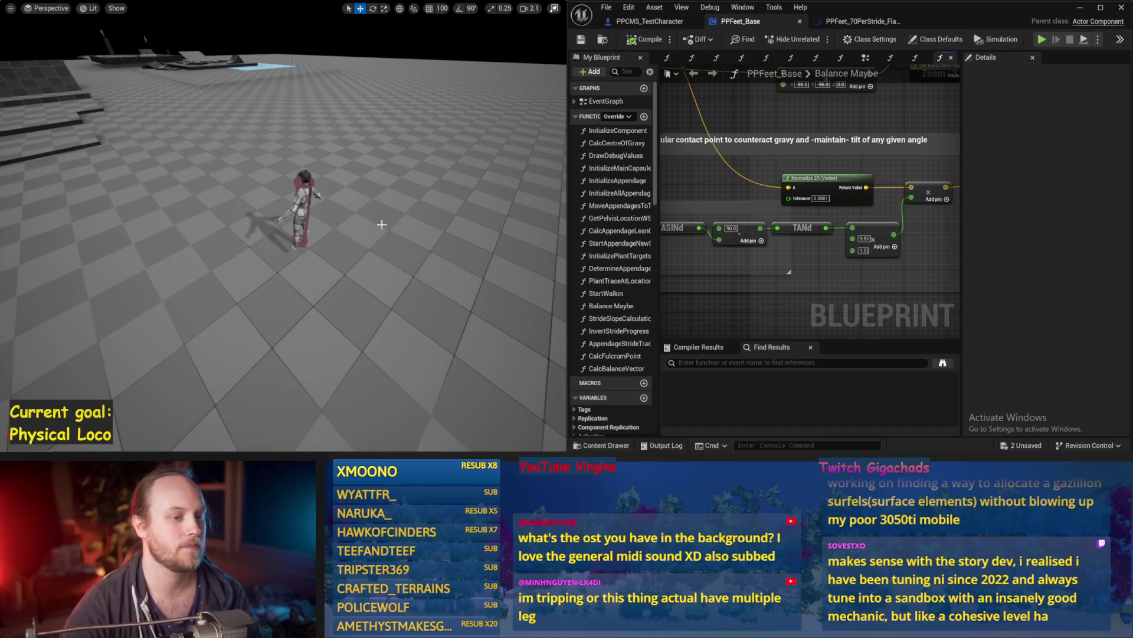
{"action": "left_click_drag", "start_coordinate": [382, 225], "coordinate": [351, 180]}
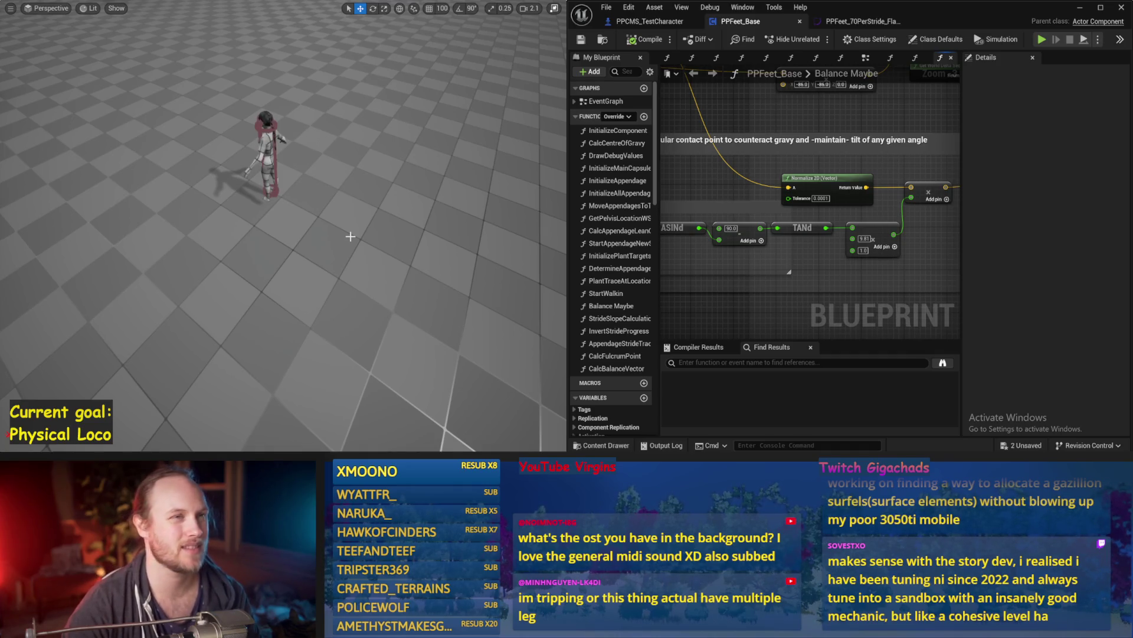
{"action": "scroll", "coordinate": [325, 236], "scroll_direction": "up", "scroll_amount": 5}
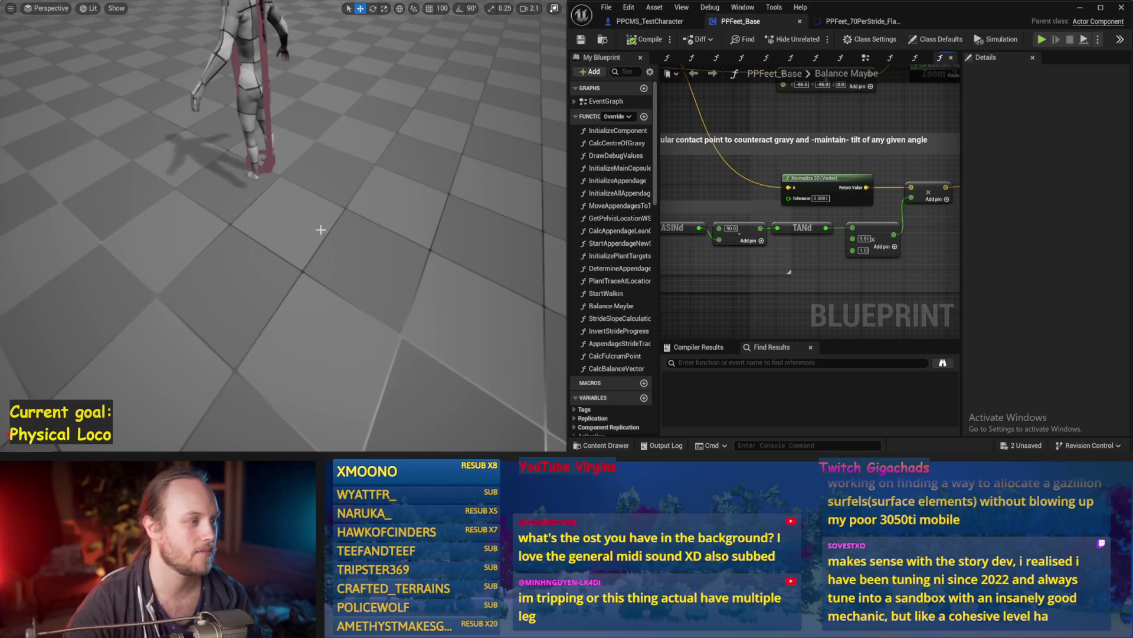
{"action": "scroll", "coordinate": [322, 231], "scroll_direction": "down", "scroll_amount": 5}
{"action": "scroll", "coordinate": [318, 233], "scroll_direction": "up", "scroll_amount": 8}
{"action": "scroll", "coordinate": [317, 235], "scroll_direction": "down", "scroll_amount": 4}
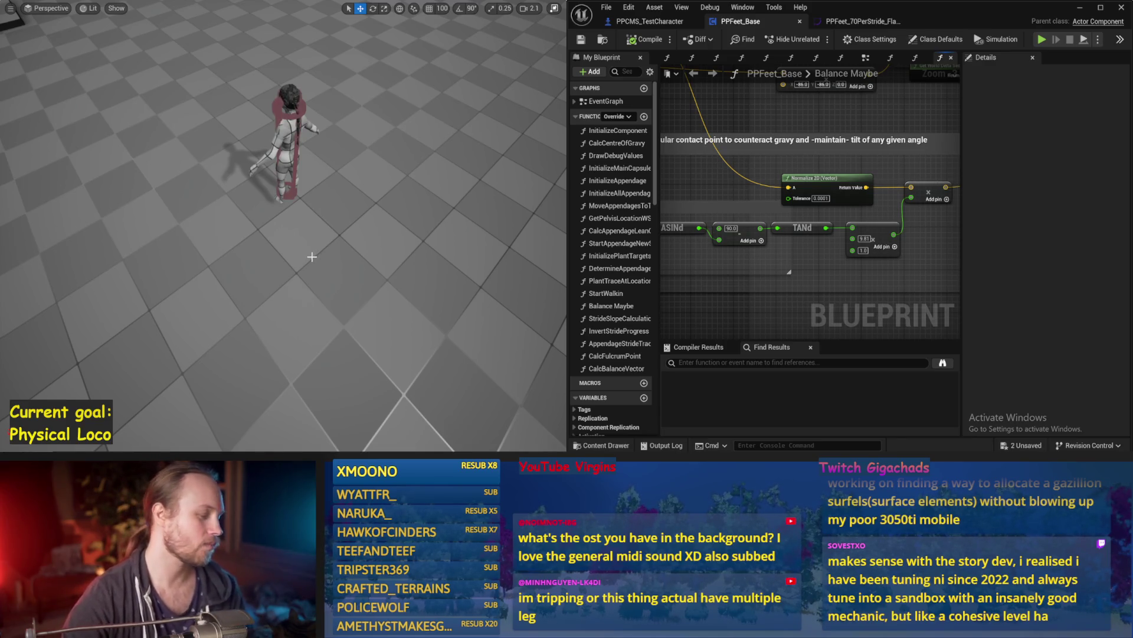
{"action": "mouse_move", "coordinate": [382, 198]}
{"action": "left_mouse_down"}
{"action": "mouse_move", "coordinate": [383, 183]}
{"action": "mouse_move", "coordinate": [382, 213]}
{"action": "mouse_move", "coordinate": [383, 179]}
{"action": "left_mouse_up"}
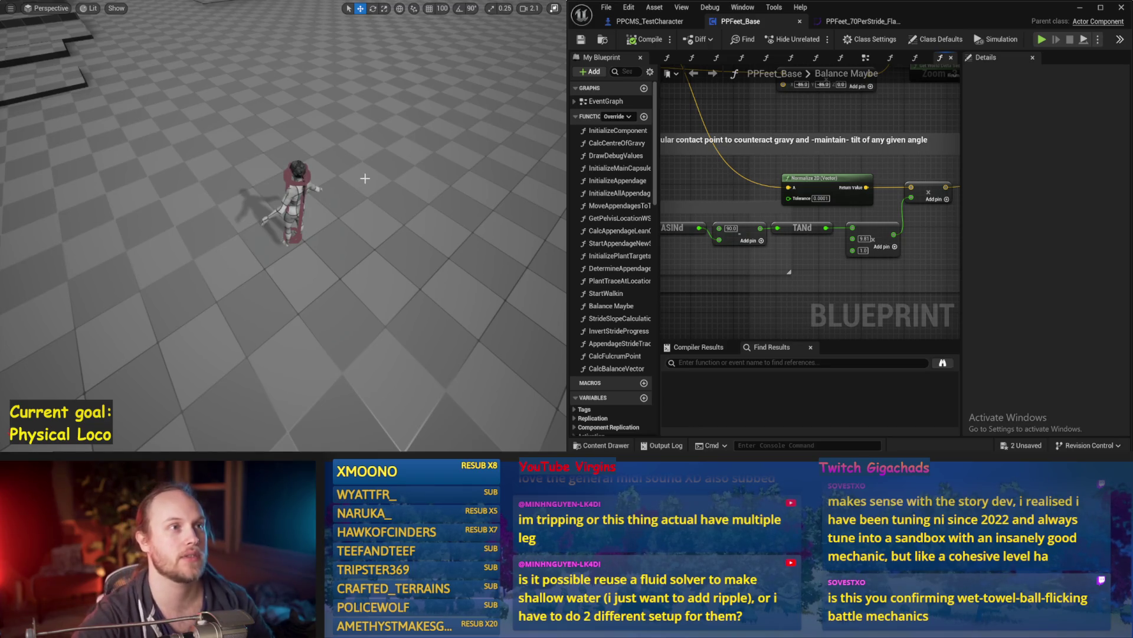
{"action": "scroll", "coordinate": [357, 192], "scroll_direction": "down", "scroll_amount": 3}
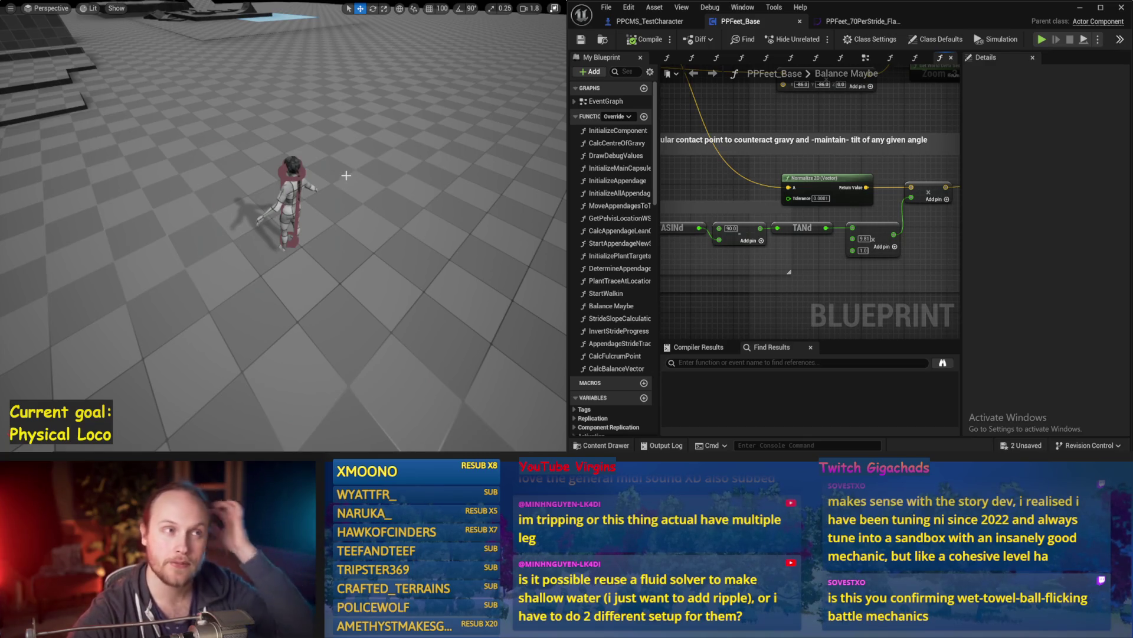
{"action": "key", "text": "Escape"}
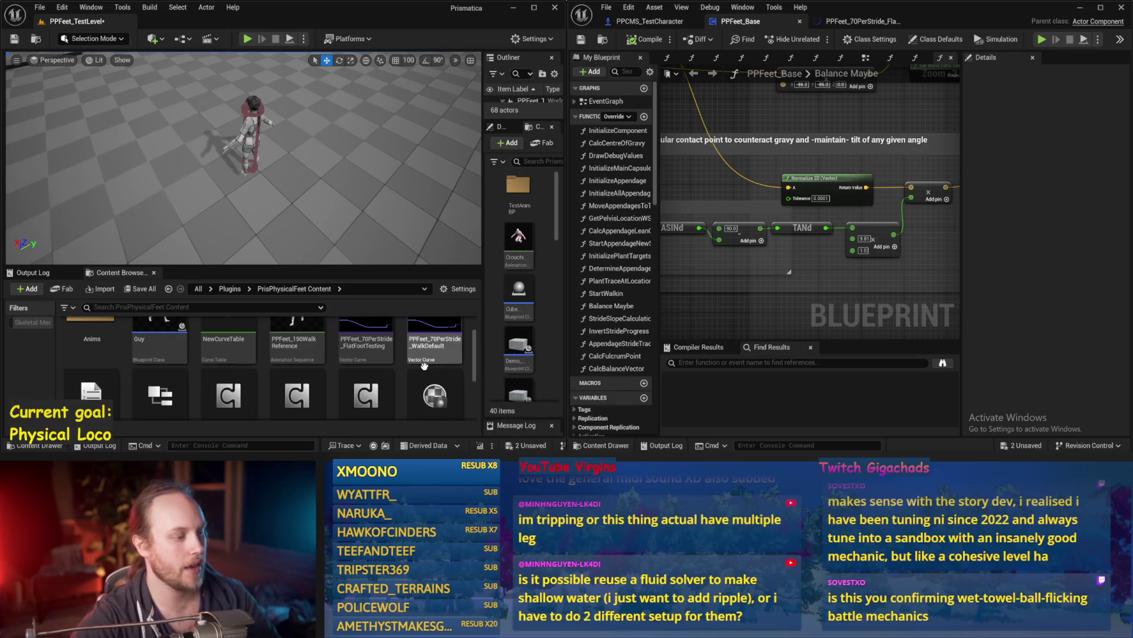
Go up to the Plugins folder to list the plugin content and C++ class folders
{"action": "left_click", "coordinate": [229, 288]}
{"action": "scroll", "coordinate": [384, 378], "scroll_direction": "down", "scroll_amount": 1}
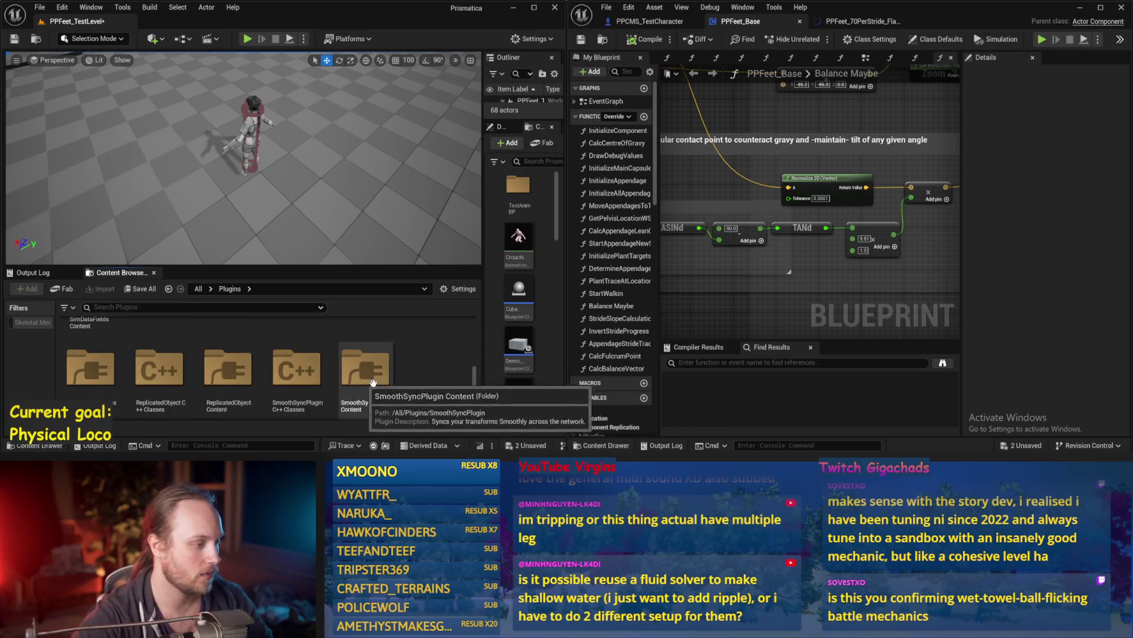
{"action": "scroll", "coordinate": [406, 390], "scroll_direction": "up", "scroll_amount": 2}
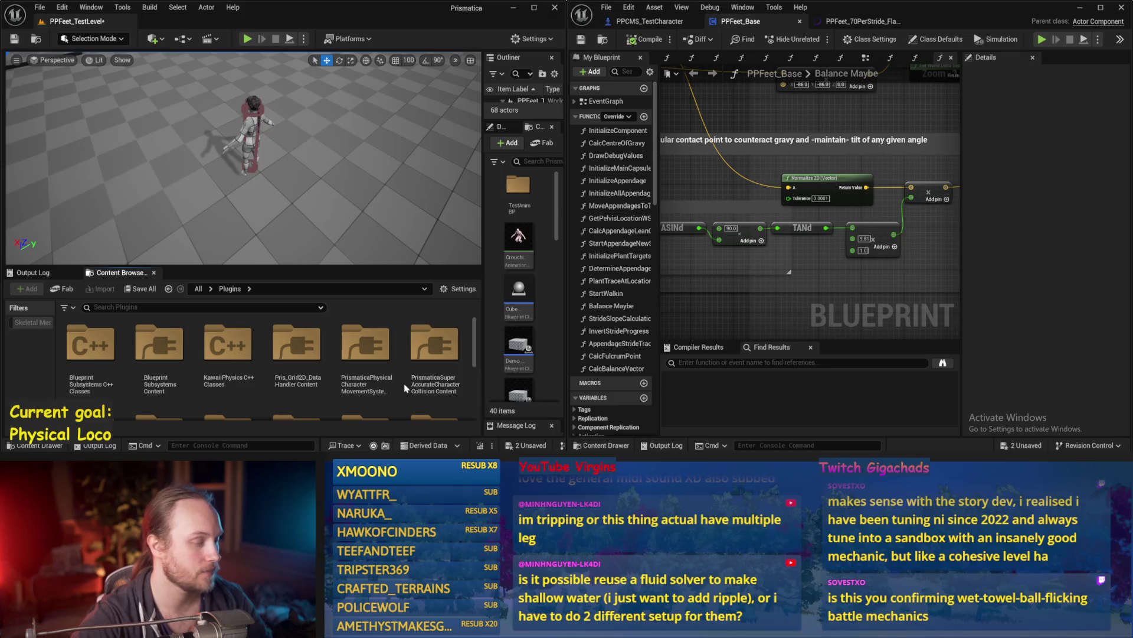
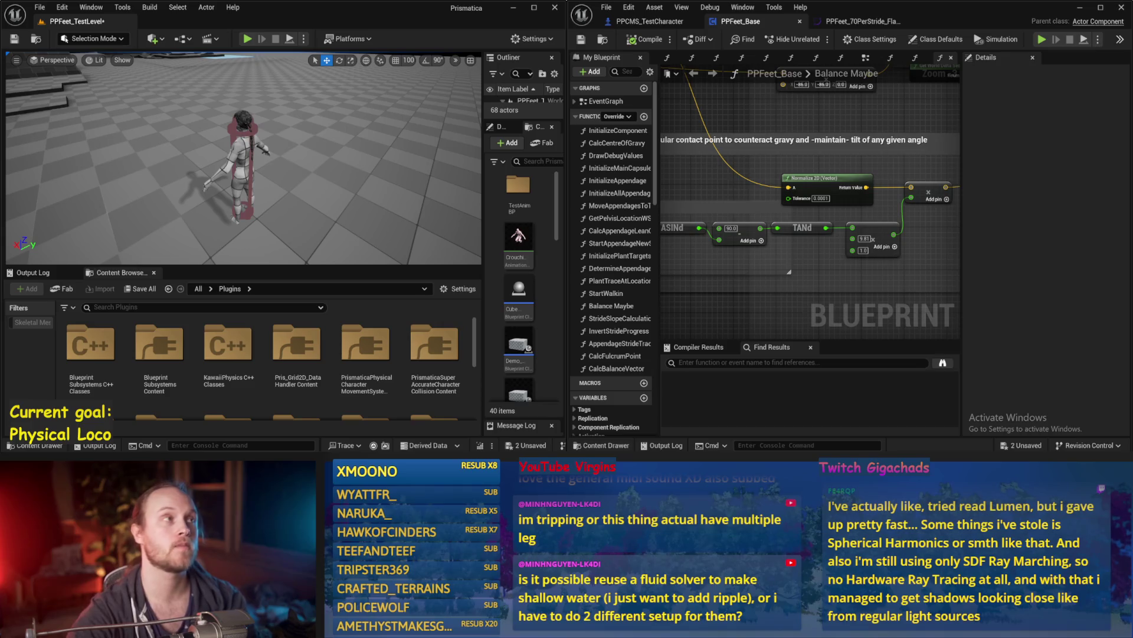
Tilt the level camera up toward the horizon and pan the Blueprint graph to the ASIN nodes
{"action": "left_click_drag", "start_coordinate": [378, 232], "coordinate": [379, 232]}
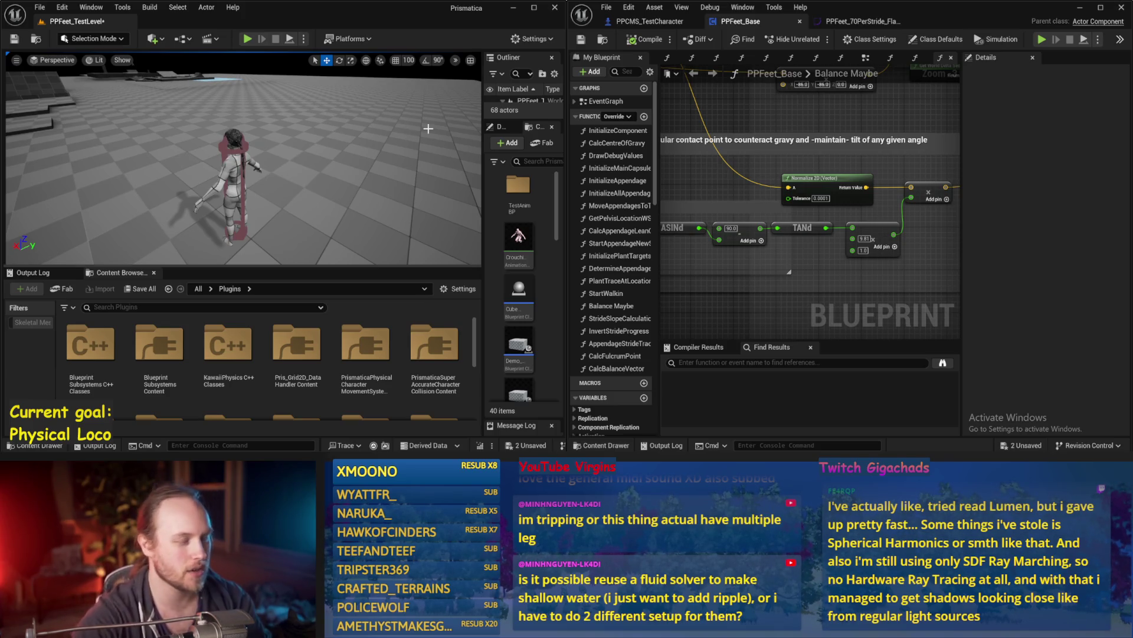
{"action": "mouse_move", "coordinate": [758, 283]}
{"action": "left_mouse_down"}
{"action": "mouse_move", "coordinate": [818, 225]}
{"action": "mouse_move", "coordinate": [779, 244]}
{"action": "left_mouse_up"}
{"action": "left_click", "coordinate": [32, 9]}
{"action": "key", "text": "Escape"}
Widen the level editor beside the Blueprint window and make the 3D viewport taller
{"action": "left_click_drag", "start_coordinate": [565, 205], "coordinate": [689, 204]}
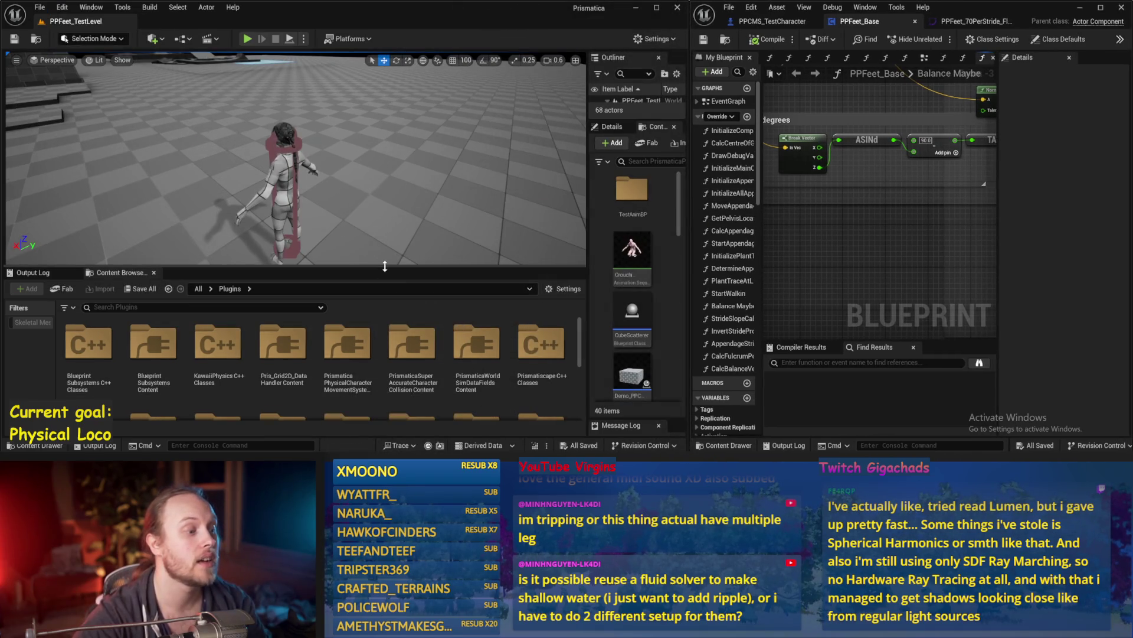
{"action": "left_click_drag", "start_coordinate": [380, 265], "coordinate": [380, 310]}
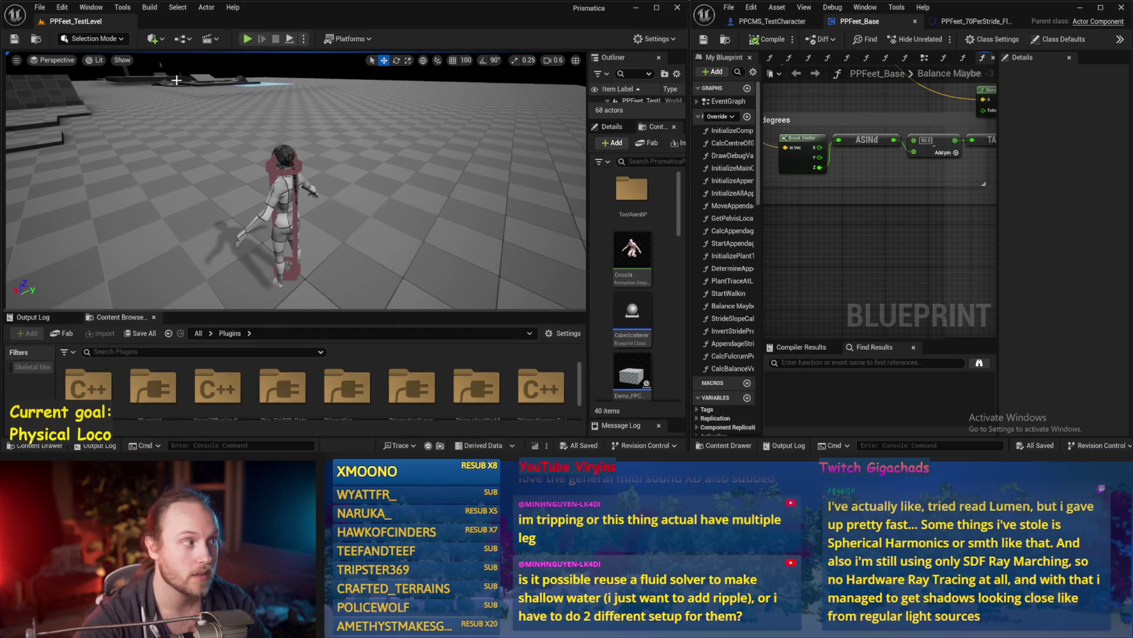
{"action": "left_click", "coordinate": [95, 59]}
Browse the viewport's Lit view-mode list and its Show flags menu
{"action": "mouse_move", "coordinate": [154, 282]}
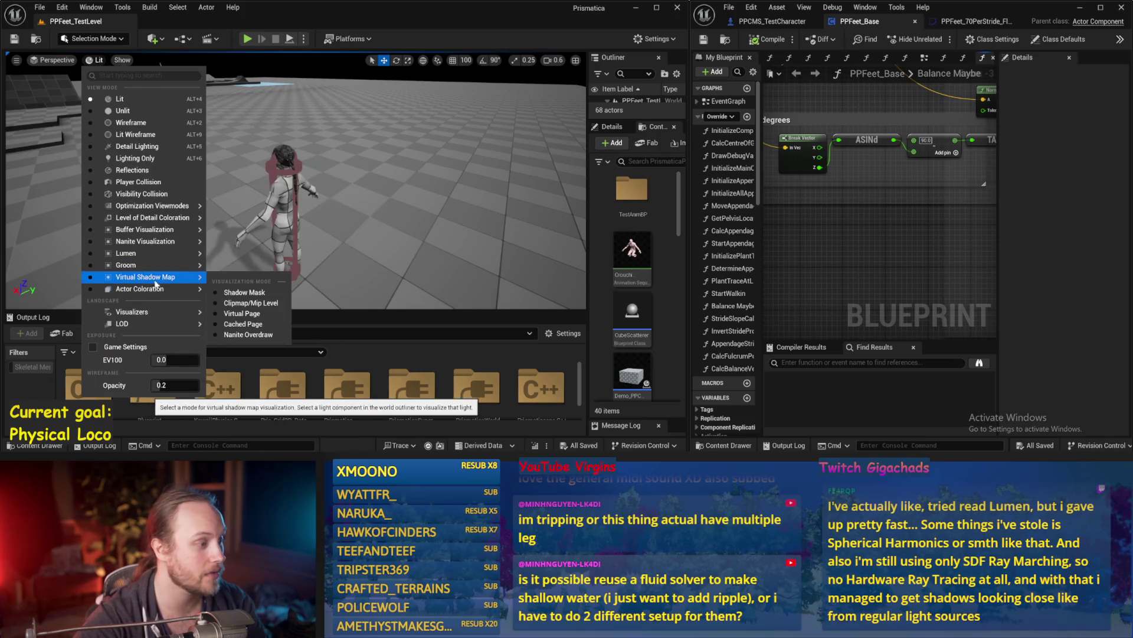
{"action": "mouse_move", "coordinate": [147, 254]}
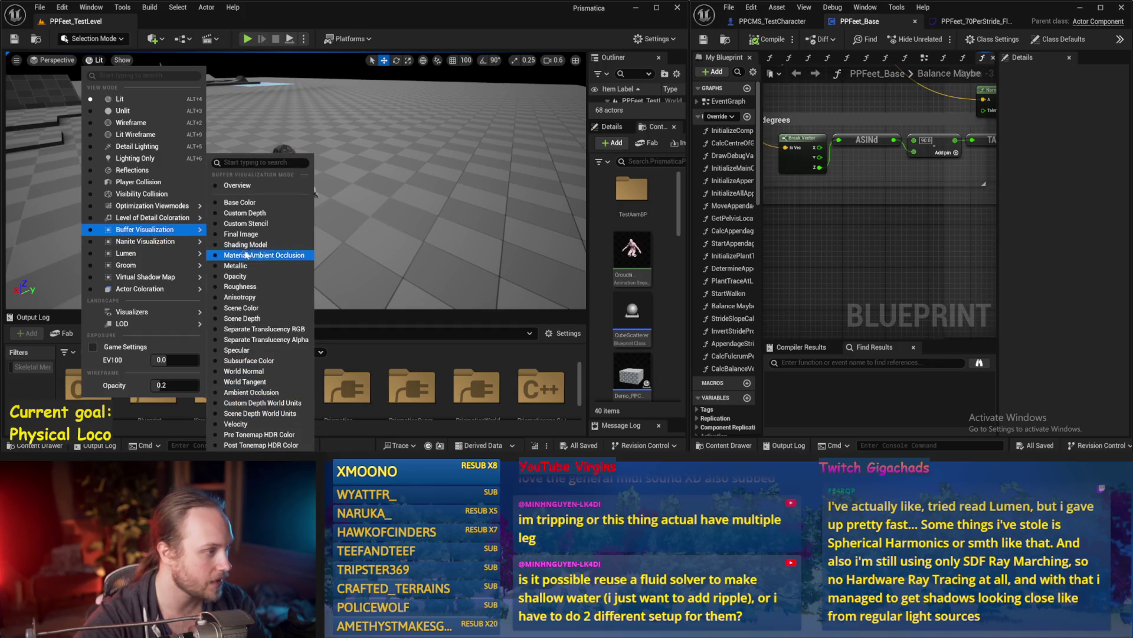
{"action": "mouse_move", "coordinate": [143, 208]}
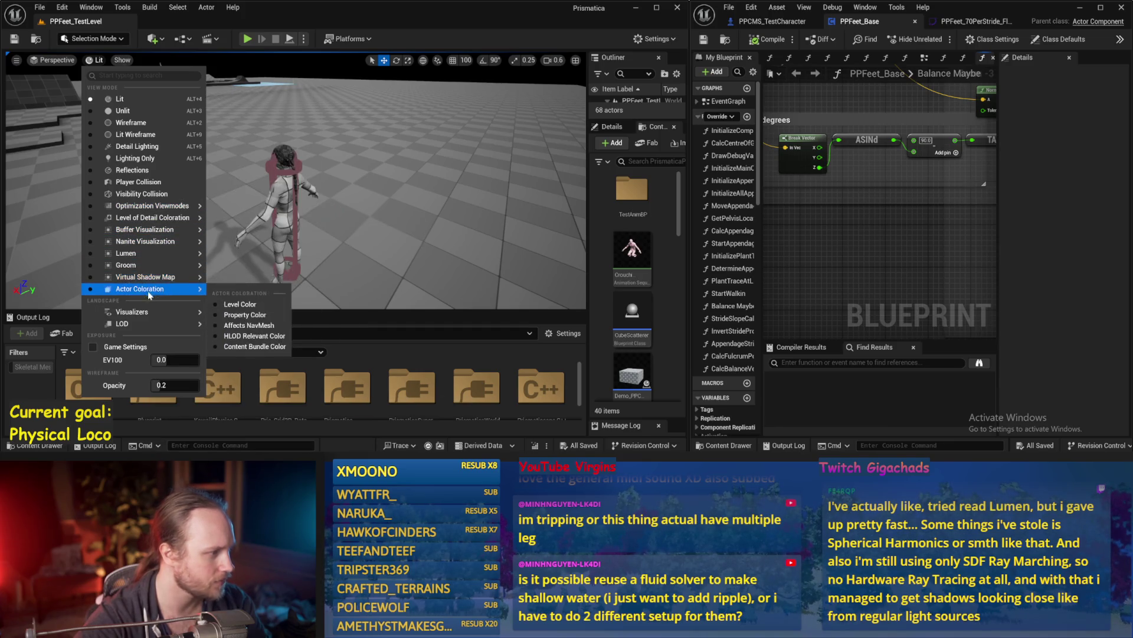
{"action": "left_click", "coordinate": [120, 60]}
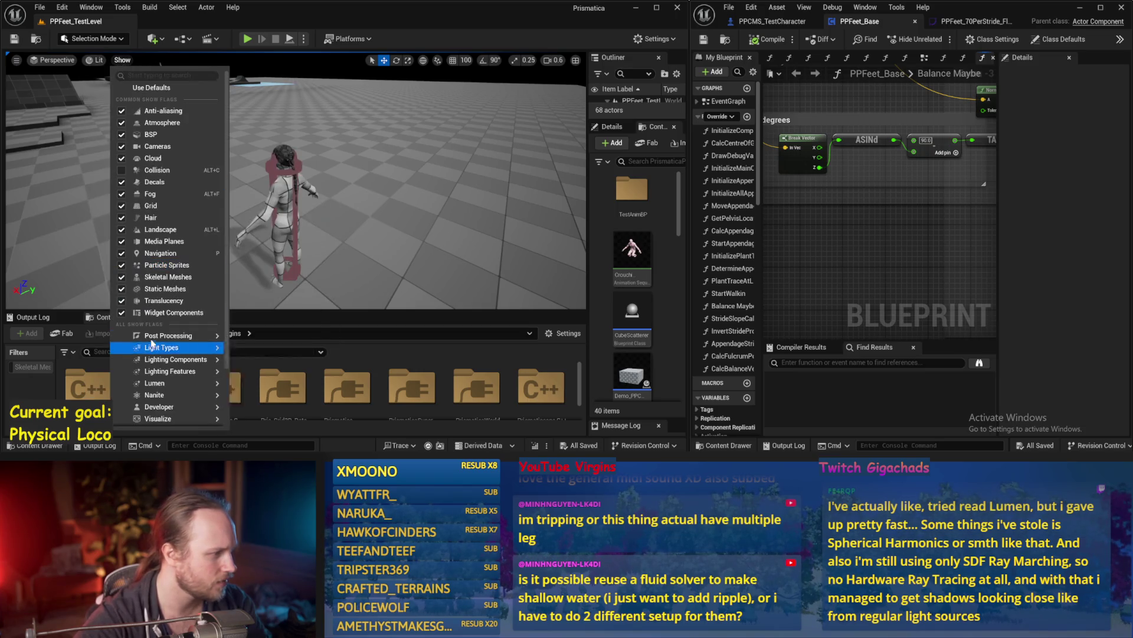
{"action": "mouse_move", "coordinate": [94, 59]}
{"action": "mouse_move", "coordinate": [134, 312]}
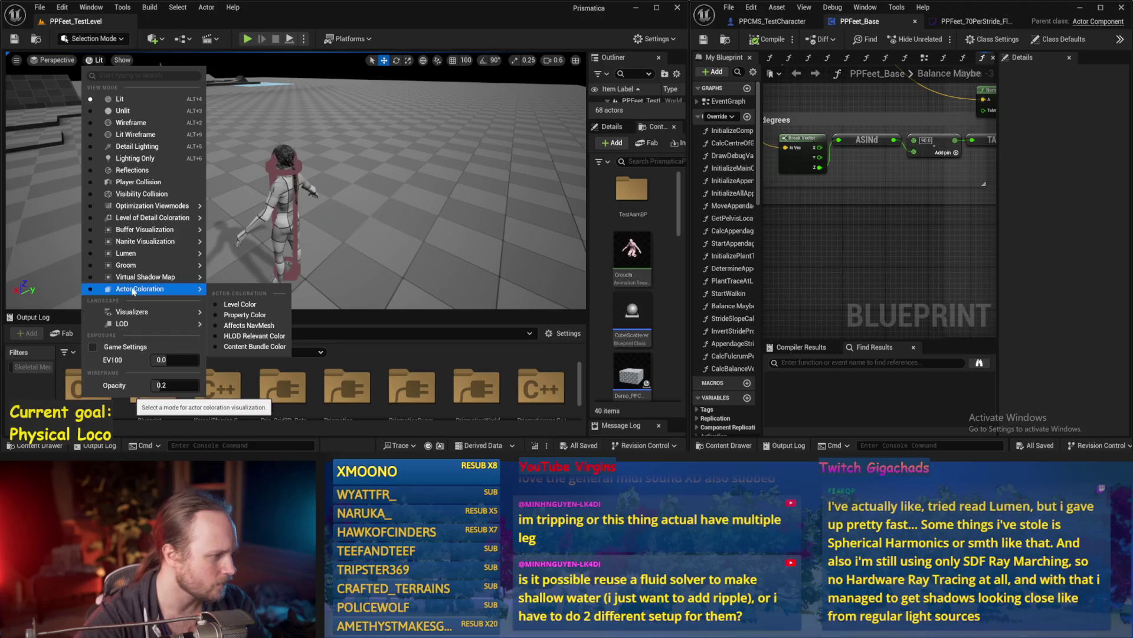
{"action": "mouse_move", "coordinate": [132, 280]}
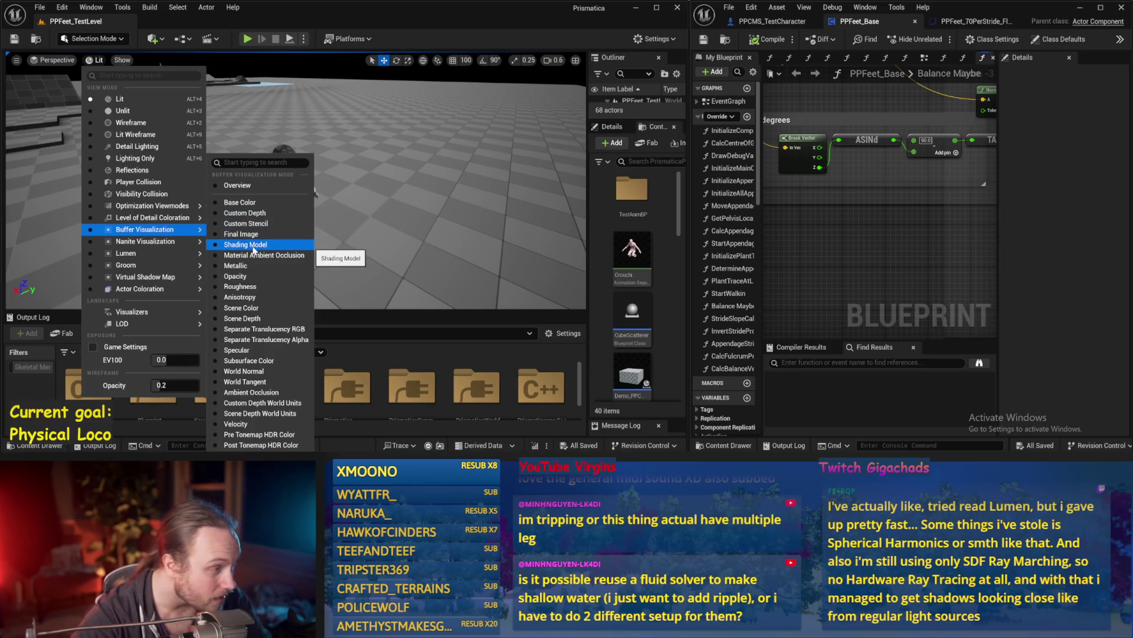
{"action": "mouse_move", "coordinate": [146, 209]}
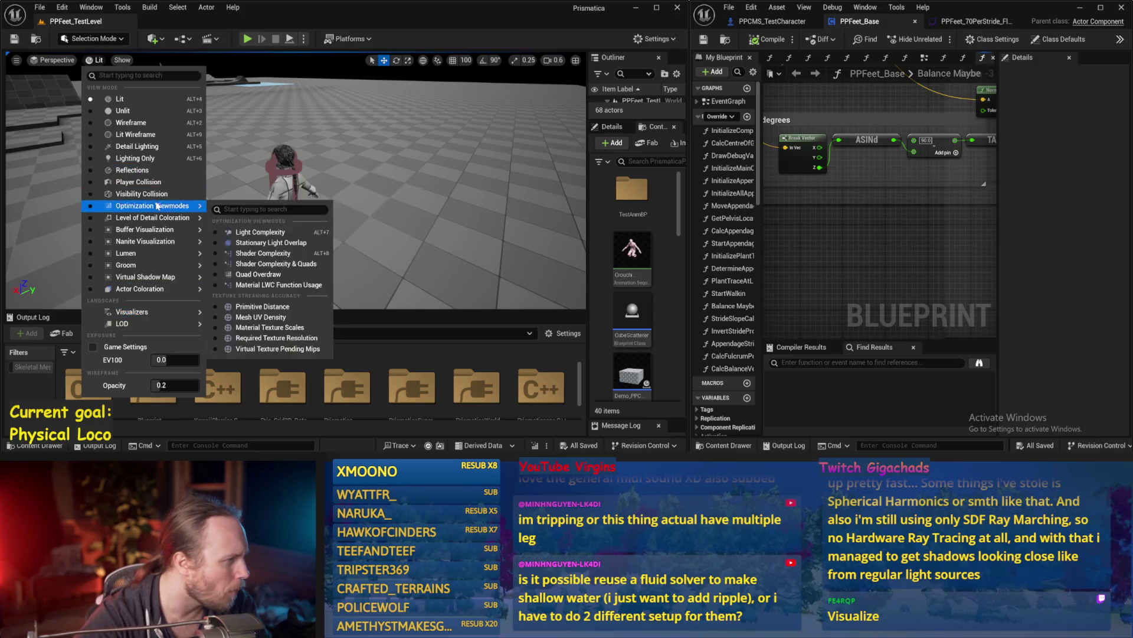
Reopen the viewport Show menu and bring up its Visualize submenu
{"action": "left_click", "coordinate": [10, 59]}
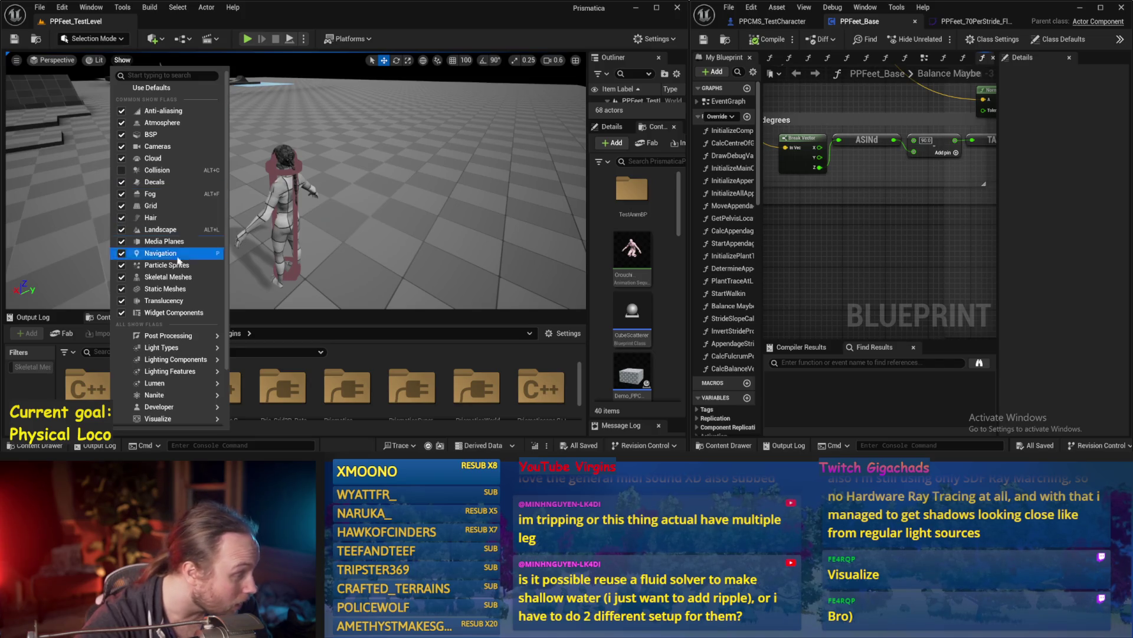
{"action": "mouse_move", "coordinate": [171, 336]}
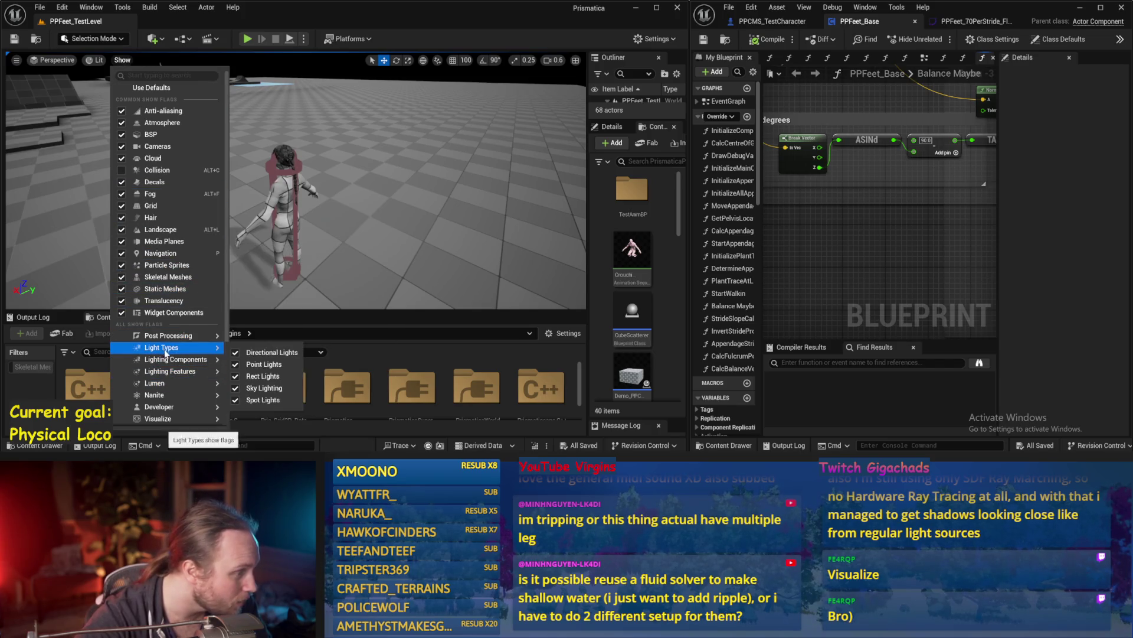
{"action": "mouse_move", "coordinate": [159, 398]}
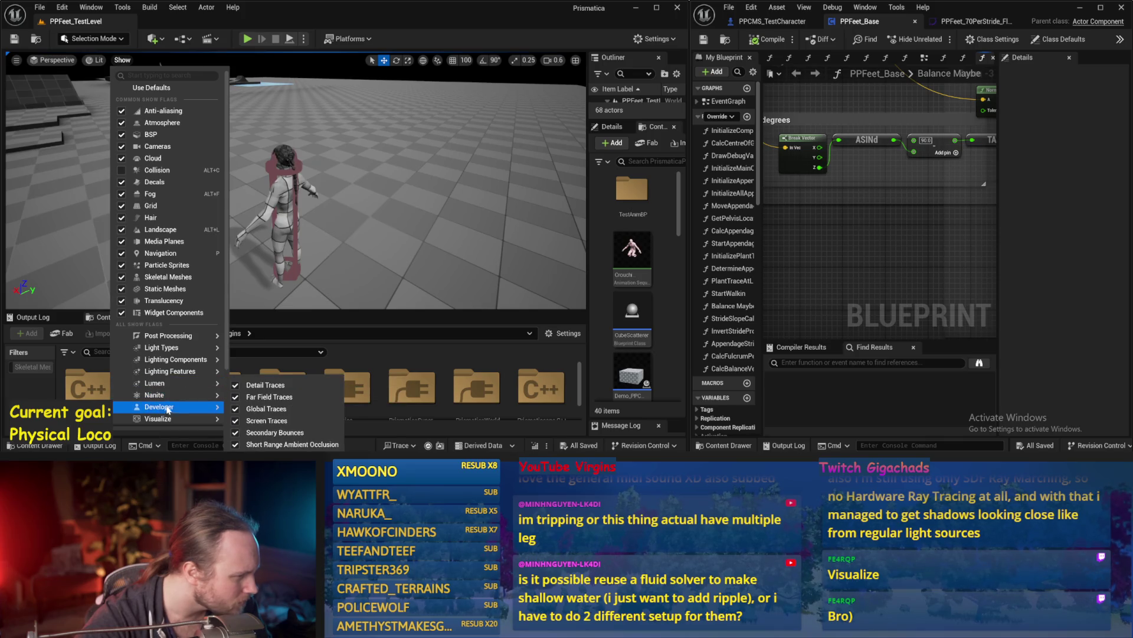
{"action": "mouse_move", "coordinate": [165, 422]}
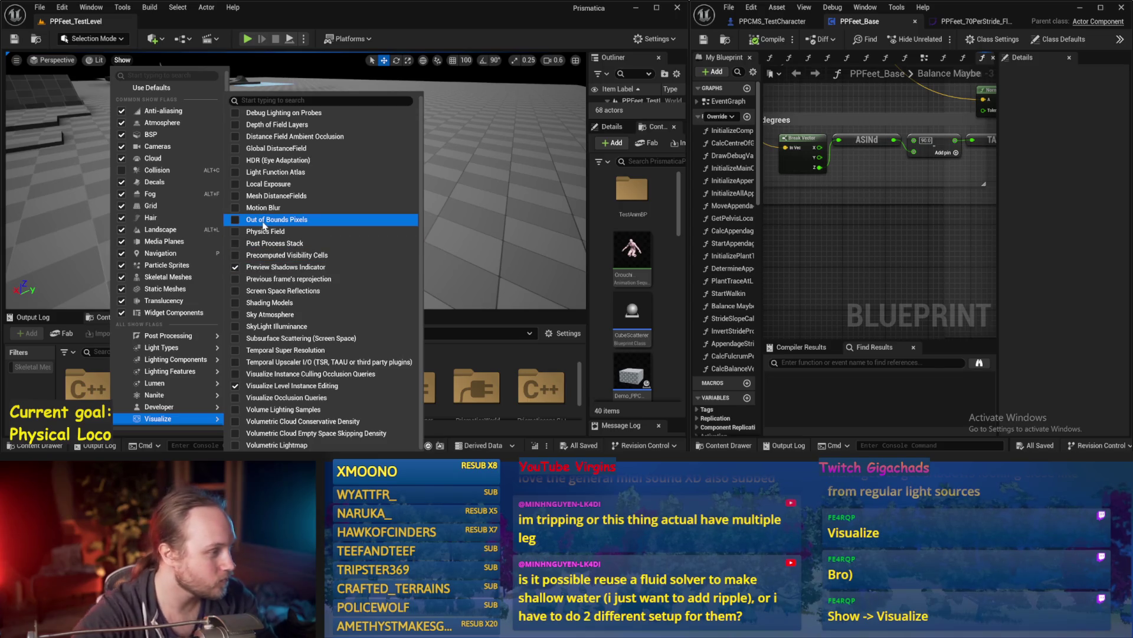
Enable the Mesh DistanceFields visualization and fly the camera toward the blue floor
{"action": "left_click", "coordinate": [239, 197]}
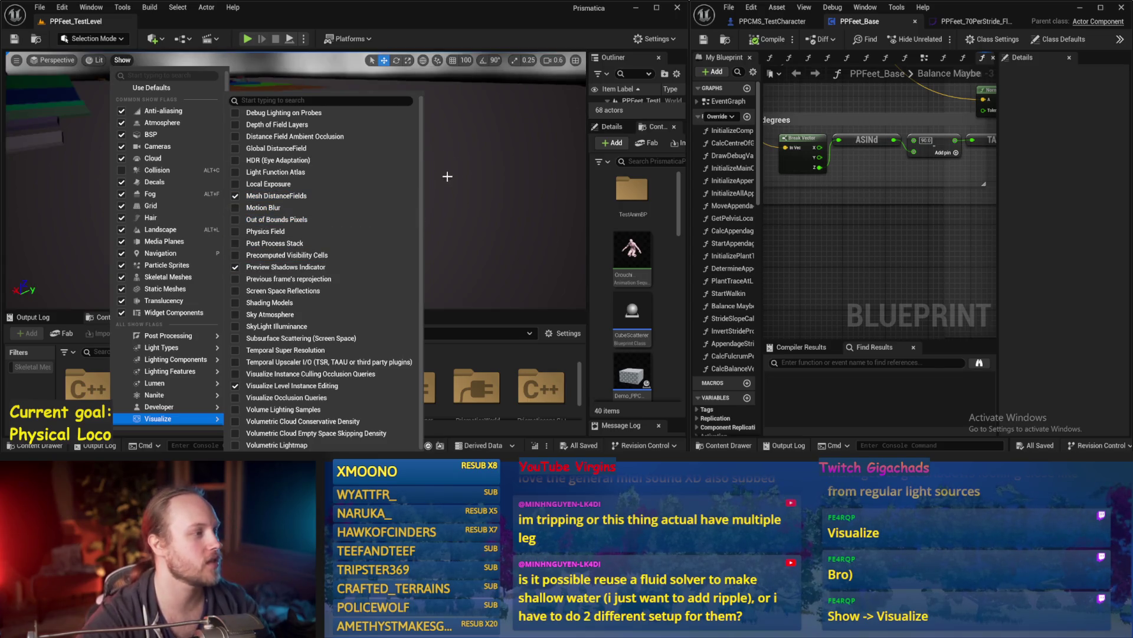
{"action": "left_click", "coordinate": [450, 177]}
{"action": "mouse_move", "coordinate": [450, 177]}
{"action": "left_mouse_down"}
{"action": "mouse_move", "coordinate": [393, 212]}
{"action": "mouse_move", "coordinate": [383, 186]}
{"action": "mouse_move", "coordinate": [428, 166]}
{"action": "mouse_move", "coordinate": [336, 112]}
{"action": "left_mouse_up"}
{"action": "scroll", "coordinate": [295, 177], "scroll_direction": "down", "scroll_amount": 3}
{"action": "scroll", "coordinate": [296, 177], "scroll_direction": "down", "scroll_amount": 2}
{"action": "scroll", "coordinate": [396, 180], "scroll_direction": "up", "scroll_amount": 5}
Swap Mesh DistanceFields for the Global DistanceField visualization
{"action": "left_click", "coordinate": [122, 60]}
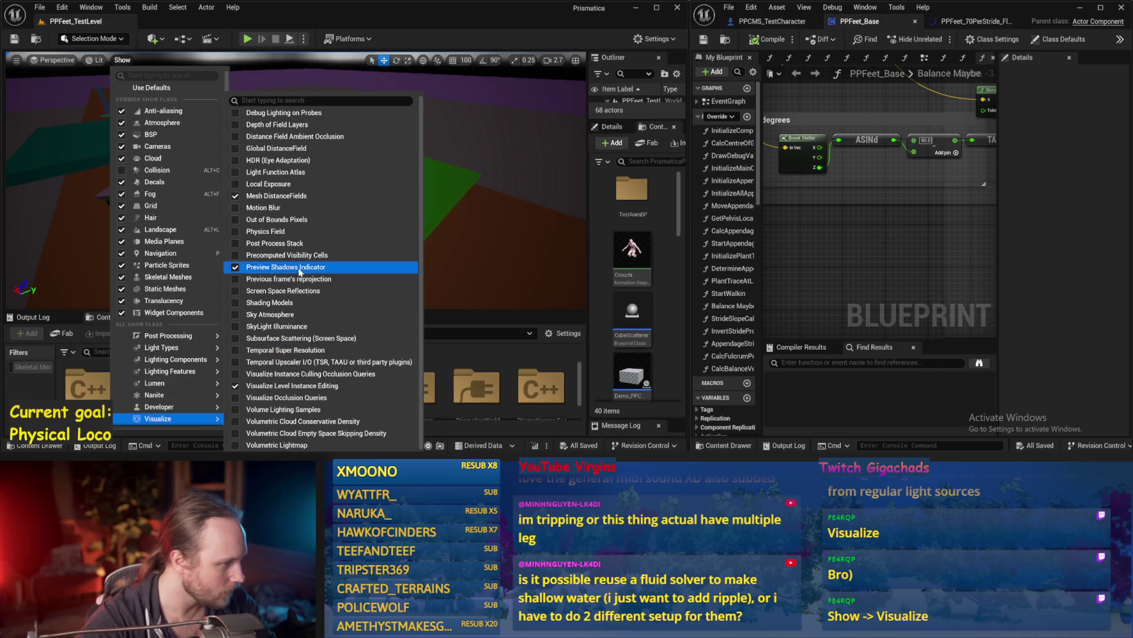
{"action": "left_click", "coordinate": [235, 198]}
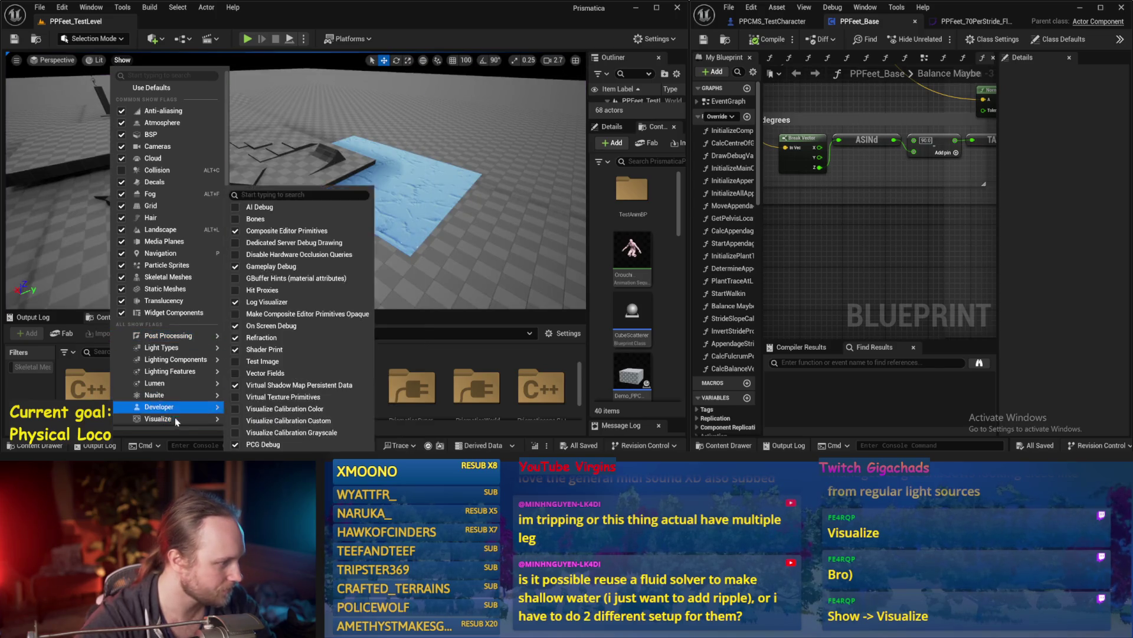
{"action": "left_click", "coordinate": [276, 148]}
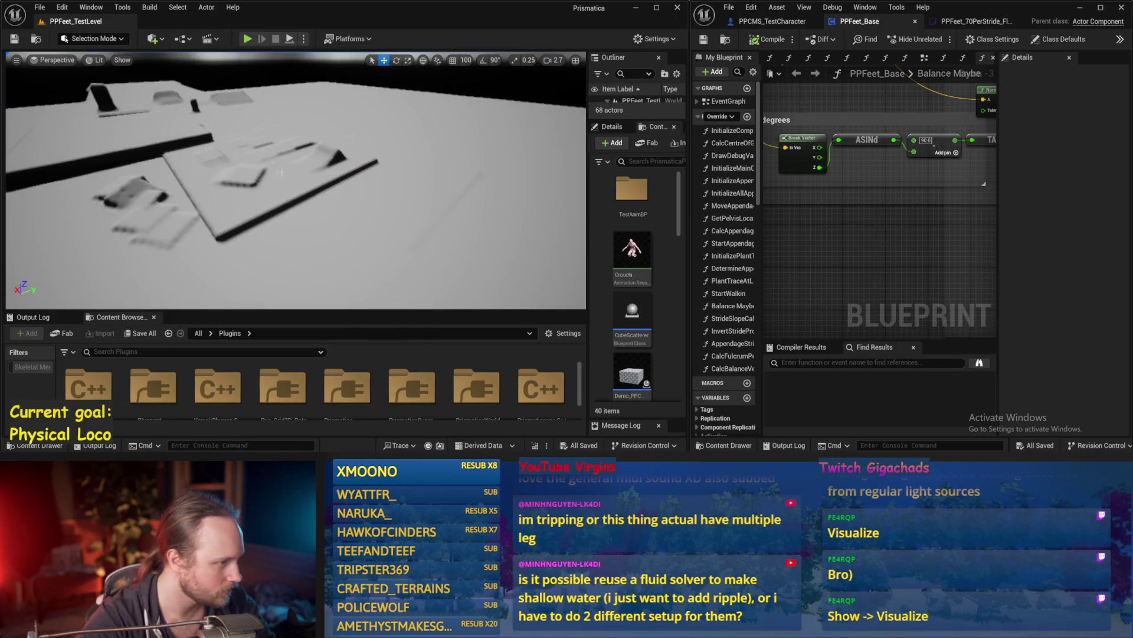
{"action": "scroll", "coordinate": [295, 177], "scroll_direction": "down", "scroll_amount": 2}
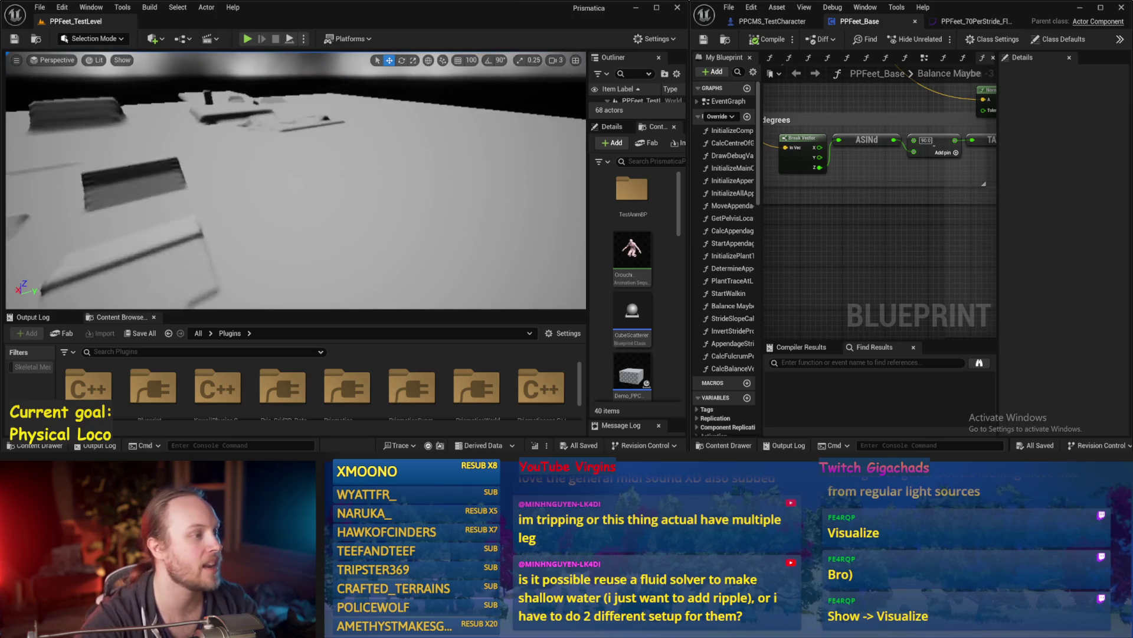
{"action": "scroll", "coordinate": [296, 190], "scroll_direction": "up", "scroll_amount": 5}
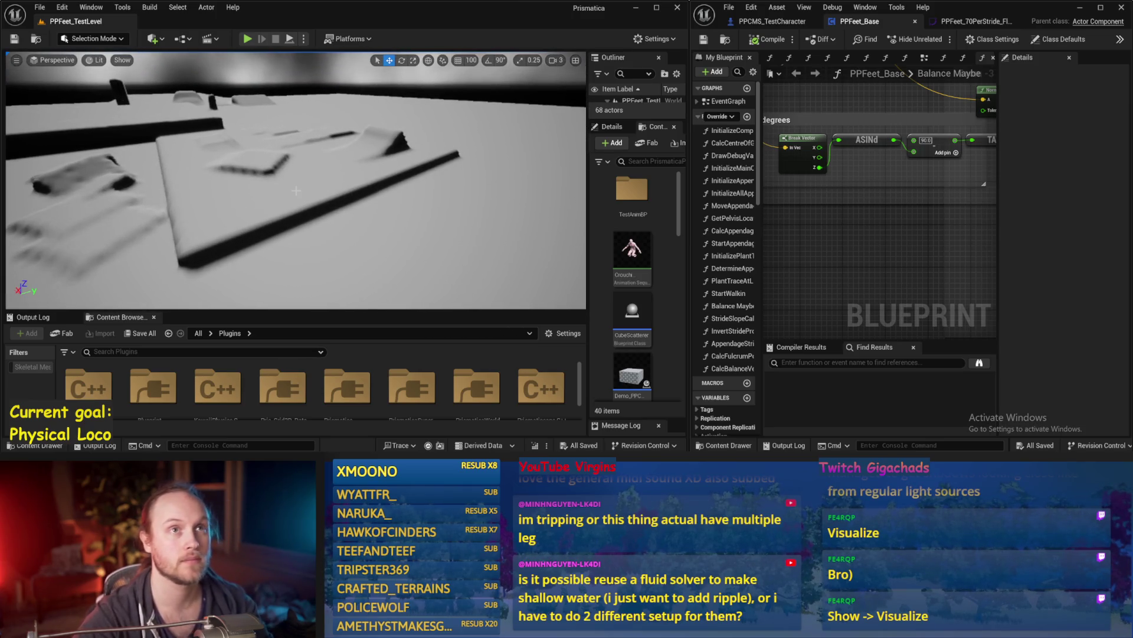
{"action": "scroll", "coordinate": [295, 177], "scroll_direction": "down", "scroll_amount": 2}
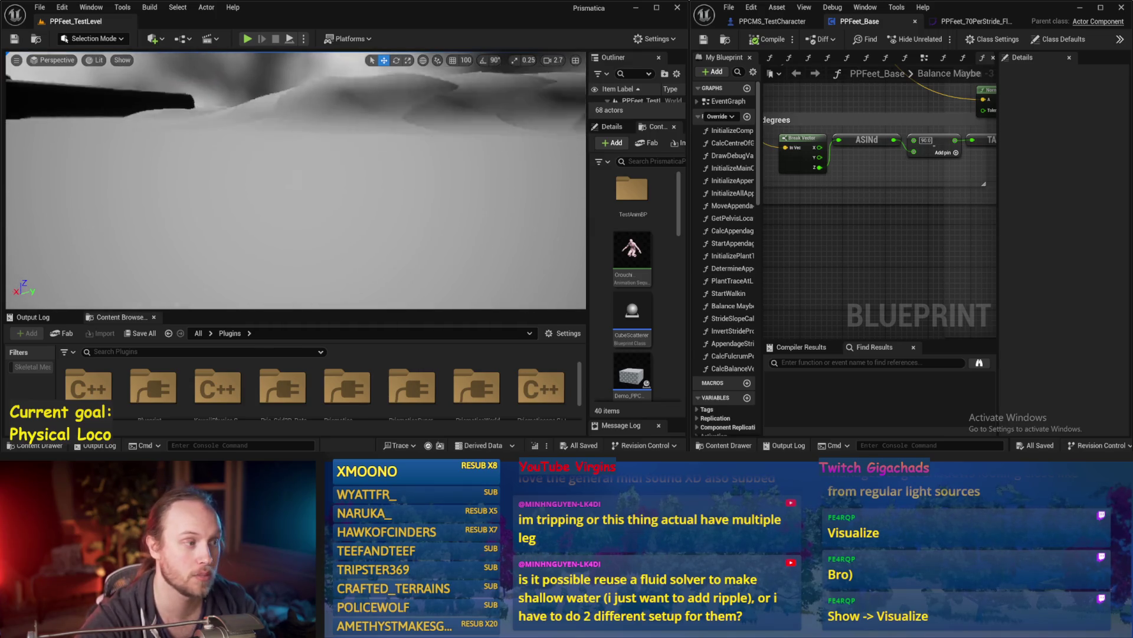
{"action": "scroll", "coordinate": [295, 177], "scroll_direction": "up", "scroll_amount": 5}
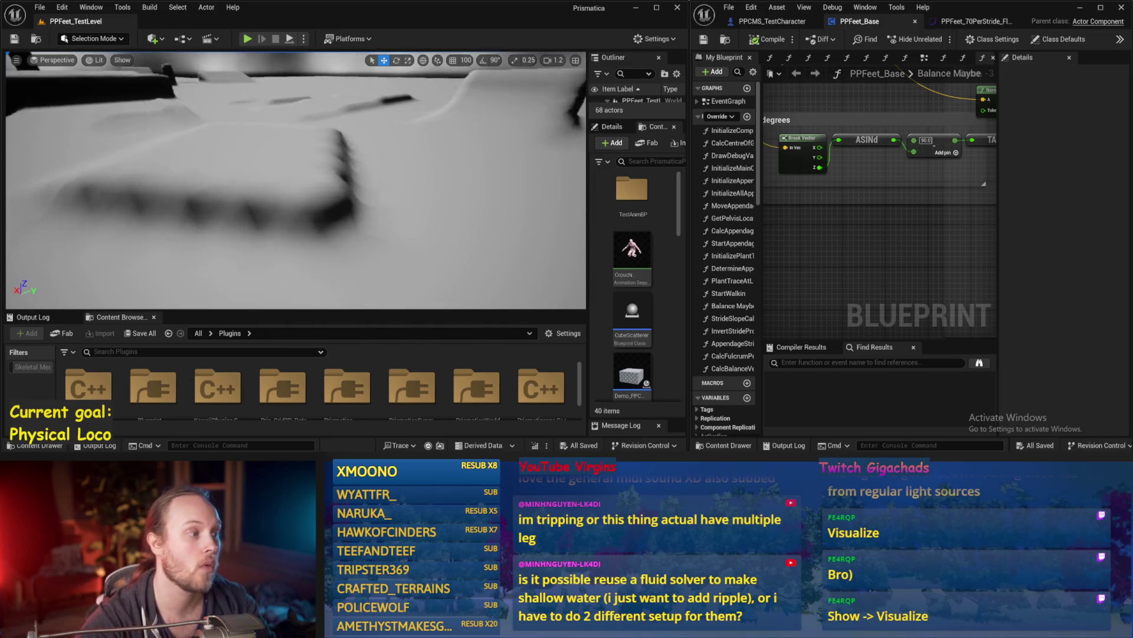
{"action": "scroll", "coordinate": [307, 175], "scroll_direction": "down", "scroll_amount": 3}
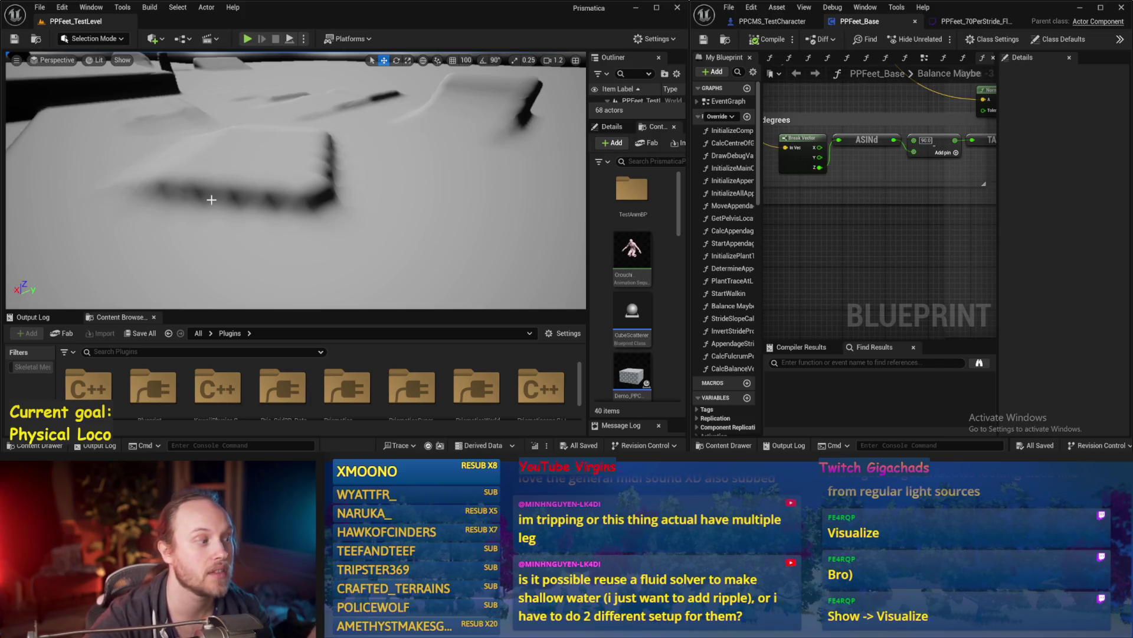
{"action": "left_click_drag", "start_coordinate": [218, 205], "coordinate": [182, 169]}
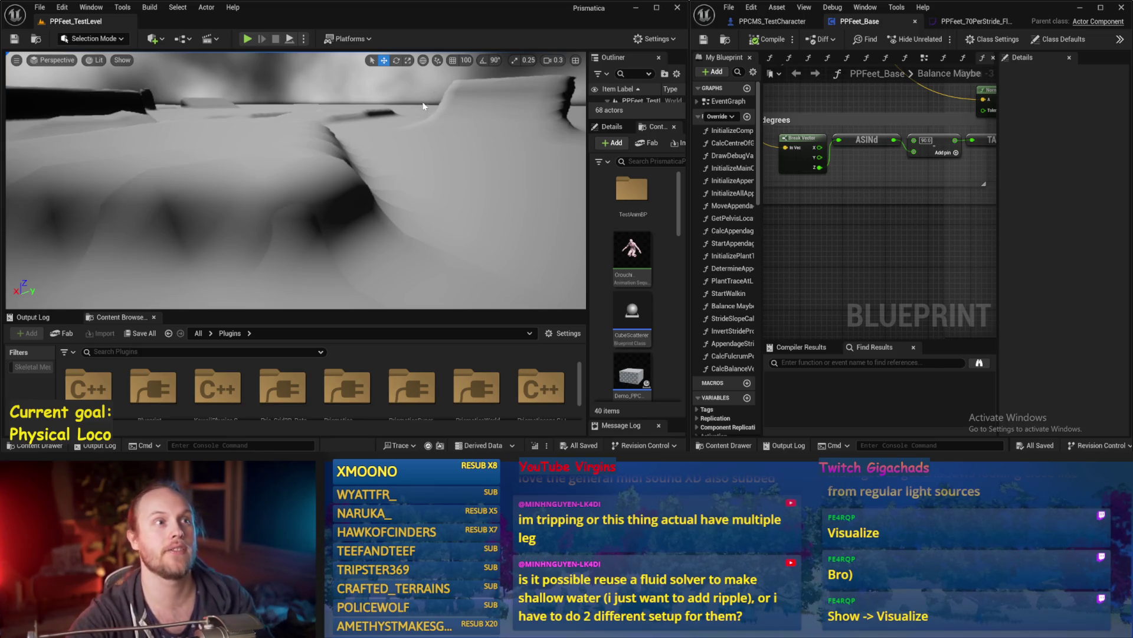
{"action": "scroll", "coordinate": [295, 177], "scroll_direction": "up", "scroll_amount": 5}
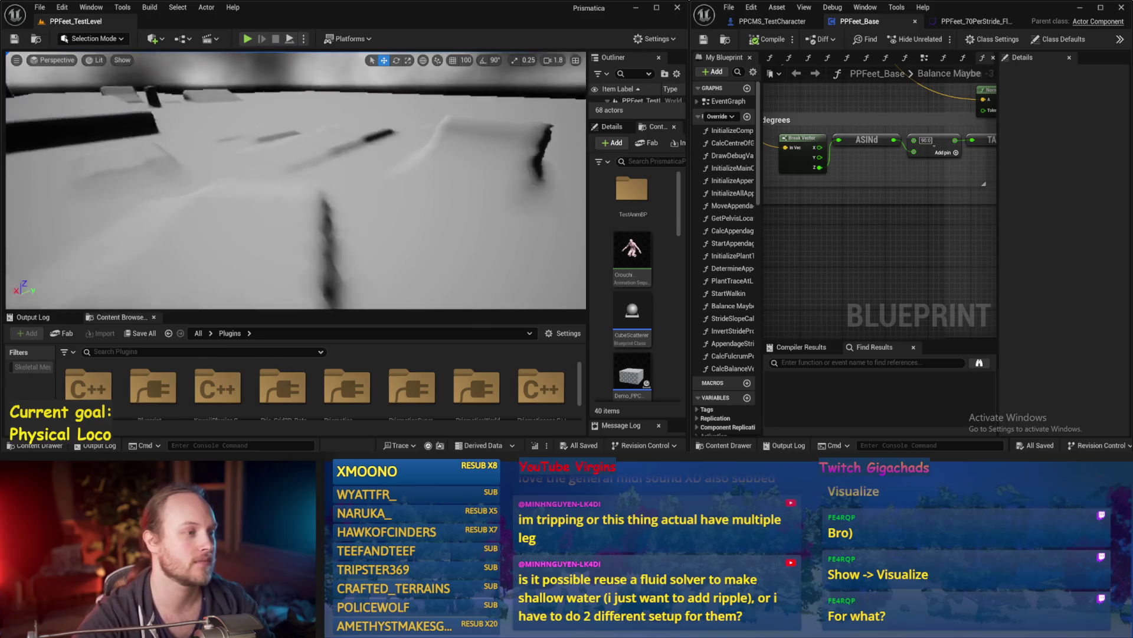
{"action": "key", "text": "w"}
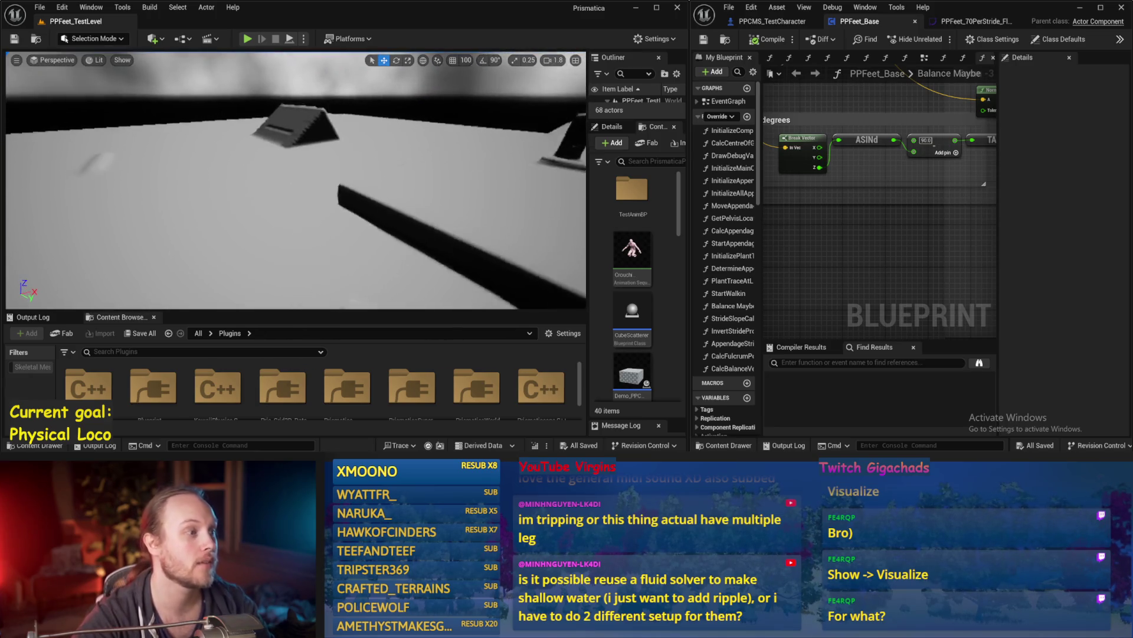
Select the dark stair-shaped block and drag a duplicate of it closer
{"action": "left_click", "coordinate": [309, 177]}
{"action": "left_click_drag", "start_coordinate": [235, 187], "coordinate": [118, 167]}
{"action": "key", "text": "r"}
{"action": "key", "text": "w"}
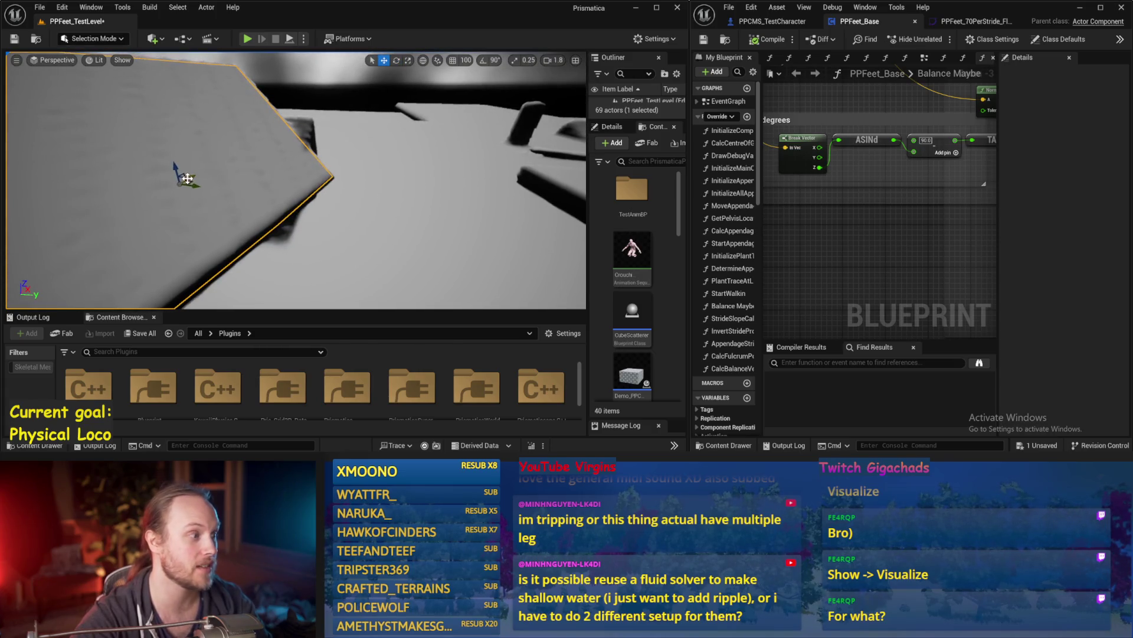
Orbit around the slab to inspect it, then reselect it
{"action": "mouse_move", "coordinate": [187, 179]}
{"action": "left_mouse_down"}
{"action": "mouse_move", "coordinate": [210, 153]}
{"action": "mouse_move", "coordinate": [208, 136]}
{"action": "mouse_move", "coordinate": [204, 118]}
{"action": "mouse_move", "coordinate": [174, 119]}
{"action": "left_mouse_up"}
{"action": "scroll", "coordinate": [192, 118], "scroll_direction": "down", "scroll_amount": 2}
{"action": "left_click_drag", "start_coordinate": [434, 167], "coordinate": [436, 167]}
{"action": "left_click_drag", "start_coordinate": [357, 193], "coordinate": [377, 179]}
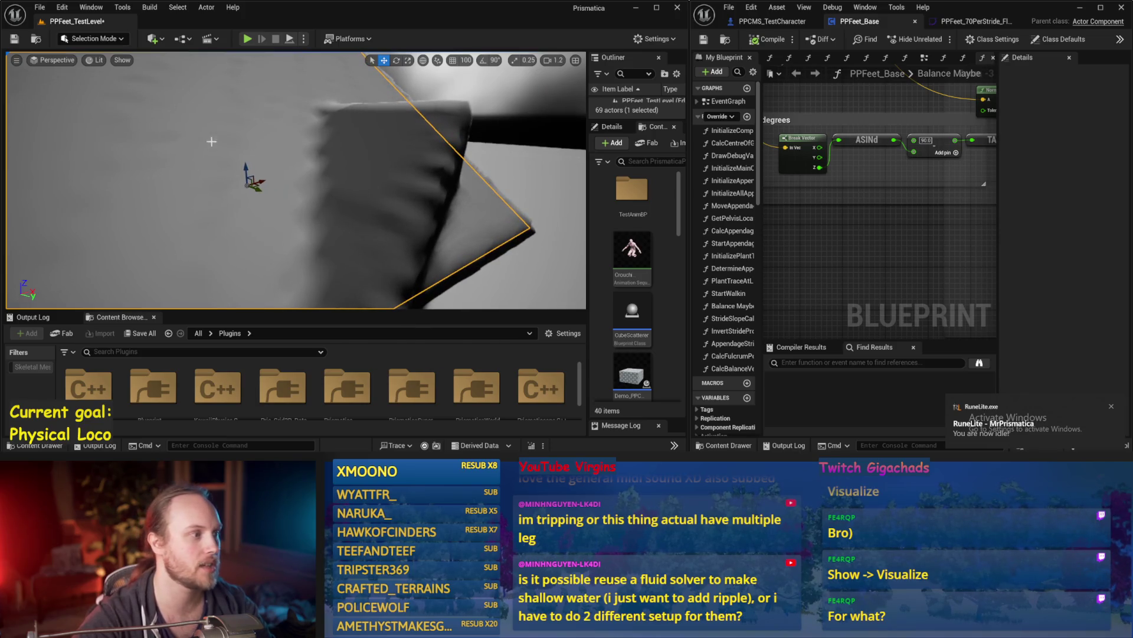
{"action": "left_click_drag", "start_coordinate": [260, 168], "coordinate": [387, 170]}
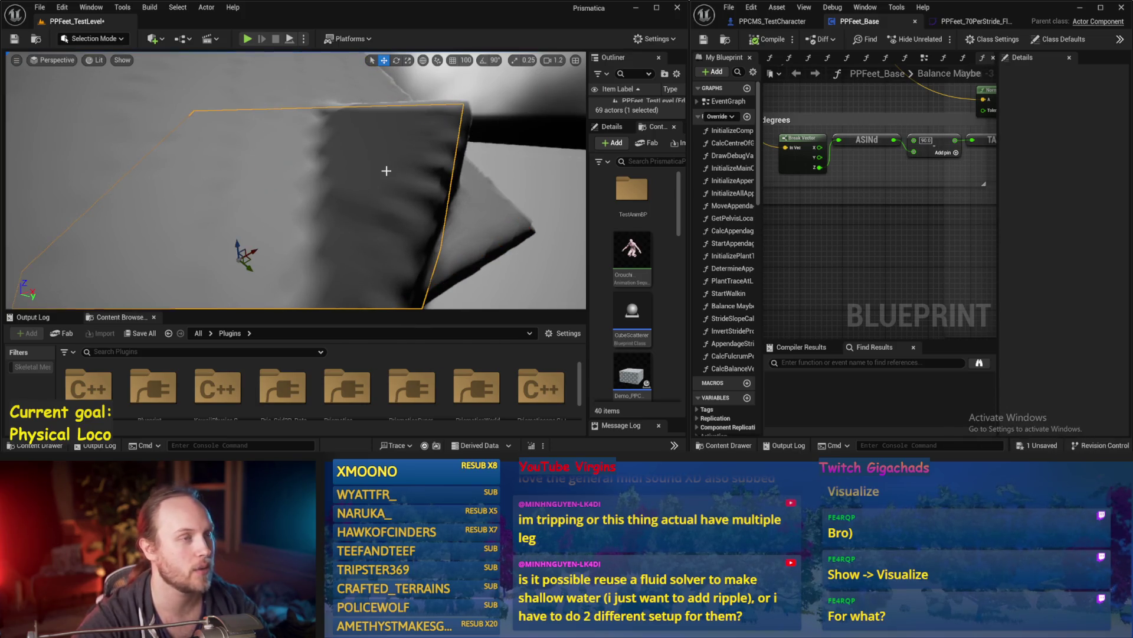
{"action": "left_click_drag", "start_coordinate": [233, 163], "coordinate": [211, 162]}
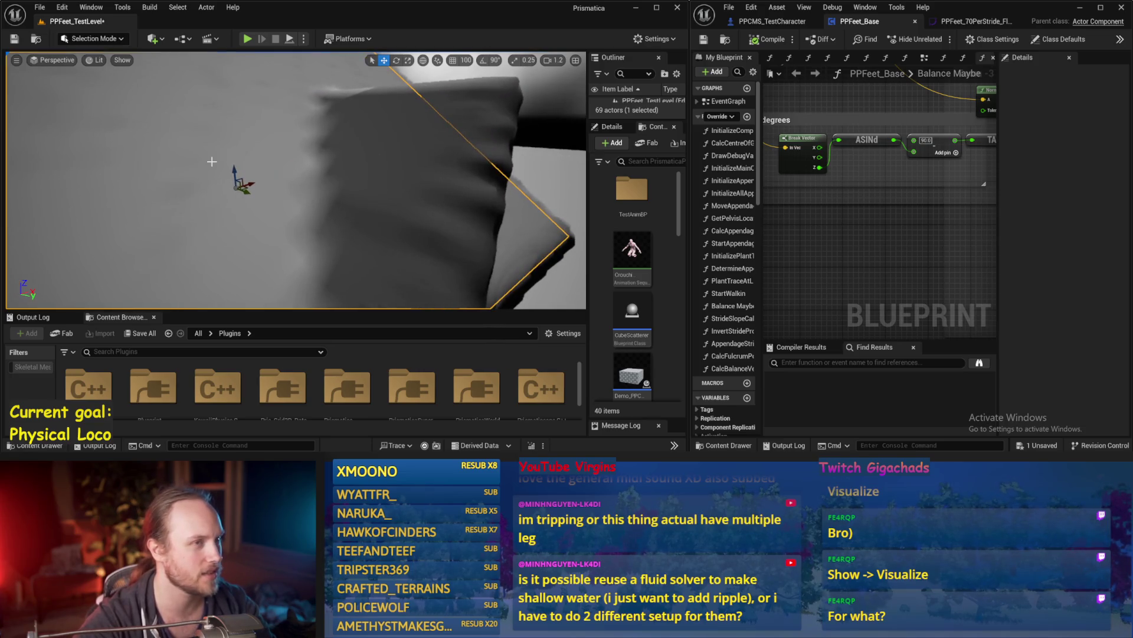
{"action": "key", "text": "Escape"}
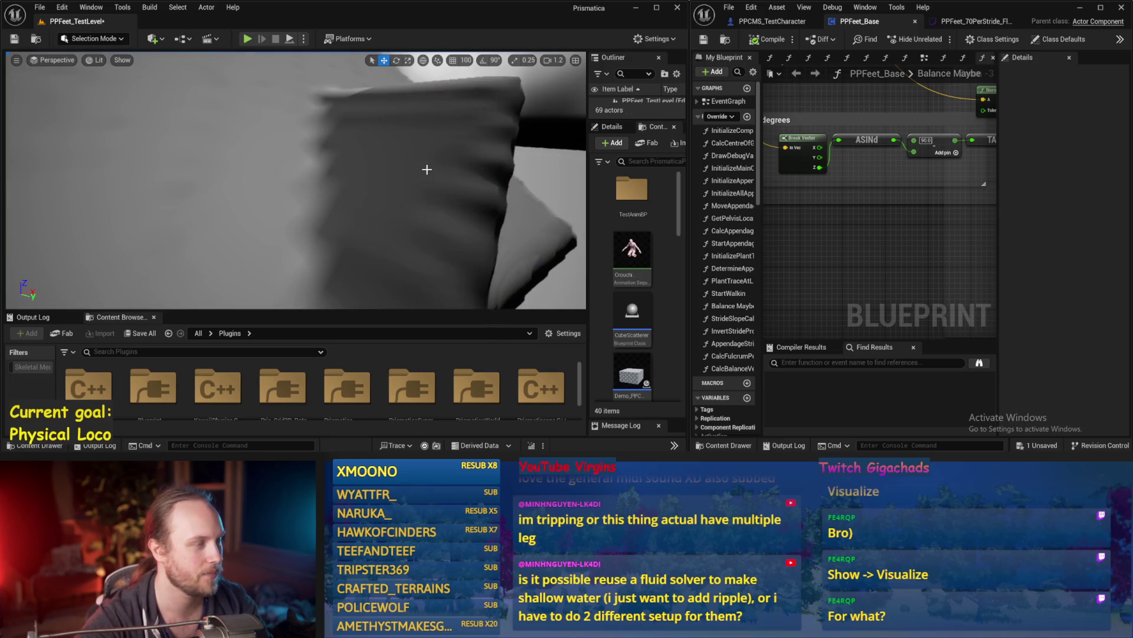
{"action": "left_click_drag", "start_coordinate": [427, 169], "coordinate": [475, 159]}
{"action": "left_click", "coordinate": [373, 153]}
{"action": "mouse_move", "coordinate": [213, 150]}
{"action": "left_mouse_down"}
{"action": "mouse_move", "coordinate": [260, 147]}
{"action": "mouse_move", "coordinate": [236, 283]}
{"action": "mouse_move", "coordinate": [283, 260]}
{"action": "mouse_move", "coordinate": [355, 158]}
{"action": "mouse_move", "coordinate": [419, 204]}
{"action": "mouse_move", "coordinate": [502, 223]}
{"action": "left_mouse_up"}
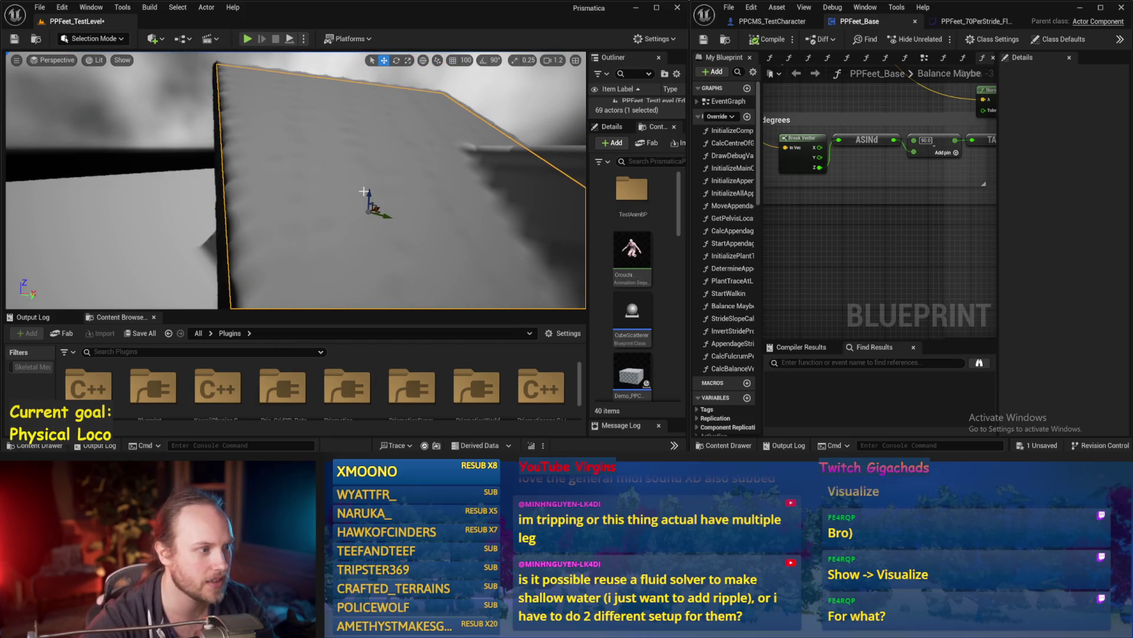
{"action": "mouse_move", "coordinate": [285, 176]}
{"action": "left_mouse_down"}
{"action": "mouse_move", "coordinate": [282, 122]}
{"action": "mouse_move", "coordinate": [331, 177]}
{"action": "mouse_move", "coordinate": [313, 177]}
{"action": "mouse_move", "coordinate": [453, 183]}
{"action": "left_mouse_up"}
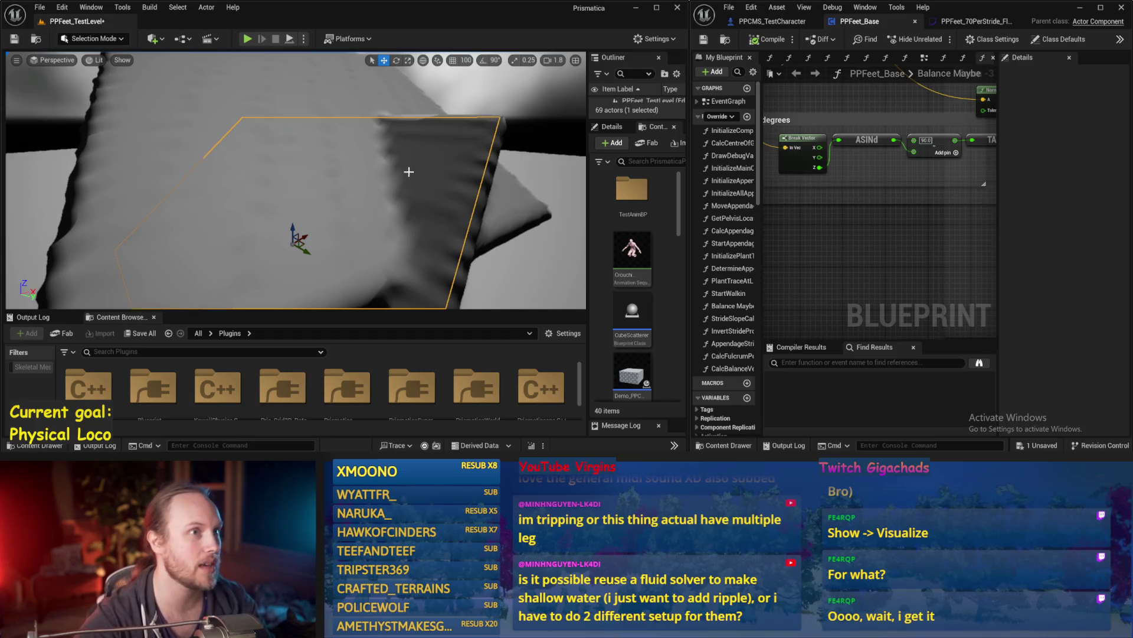
Undo the slab's last move and fly toward the floor blocks
{"action": "key", "text": "ctrl+z"}
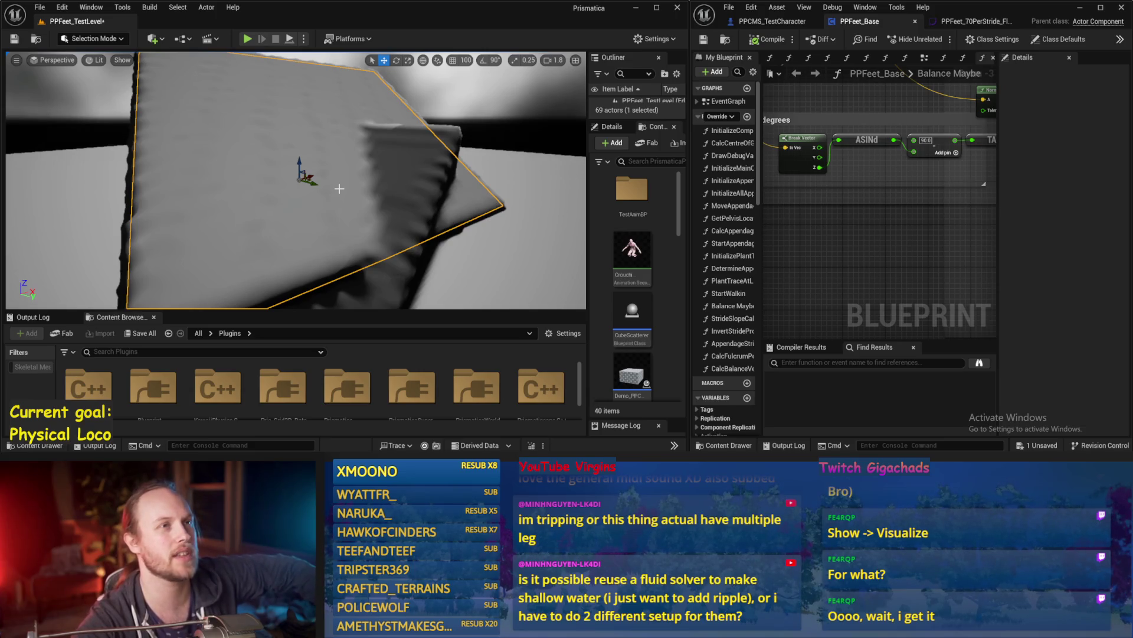
{"action": "scroll", "coordinate": [399, 180], "scroll_direction": "down", "scroll_amount": 5}
{"action": "key", "text": "w"}
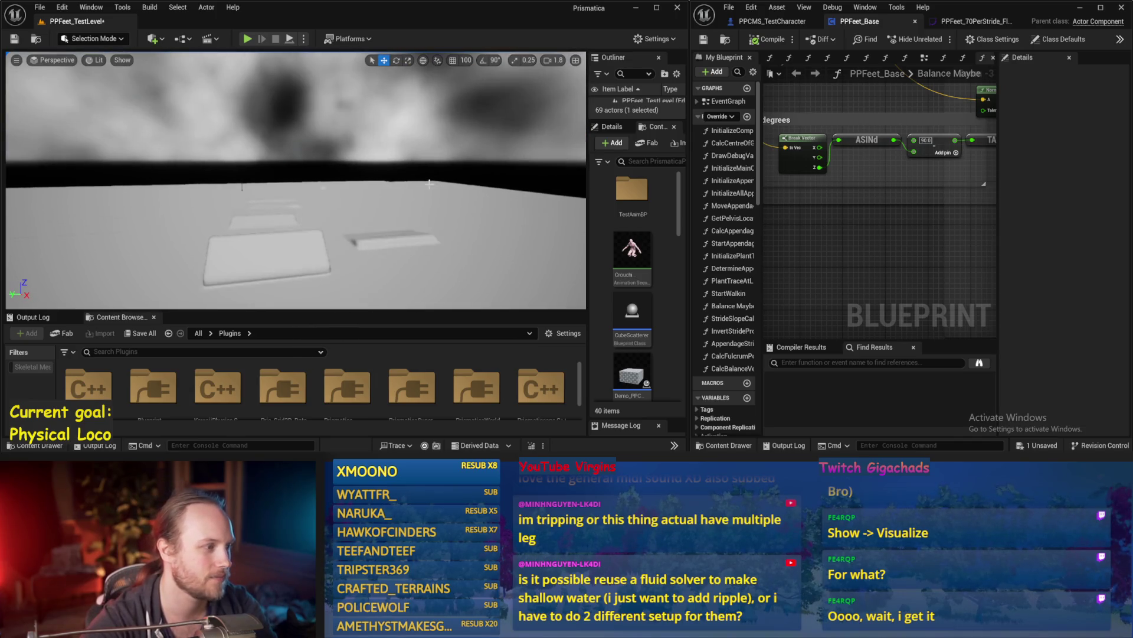
{"action": "key", "text": "w"}
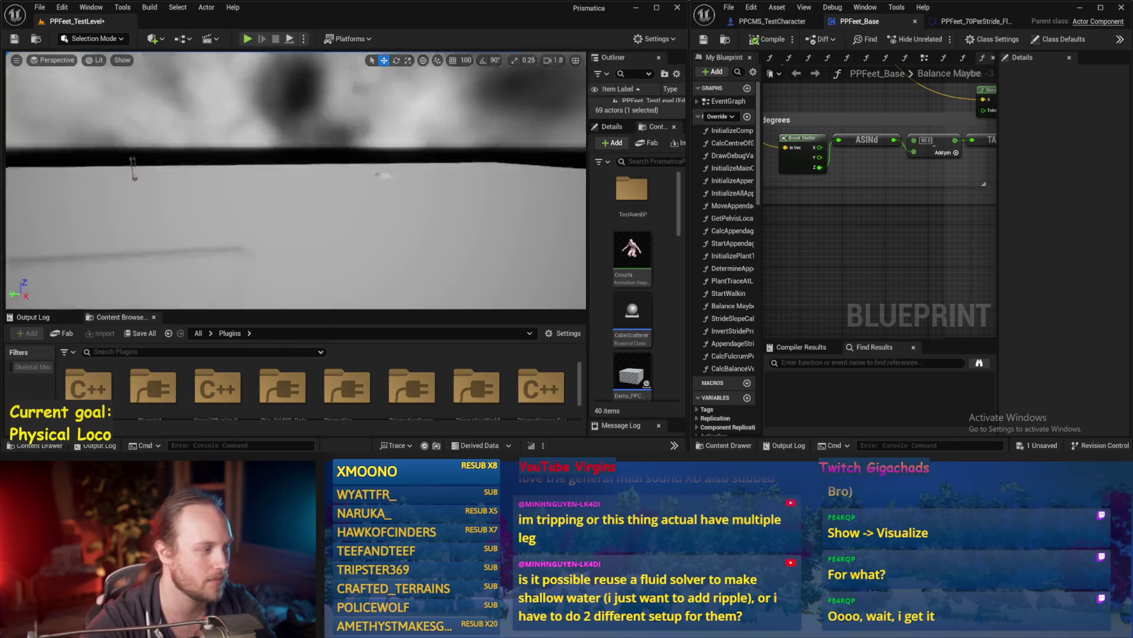
{"action": "key", "text": "w"}
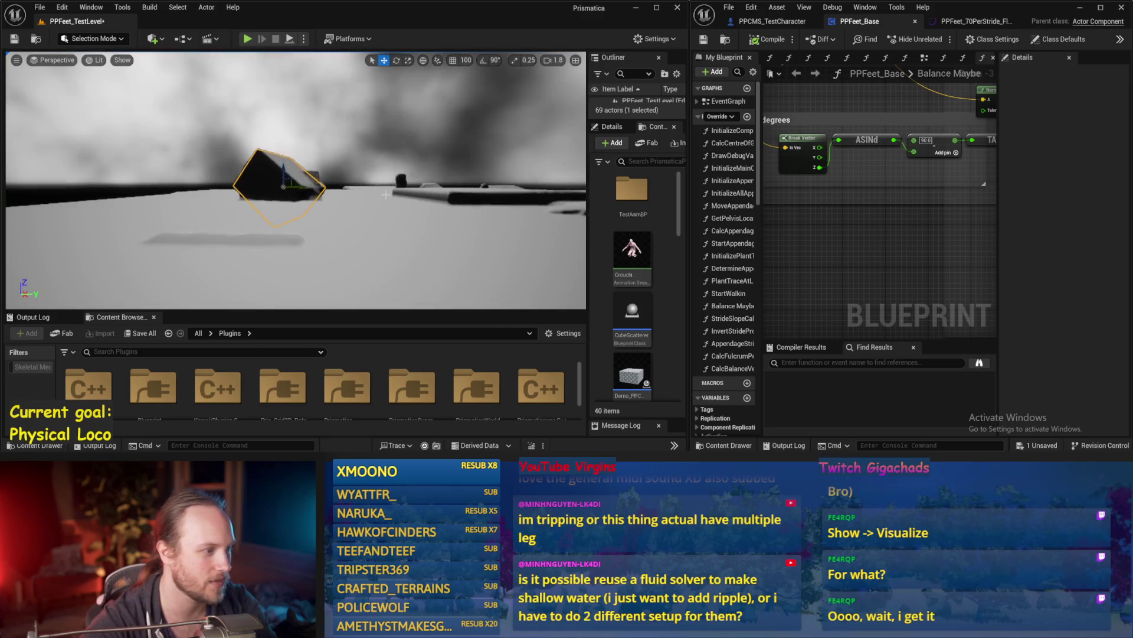
Inspect the hexagonal block and its neighbour, leaving only the smaller block selected
{"action": "left_click", "coordinate": [490, 176]}
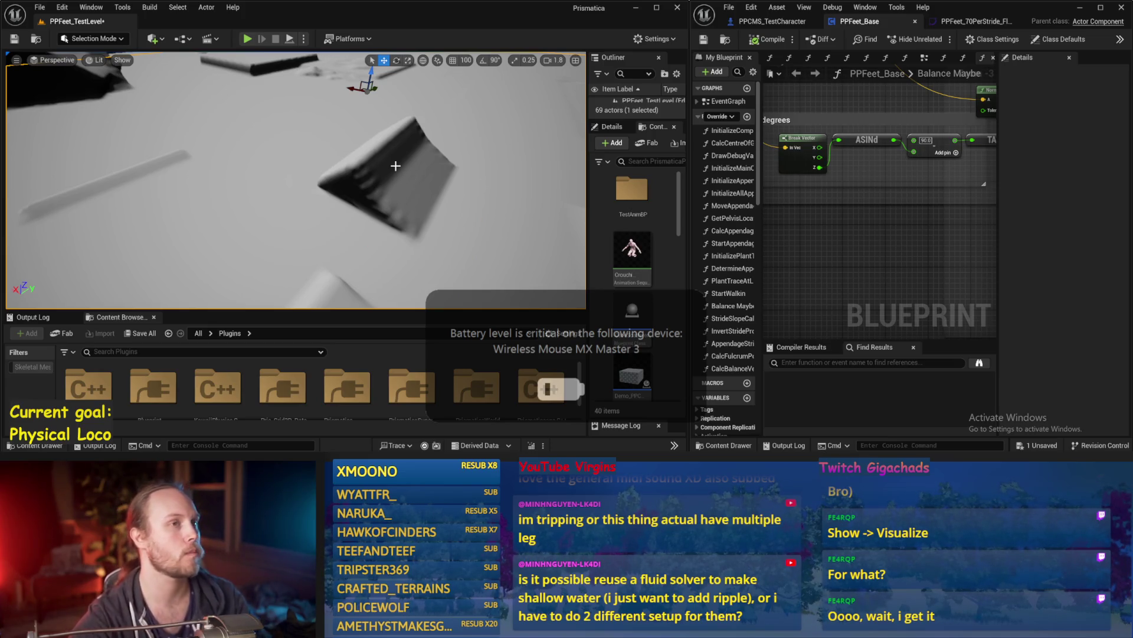
{"action": "key", "text": "w"}
{"action": "scroll", "coordinate": [411, 168], "scroll_direction": "up", "scroll_amount": 2}
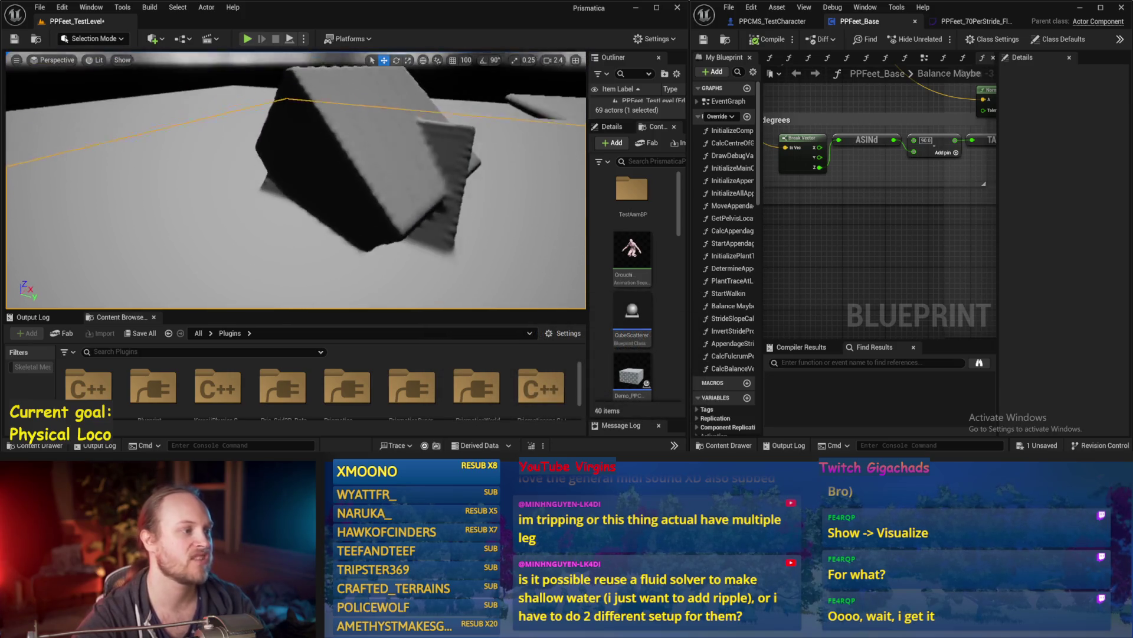
{"action": "key", "text": "r"}
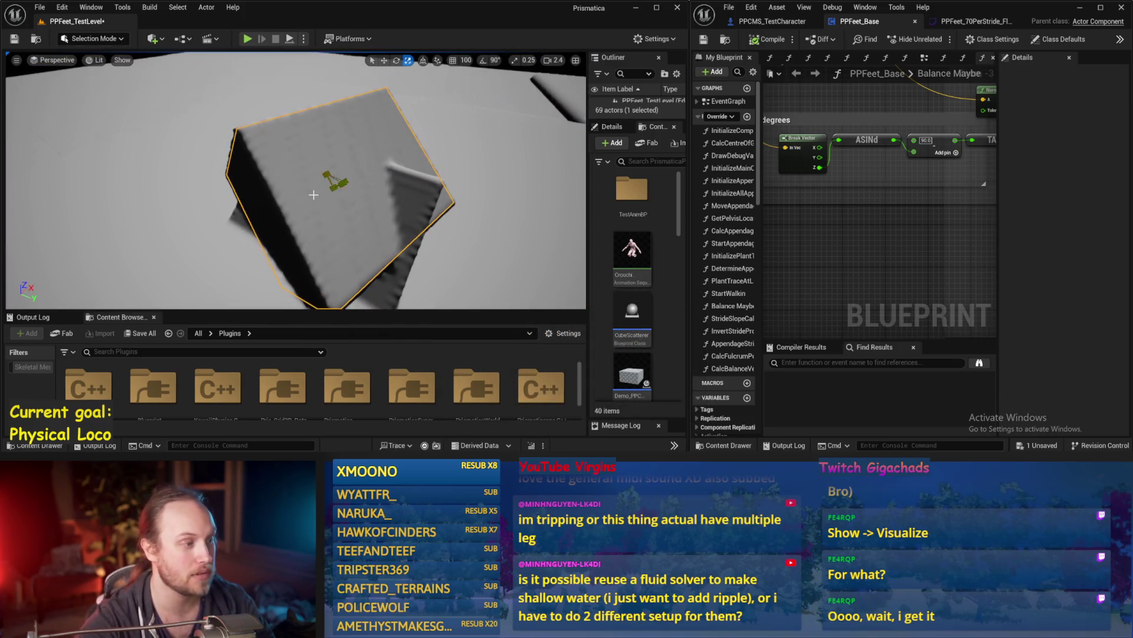
{"action": "left_click_drag", "start_coordinate": [334, 192], "coordinate": [362, 186]}
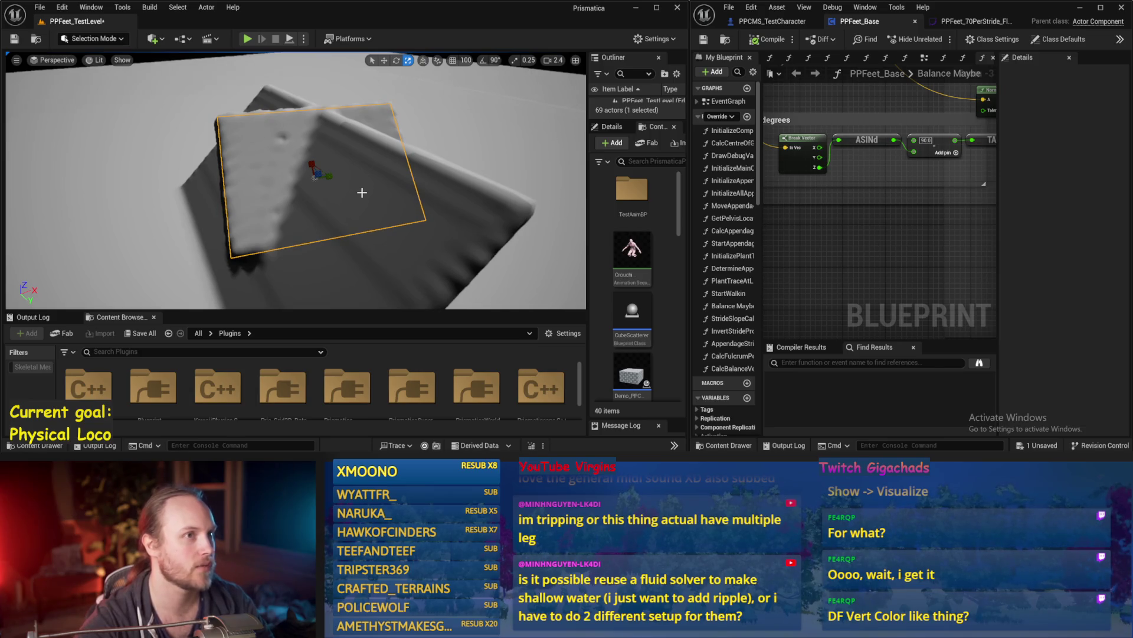
{"action": "left_click", "coordinate": [363, 194], "text": "ctrl"}
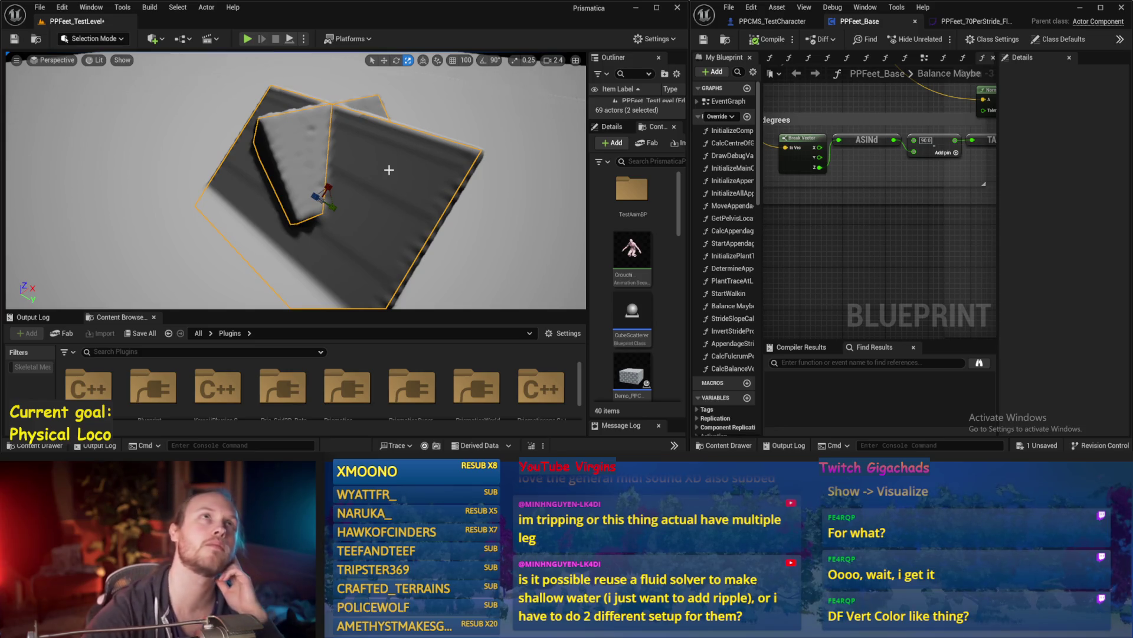
{"action": "left_click", "coordinate": [332, 157]}
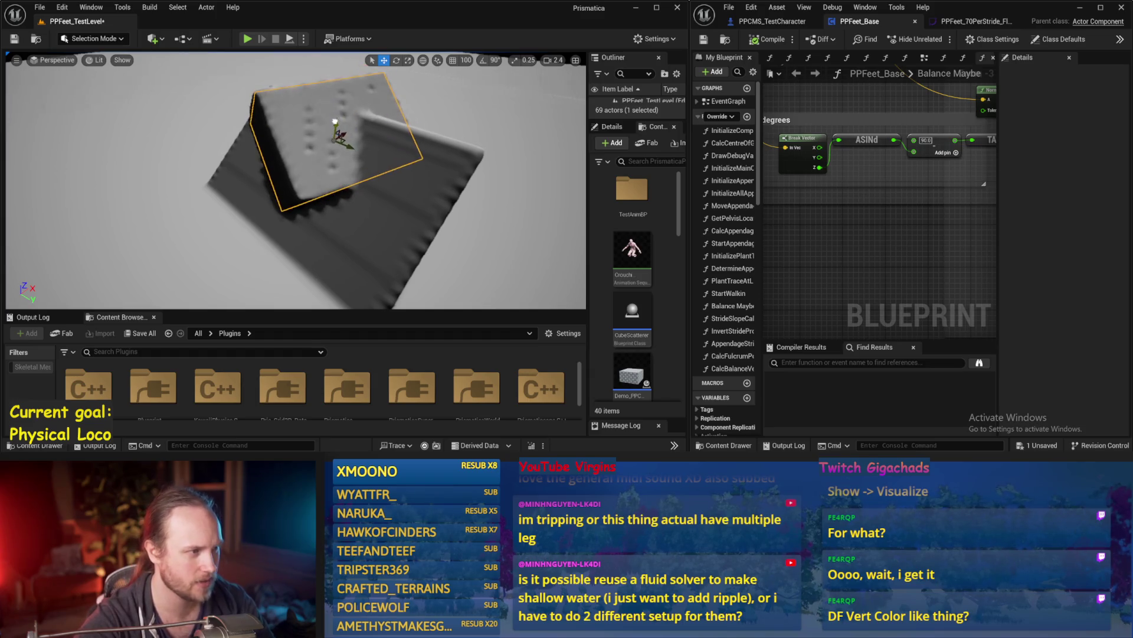
{"action": "scroll", "coordinate": [345, 142], "scroll_direction": "up", "scroll_amount": 5}
{"action": "mouse_move", "coordinate": [350, 180]}
{"action": "left_mouse_down"}
{"action": "mouse_move", "coordinate": [295, 207]}
{"action": "mouse_move", "coordinate": [330, 195]}
{"action": "left_mouse_up"}
Rotate the block about -10 degrees with the rotate gizmo
{"action": "key", "text": "e"}
{"action": "left_click_drag", "start_coordinate": [351, 127], "coordinate": [369, 128]}
{"action": "left_click_drag", "start_coordinate": [295, 206], "coordinate": [330, 195]}
{"action": "left_click_drag", "start_coordinate": [270, 152], "coordinate": [269, 151]}
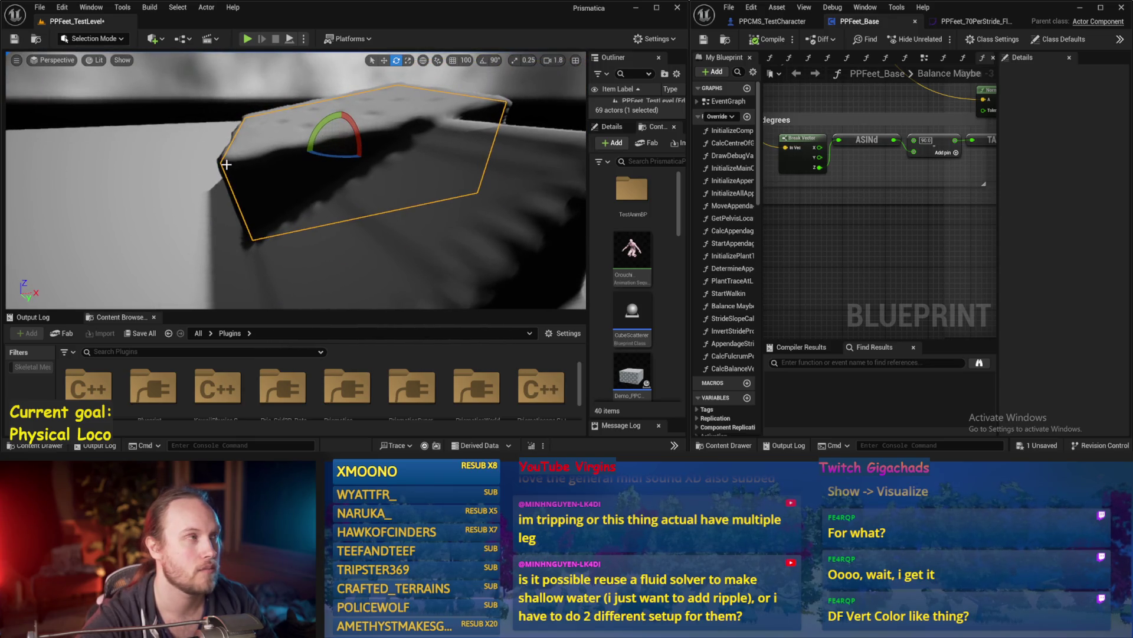
{"action": "left_click_drag", "start_coordinate": [154, 176], "coordinate": [154, 176]}
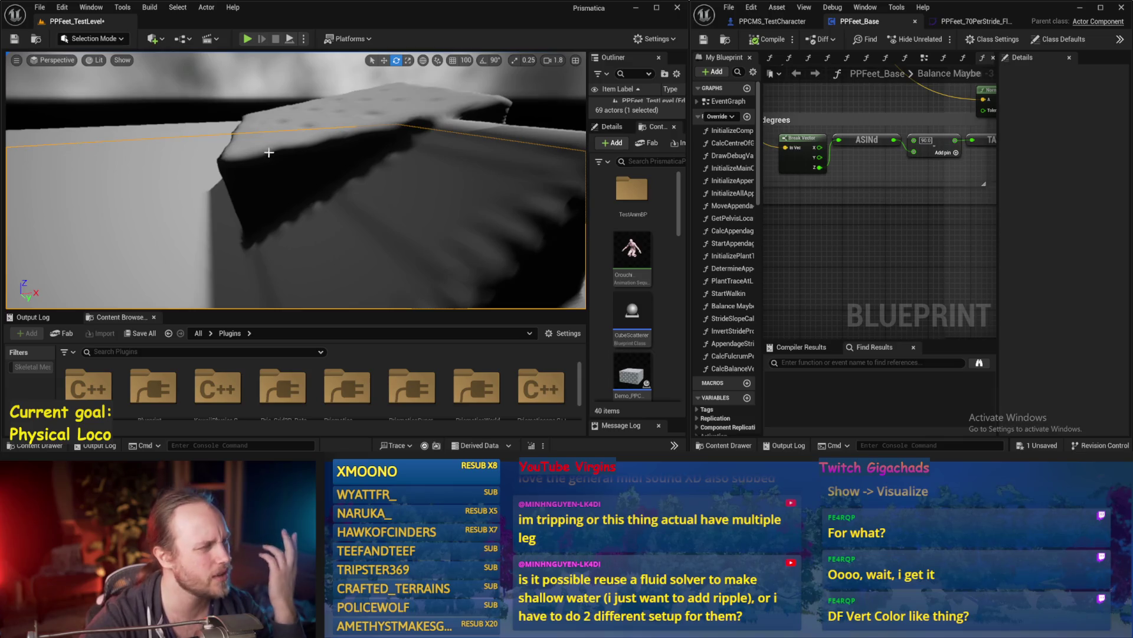
{"action": "key", "text": "f"}
Raise the block along its Z axis and check it from above and beside
{"action": "key", "text": "w"}
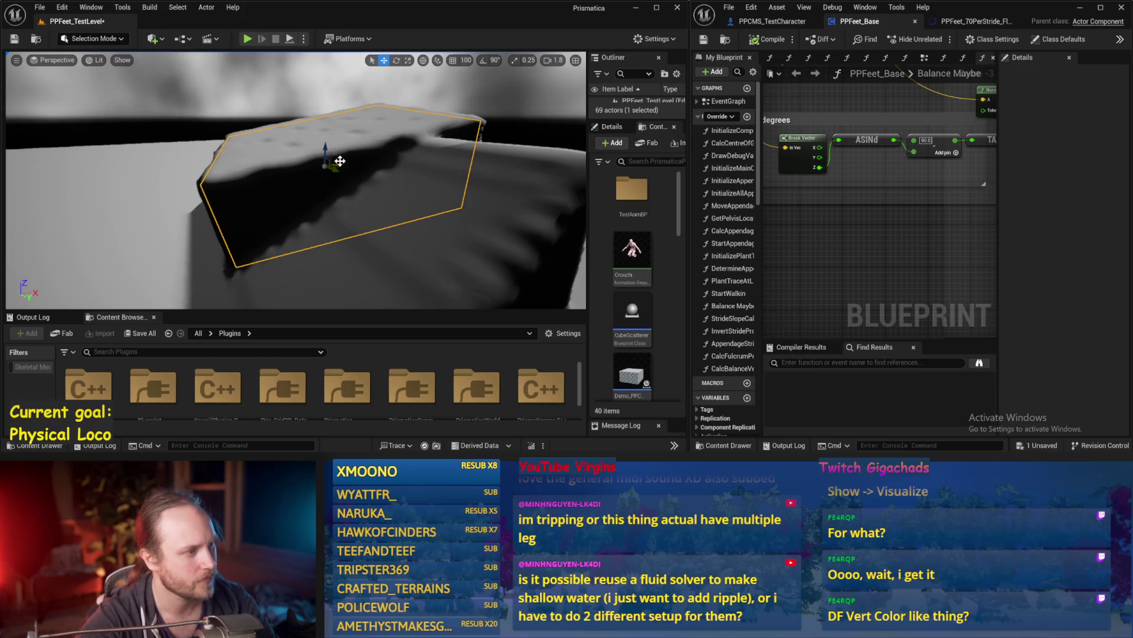
{"action": "left_click_drag", "start_coordinate": [333, 157], "coordinate": [332, 140]}
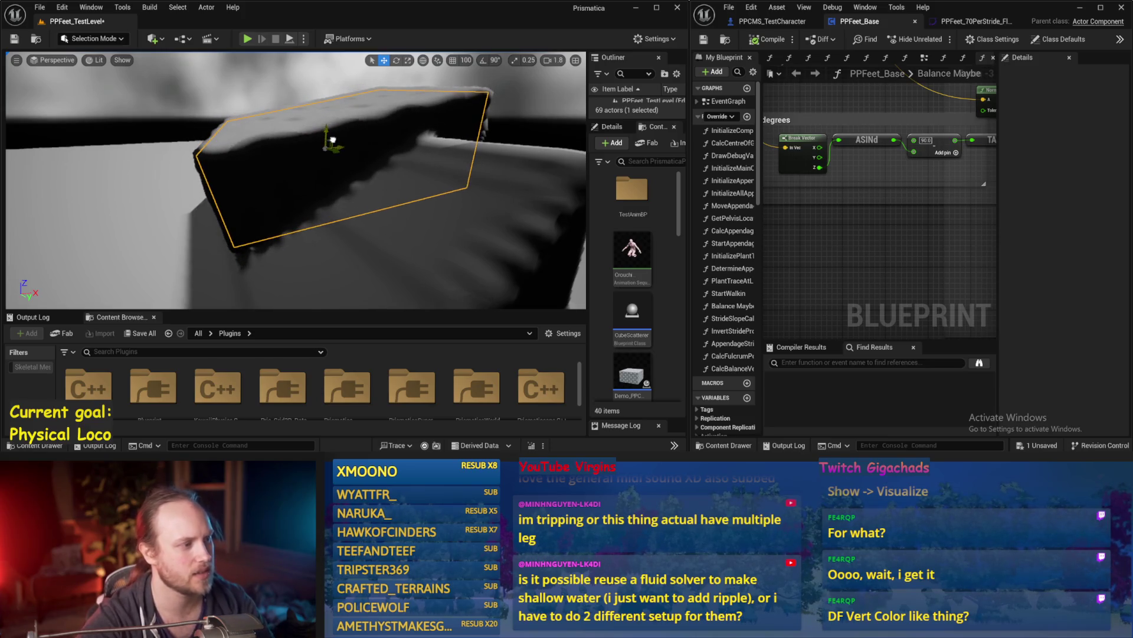
{"action": "left_click_drag", "start_coordinate": [438, 249], "coordinate": [481, 278]}
{"action": "mouse_move", "coordinate": [378, 248]}
{"action": "left_mouse_down"}
{"action": "mouse_move", "coordinate": [410, 235]}
{"action": "mouse_move", "coordinate": [367, 242]}
{"action": "left_mouse_up"}
{"action": "key", "text": "f"}
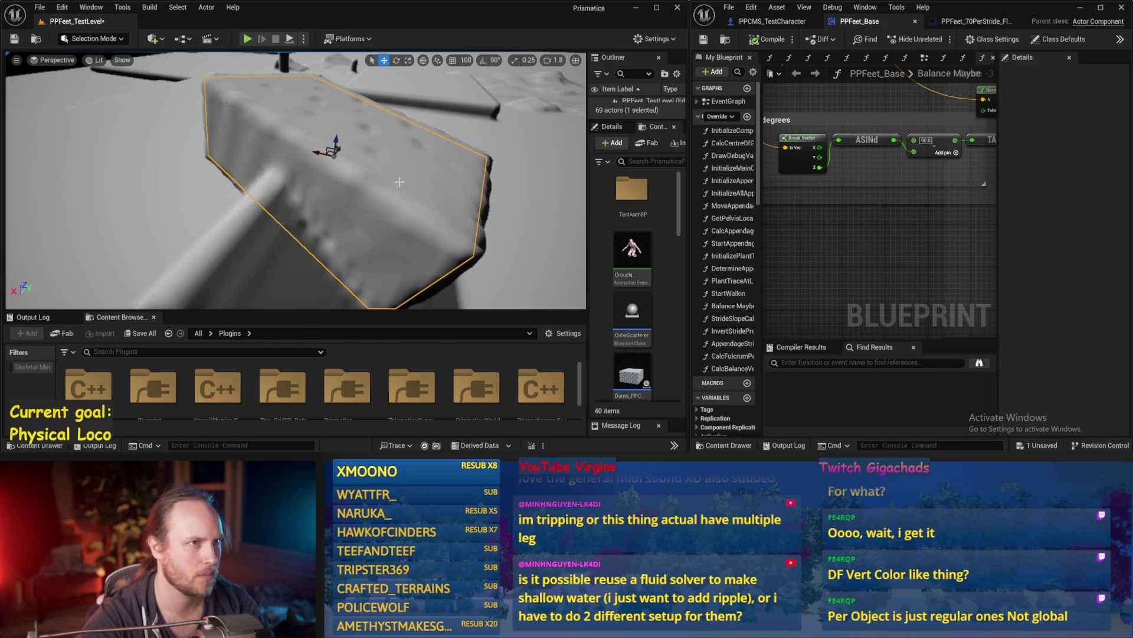
{"action": "mouse_move", "coordinate": [517, 219]}
{"action": "left_mouse_down"}
{"action": "mouse_move", "coordinate": [508, 221]}
{"action": "mouse_move", "coordinate": [517, 218]}
{"action": "left_mouse_up"}
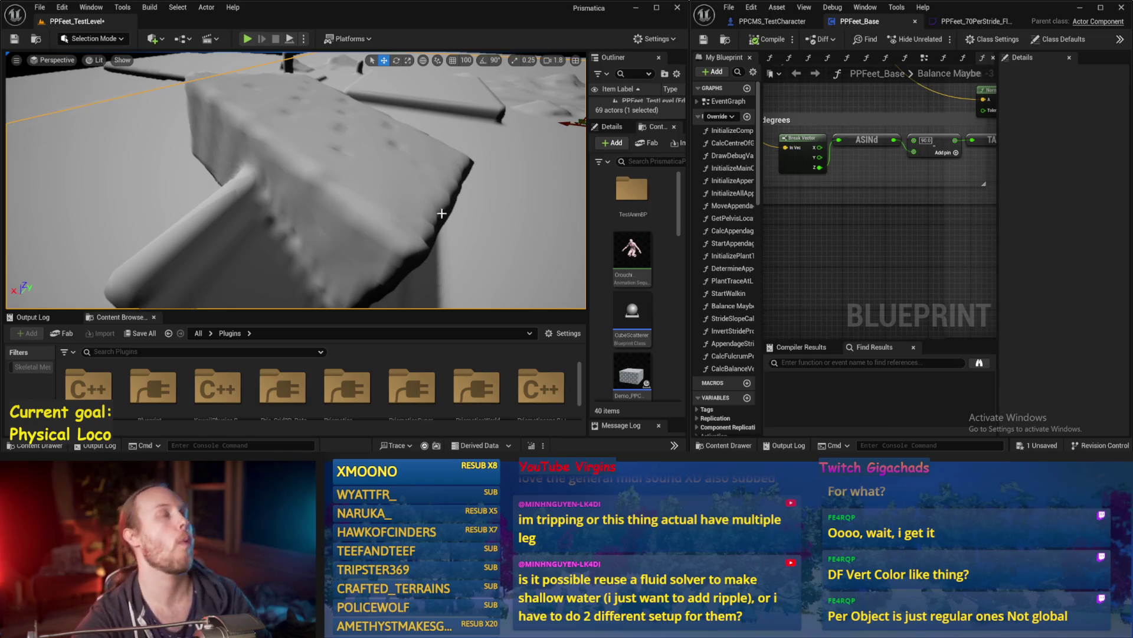
Select the upper and lower blocks and scale the duplicate into a thin slab
{"action": "left_click", "coordinate": [337, 200]}
{"action": "scroll", "coordinate": [109, 240], "scroll_direction": "up", "scroll_amount": 5}
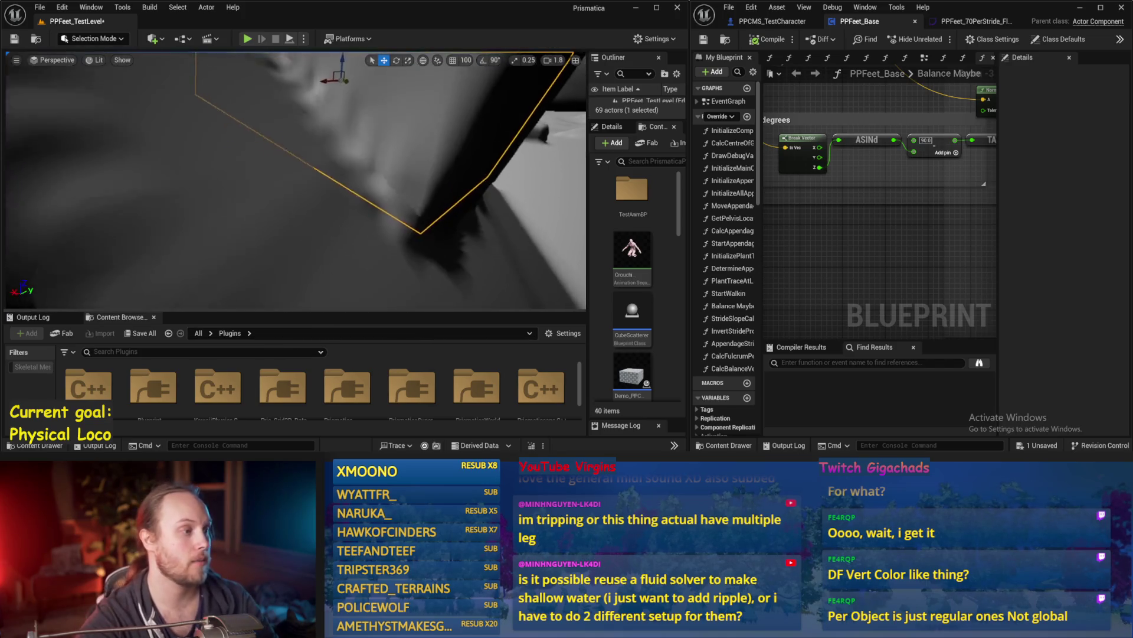
{"action": "key", "text": "f"}
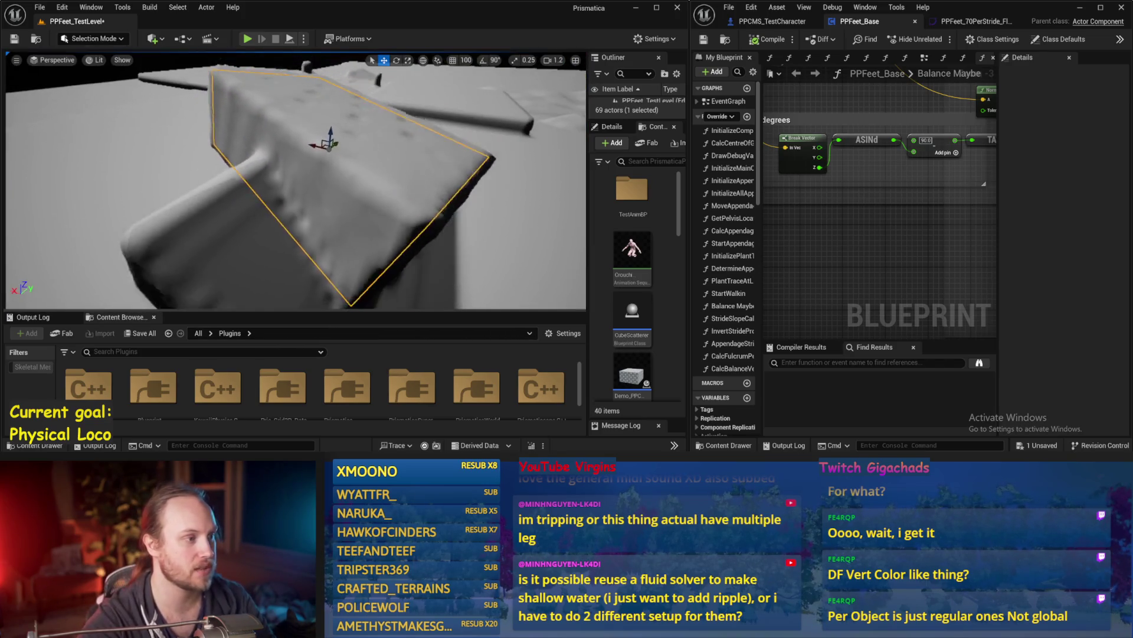
{"action": "left_click", "coordinate": [271, 215], "text": "ctrl"}
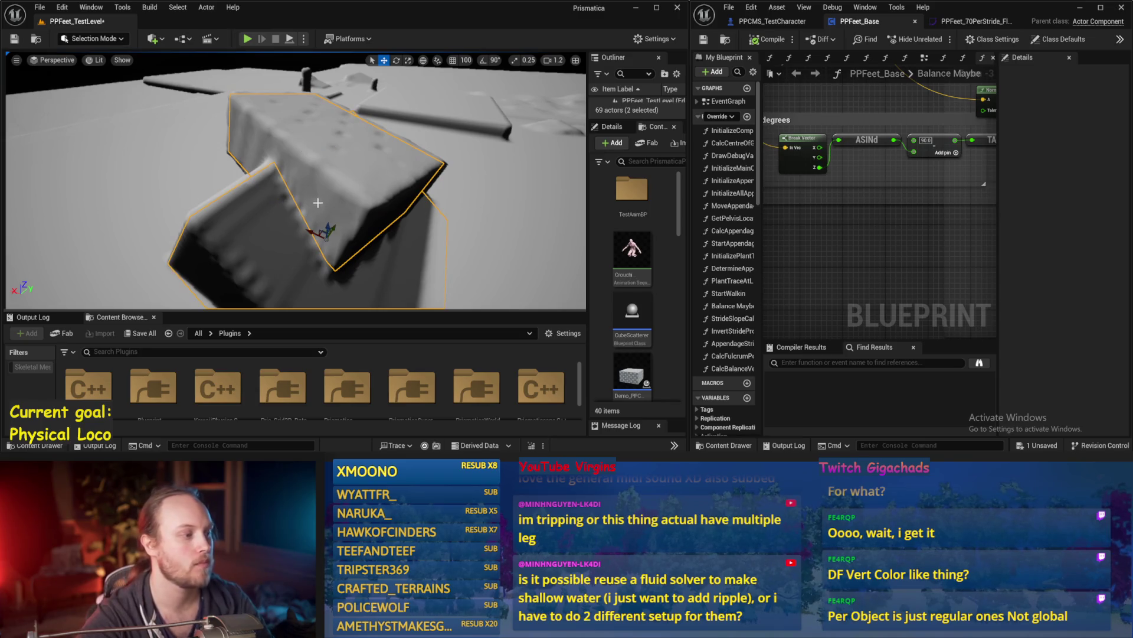
{"action": "scroll", "coordinate": [203, 189], "scroll_direction": "up", "scroll_amount": 5}
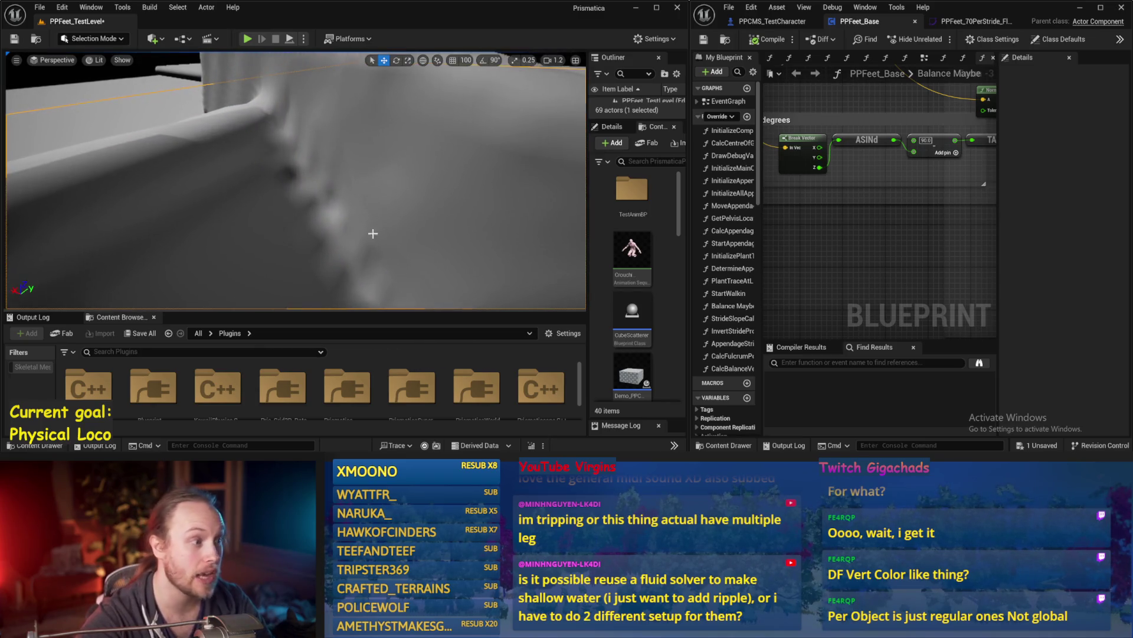
{"action": "mouse_move", "coordinate": [319, 179]}
{"action": "left_mouse_down"}
{"action": "mouse_move", "coordinate": [264, 159]}
{"action": "mouse_move", "coordinate": [307, 101]}
{"action": "mouse_move", "coordinate": [330, 102]}
{"action": "mouse_move", "coordinate": [326, 90]}
{"action": "mouse_move", "coordinate": [345, 105]}
{"action": "mouse_move", "coordinate": [334, 114]}
{"action": "left_mouse_up"}
{"action": "key", "text": "r"}
{"action": "key", "text": "w"}
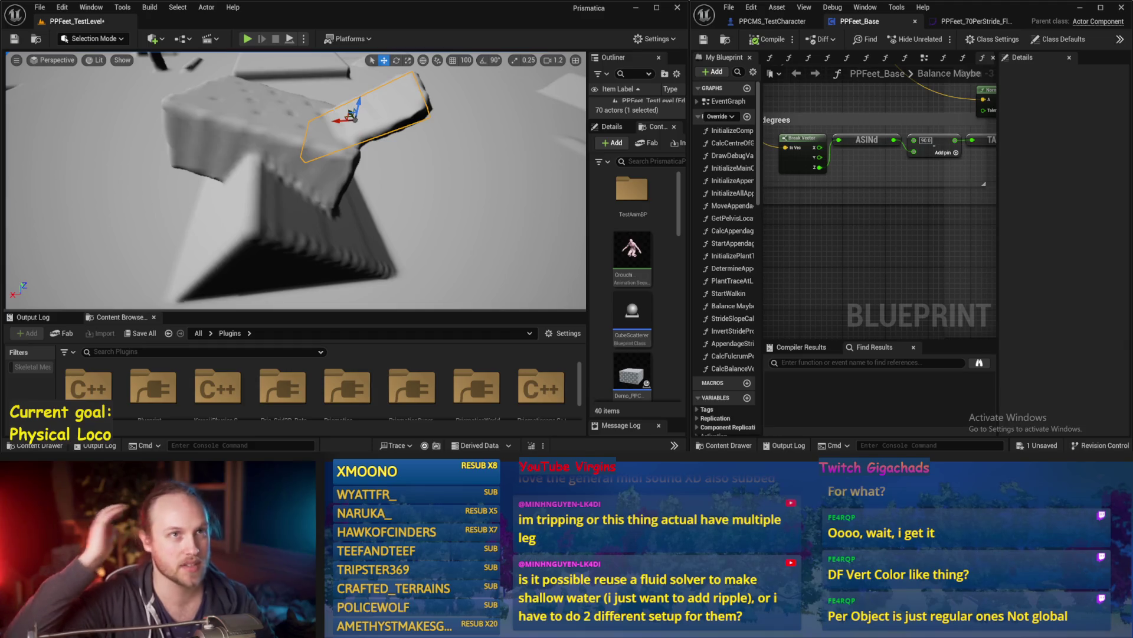
Add the two blocks under the thin slab to the selection and frame all three pieces
{"action": "left_click_drag", "start_coordinate": [358, 178], "coordinate": [331, 165]}
{"action": "left_click_drag", "start_coordinate": [378, 100], "coordinate": [372, 102]}
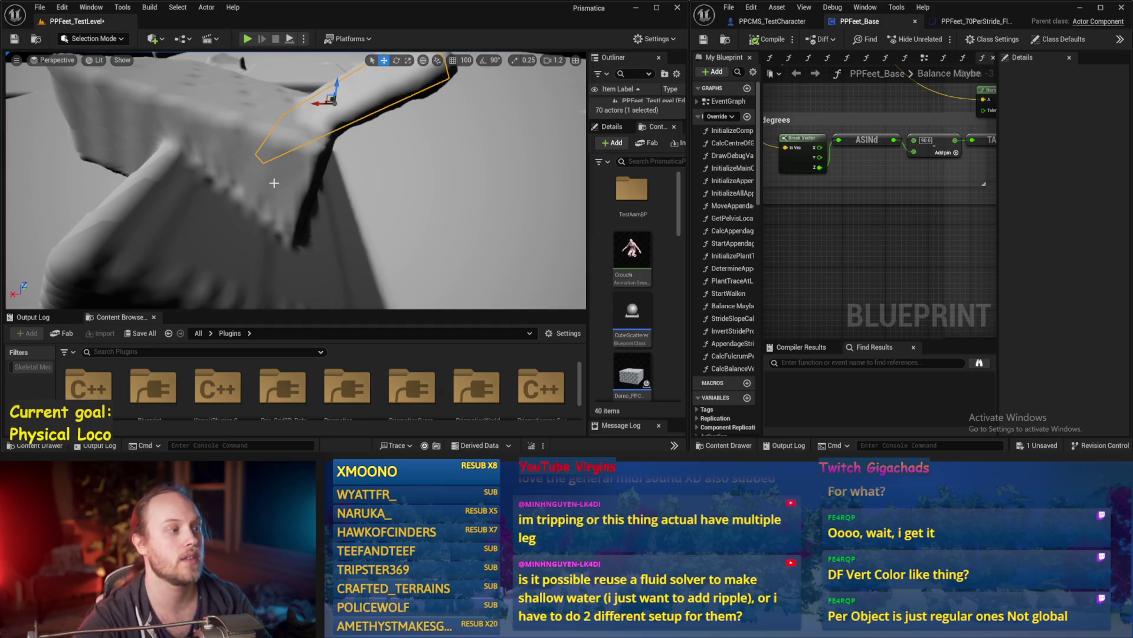
{"action": "mouse_move", "coordinate": [415, 200]}
{"action": "left_mouse_down"}
{"action": "mouse_move", "coordinate": [407, 194]}
{"action": "mouse_move", "coordinate": [415, 201]}
{"action": "left_mouse_up"}
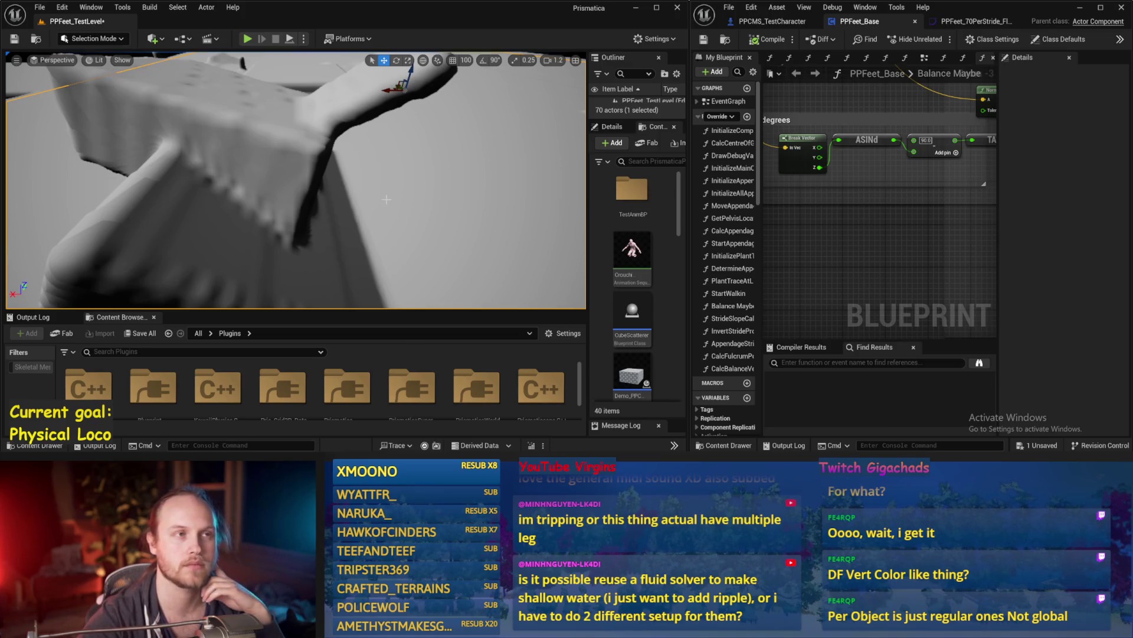
{"action": "left_click_drag", "start_coordinate": [392, 195], "coordinate": [354, 177]}
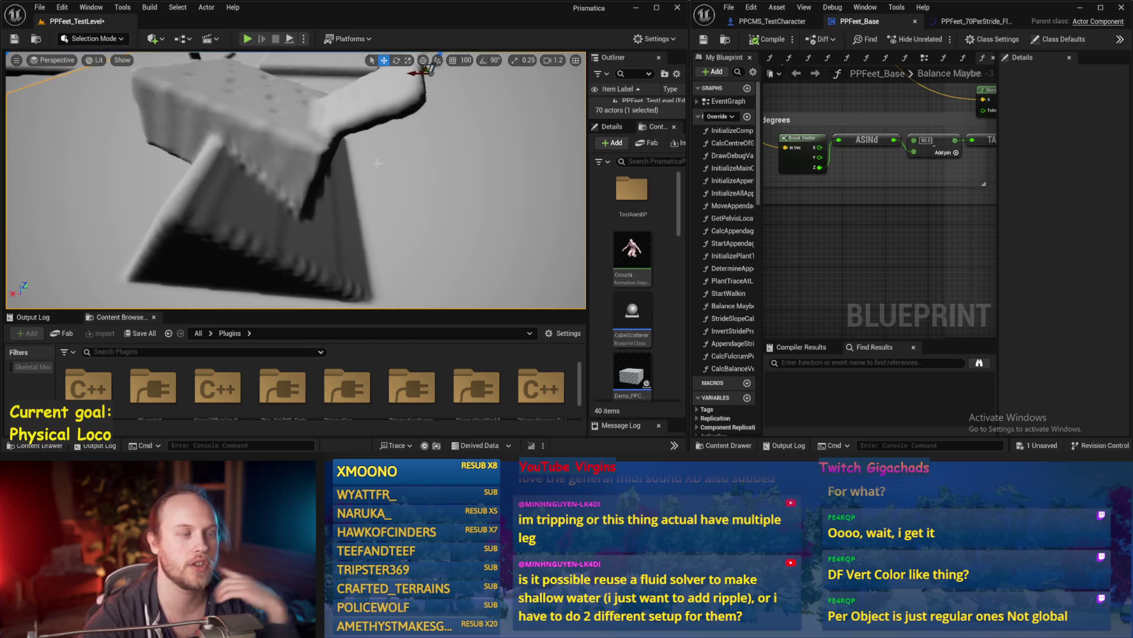
{"action": "left_click", "coordinate": [226, 235], "text": "ctrl"}
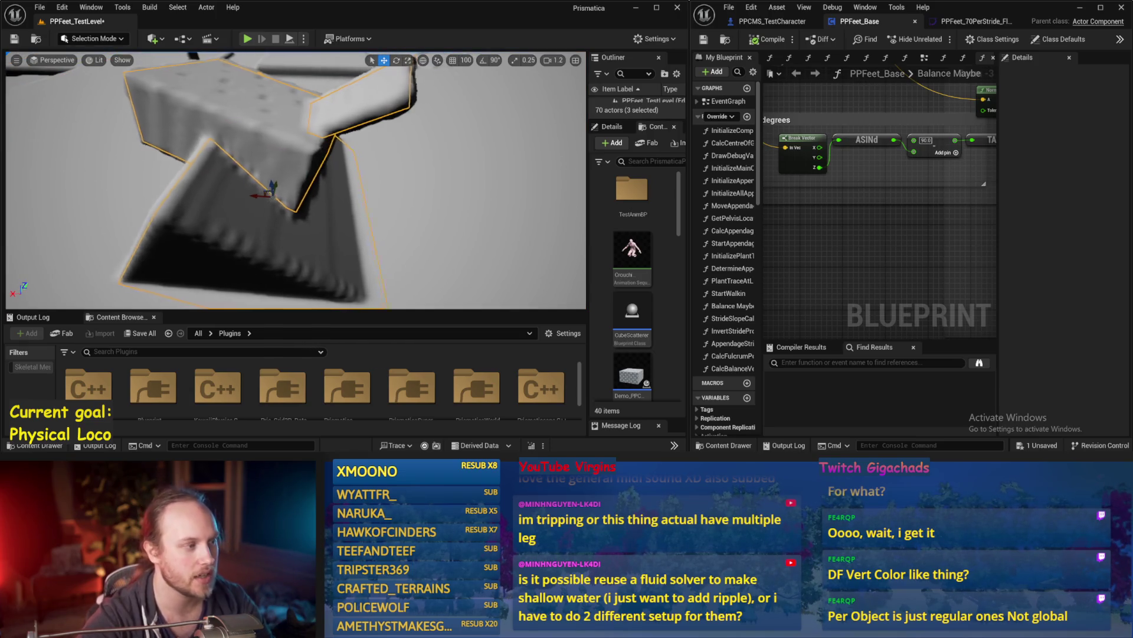
{"action": "key", "text": "f"}
{"action": "left_click_drag", "start_coordinate": [383, 168], "coordinate": [327, 180]}
{"action": "left_click", "coordinate": [95, 60]}
{"action": "mouse_move", "coordinate": [148, 311]}
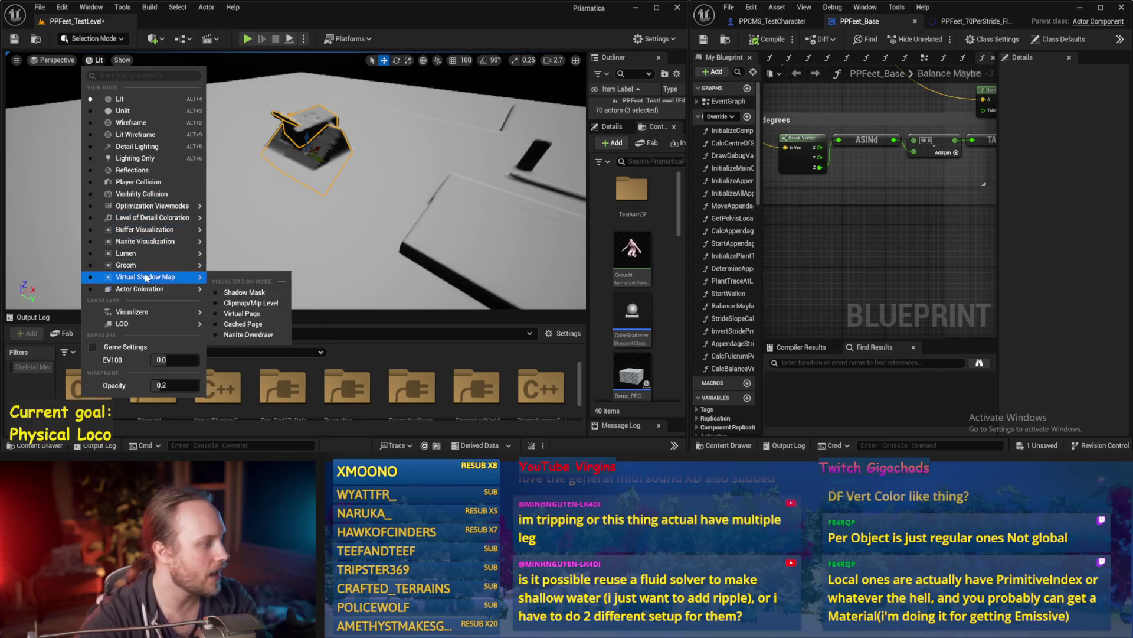
Show Mesh DistanceFields instead of Global DistanceField and fly close to the red ramp
{"action": "mouse_move", "coordinate": [173, 288]}
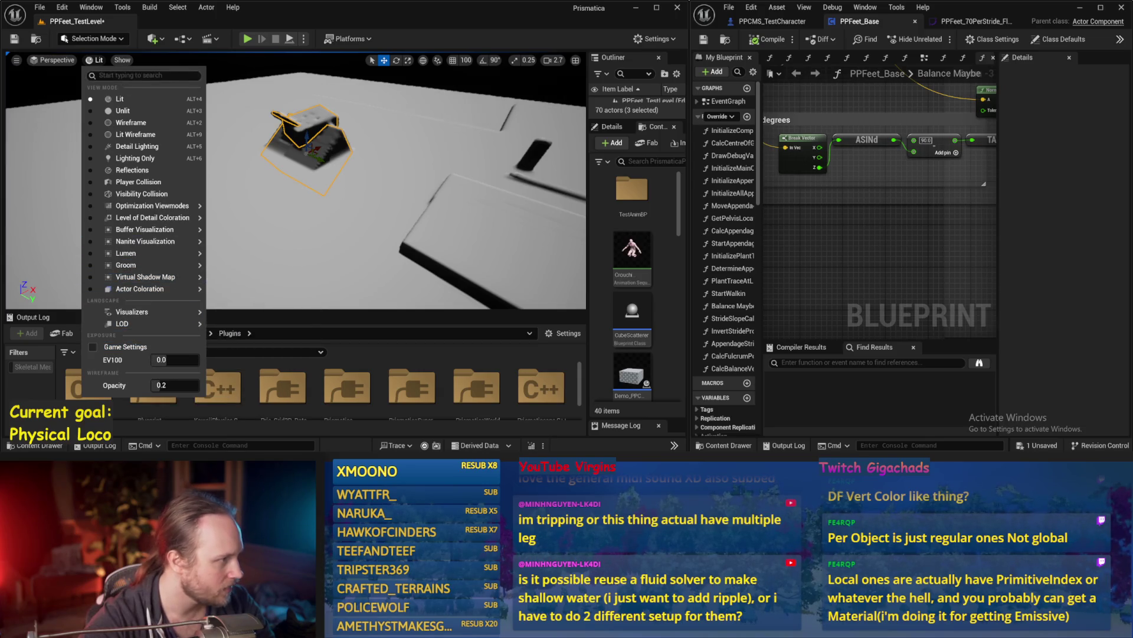
{"action": "left_click", "coordinate": [123, 59]}
{"action": "mouse_move", "coordinate": [167, 419]}
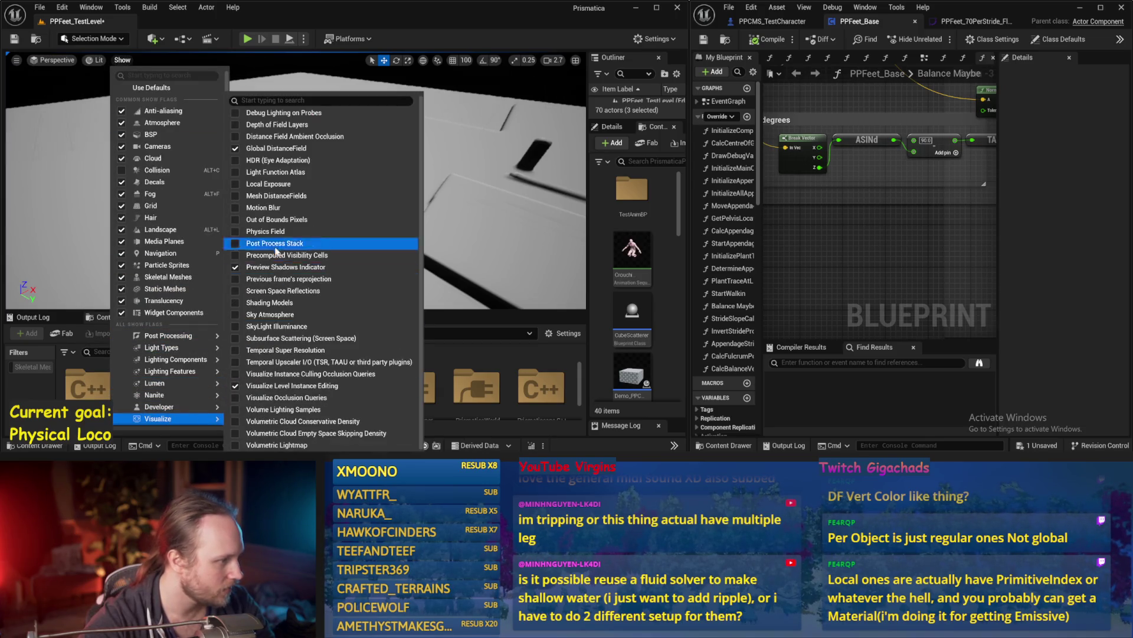
{"action": "left_click", "coordinate": [239, 196]}
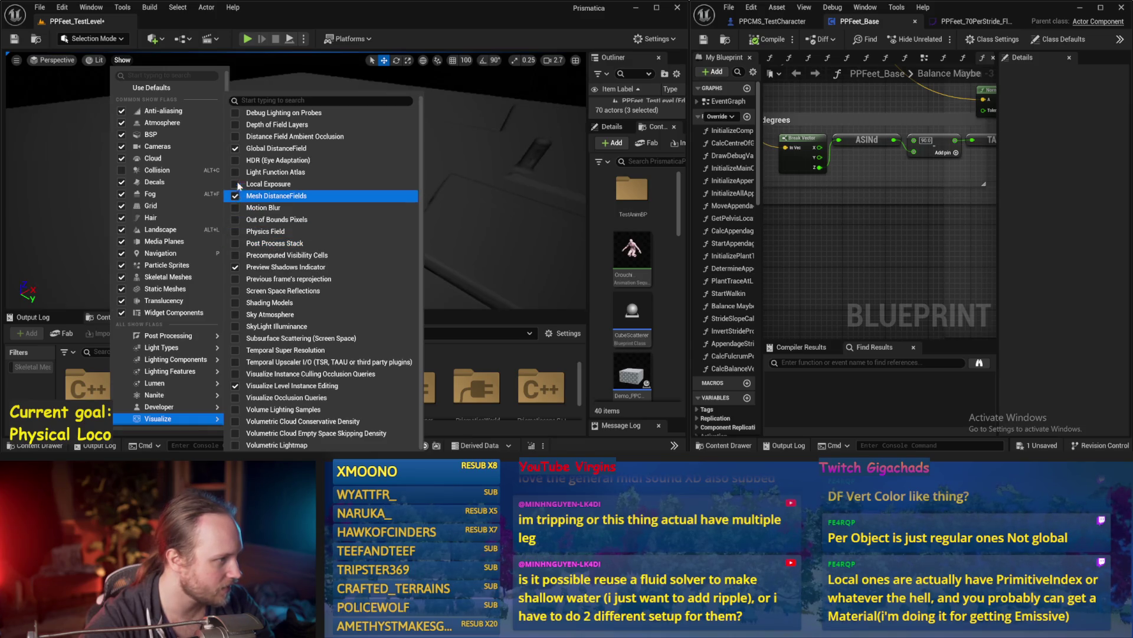
{"action": "left_click", "coordinate": [239, 148]}
{"action": "left_click", "coordinate": [319, 242]}
{"action": "mouse_move", "coordinate": [319, 242]}
{"action": "left_mouse_down"}
{"action": "mouse_move", "coordinate": [357, 189]}
{"action": "mouse_move", "coordinate": [317, 239]}
{"action": "left_mouse_up"}
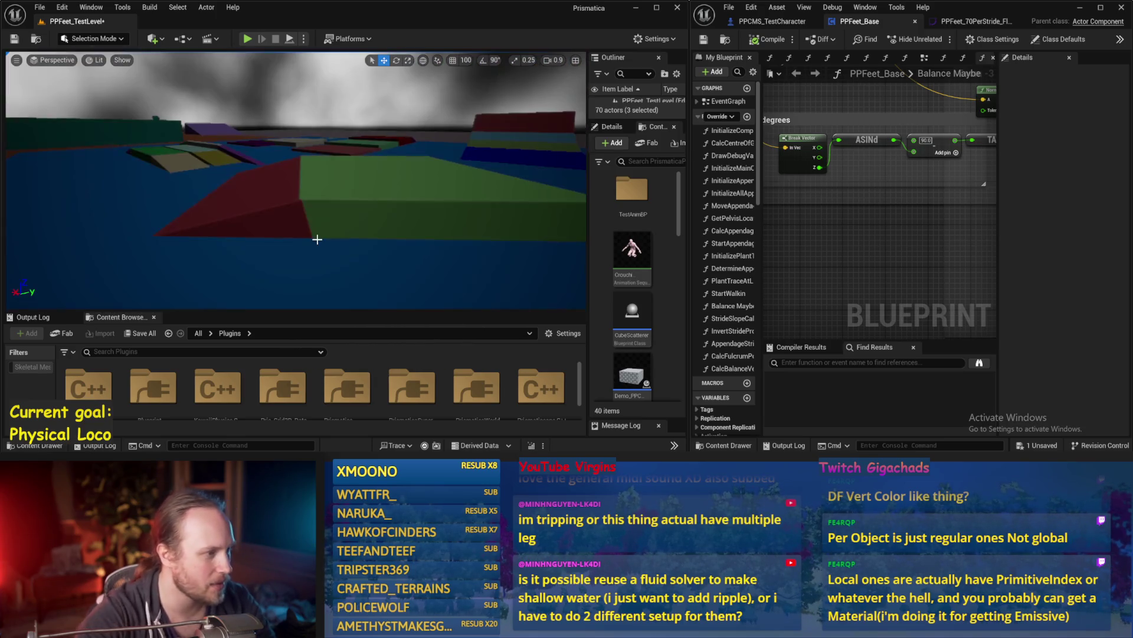
{"action": "left_click", "coordinate": [242, 258]}
Focus on the blue floor and fly low across the coloured ramps and green plane
{"action": "key", "text": "f"}
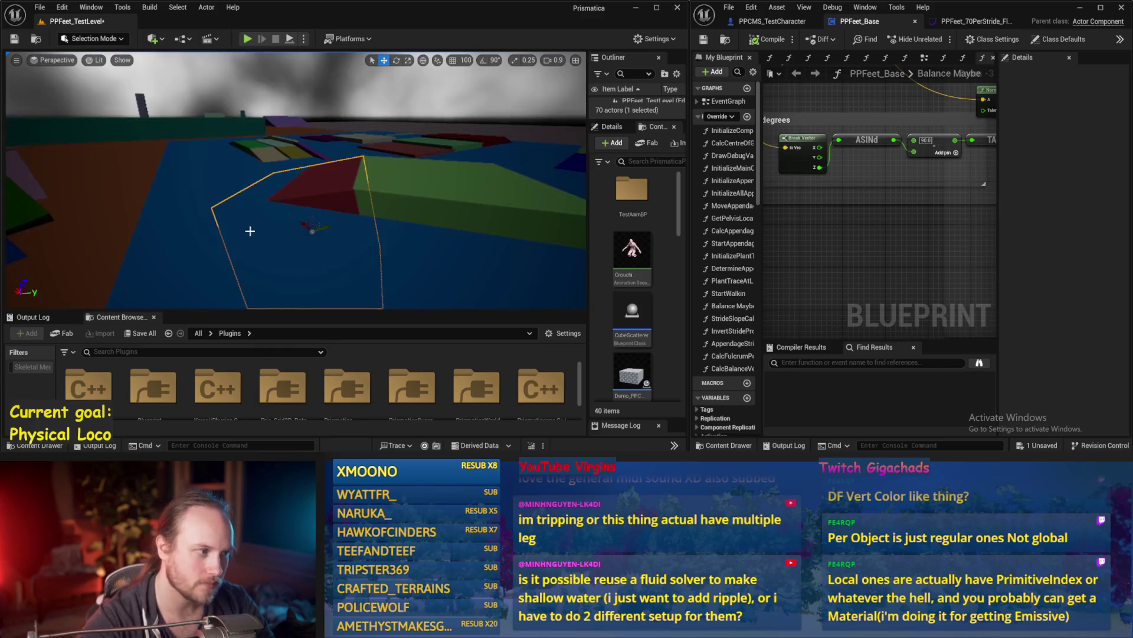
{"action": "left_click_drag", "start_coordinate": [144, 191], "coordinate": [144, 191]}
{"action": "left_click_drag", "start_coordinate": [303, 177], "coordinate": [305, 178]}
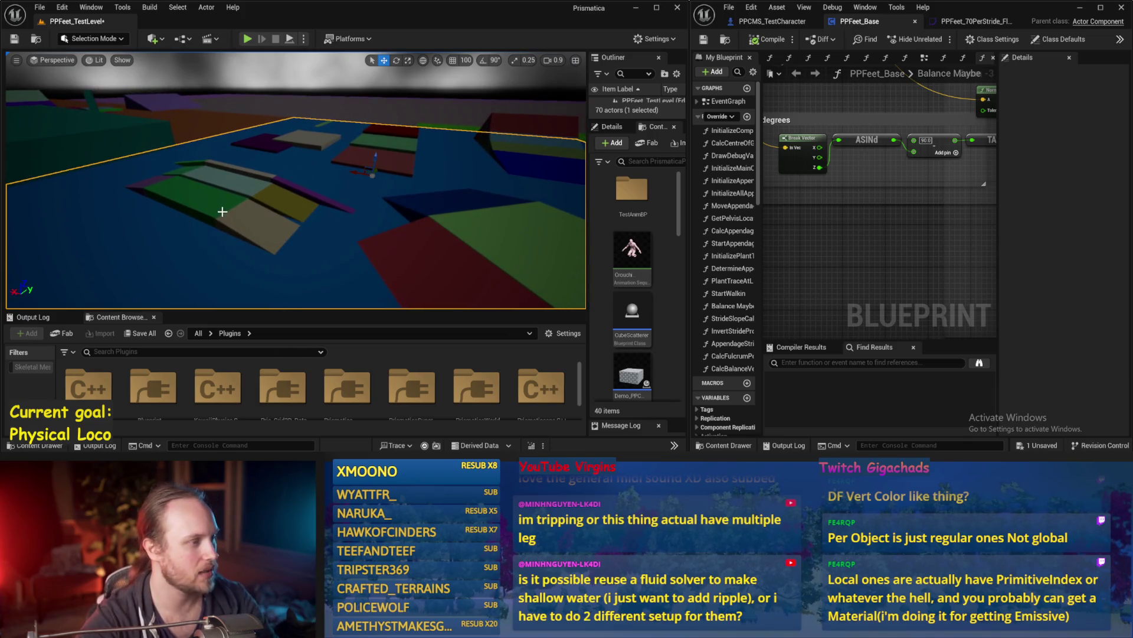
{"action": "left_click_drag", "start_coordinate": [173, 203], "coordinate": [215, 199]}
{"action": "scroll", "coordinate": [173, 203], "scroll_direction": "up", "scroll_amount": 3}
{"action": "scroll", "coordinate": [173, 203], "scroll_direction": "down", "scroll_amount": 3}
{"action": "scroll", "coordinate": [215, 200], "scroll_direction": "up", "scroll_amount": 3}
{"action": "left_click_drag", "start_coordinate": [460, 190], "coordinate": [460, 189]}
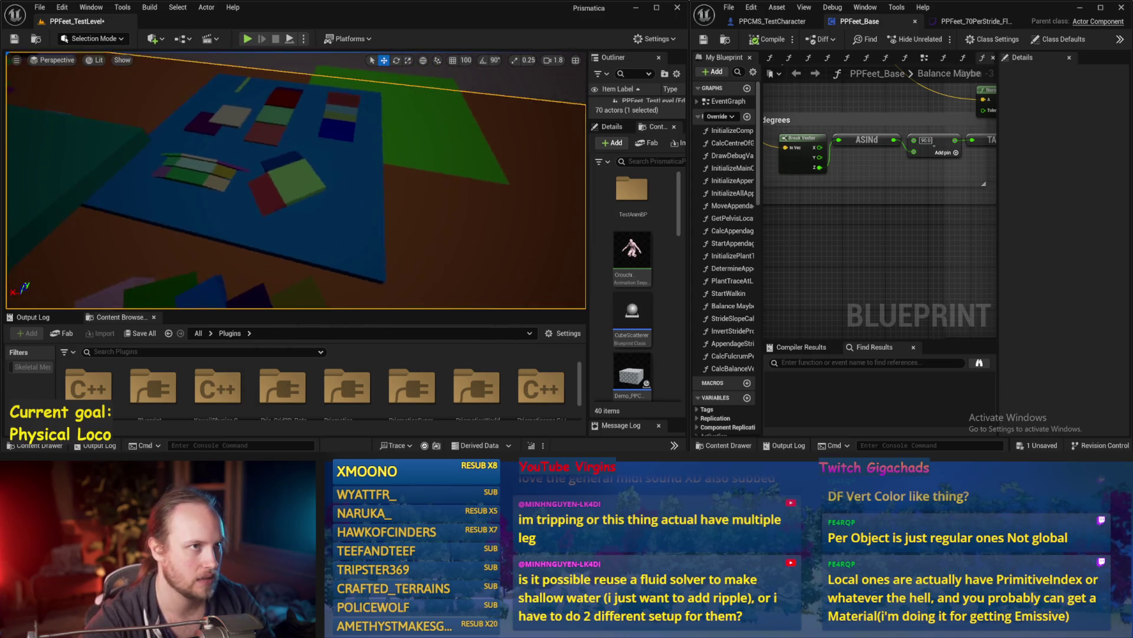
{"action": "left_click_drag", "start_coordinate": [466, 139], "coordinate": [465, 139]}
{"action": "left_click_drag", "start_coordinate": [401, 240], "coordinate": [399, 242]}
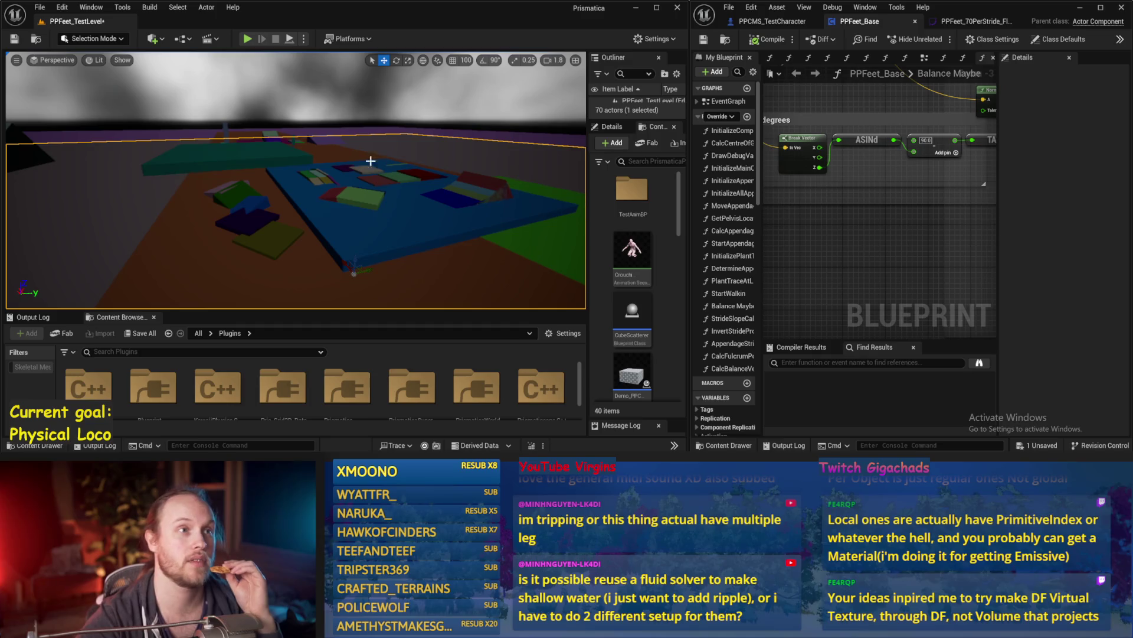
Select the orange floor, fly toward the coloured blocks, and select the blue platform
{"action": "left_click", "coordinate": [279, 218]}
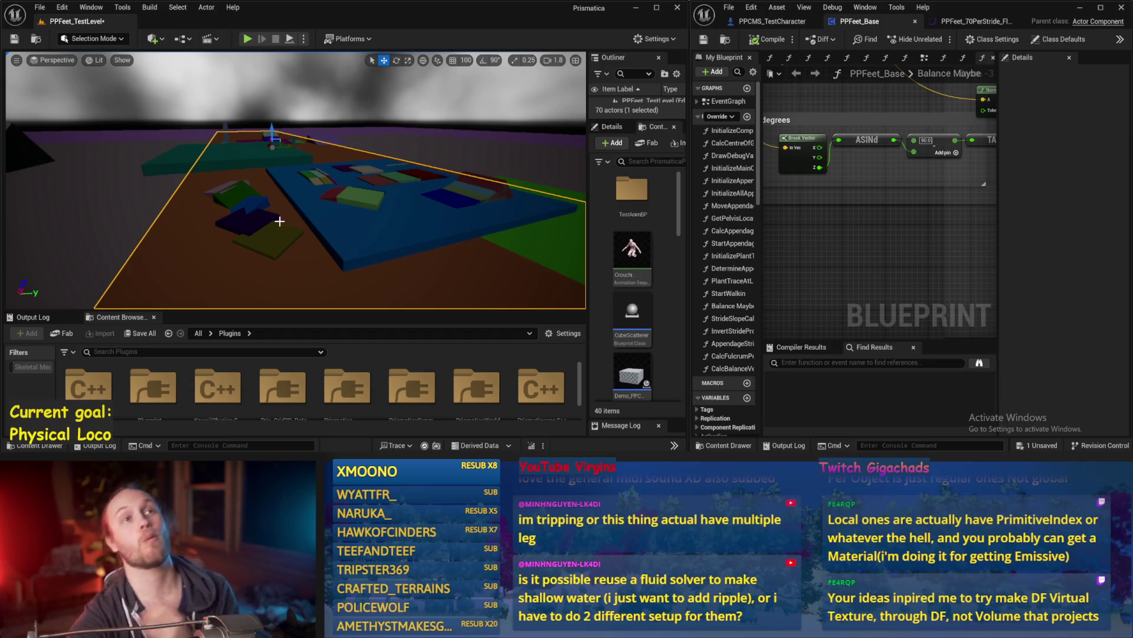
{"action": "left_click_drag", "start_coordinate": [335, 255], "coordinate": [344, 237]}
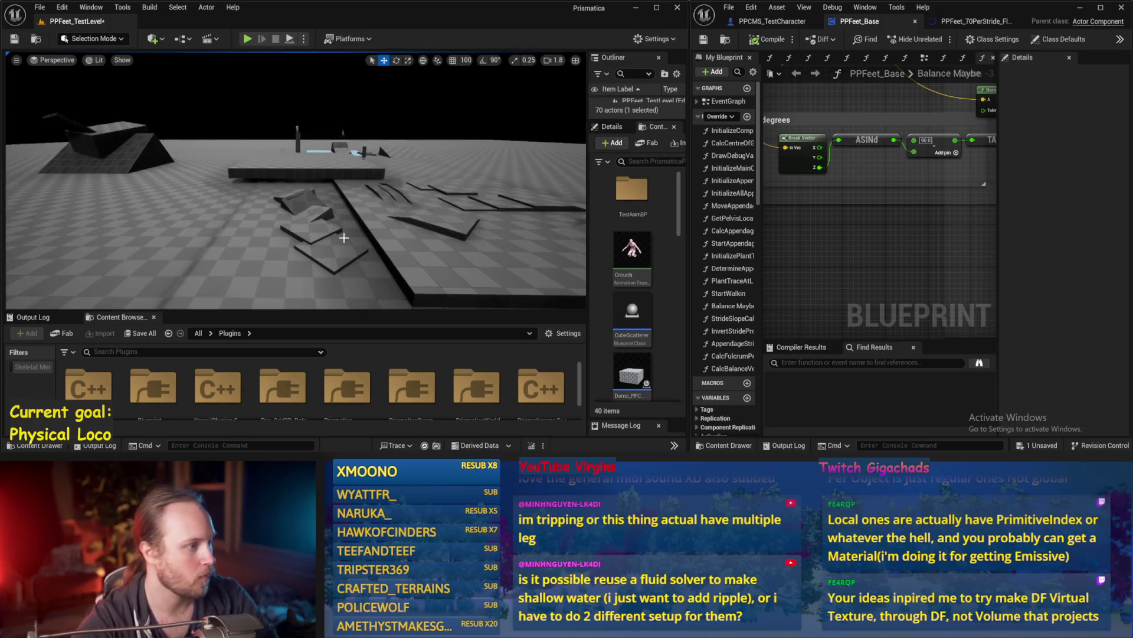
{"action": "scroll", "coordinate": [318, 223], "scroll_direction": "up", "scroll_amount": 1}
{"action": "key", "text": "w"}
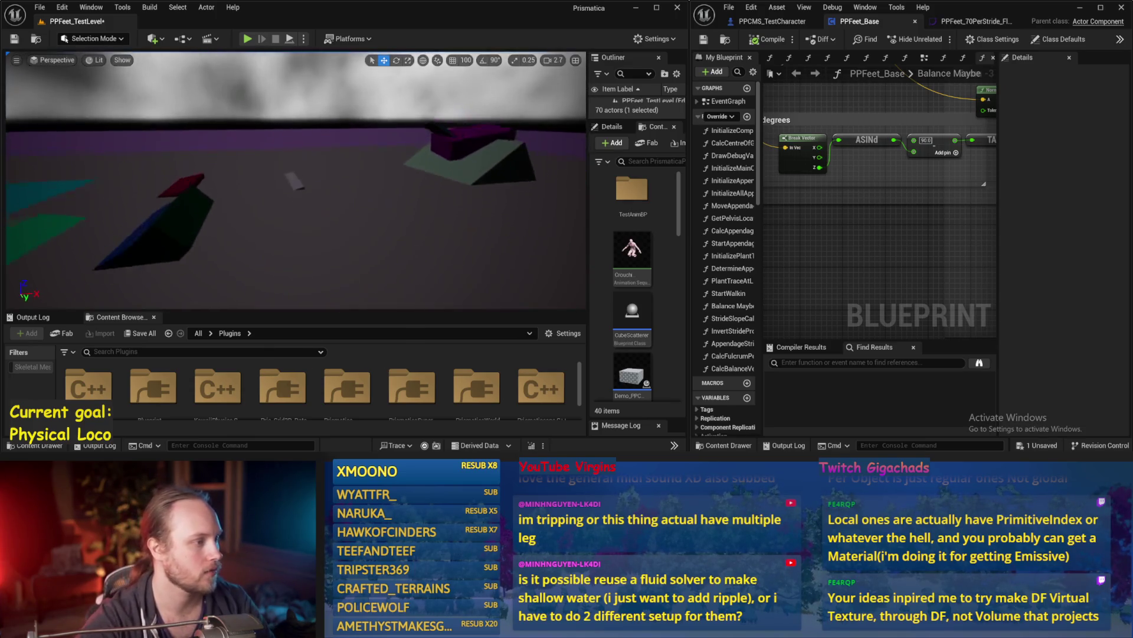
{"action": "key", "text": "w"}
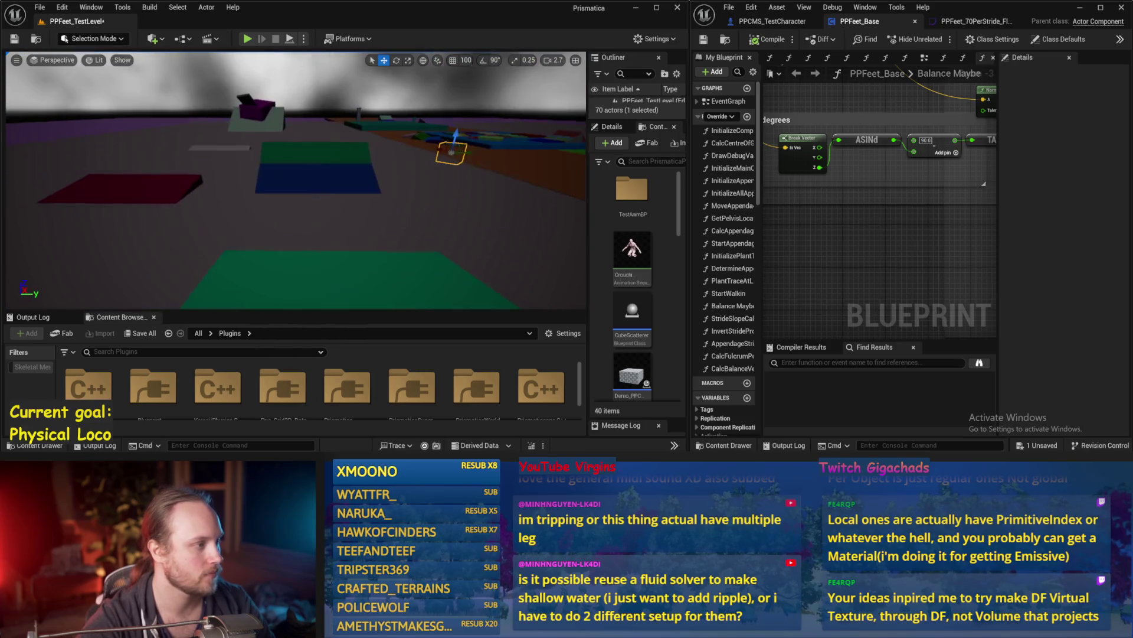
{"action": "left_click", "coordinate": [319, 223]}
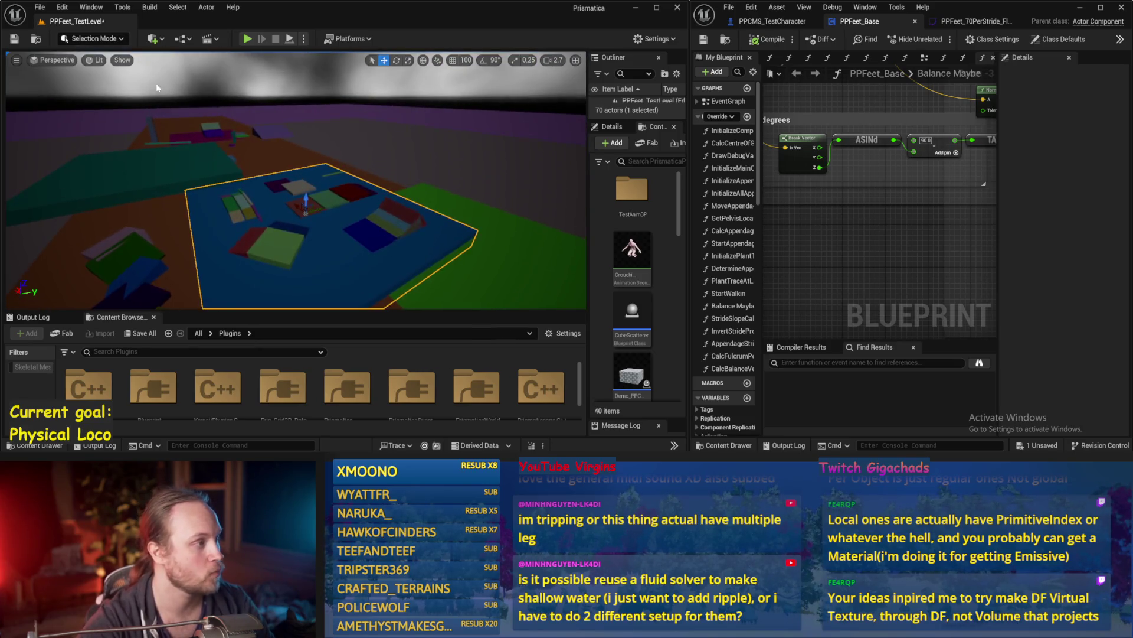
Turn off the Mesh DistanceFields view and simulate the level with lean and stride debug vectors
{"action": "left_click", "coordinate": [98, 60]}
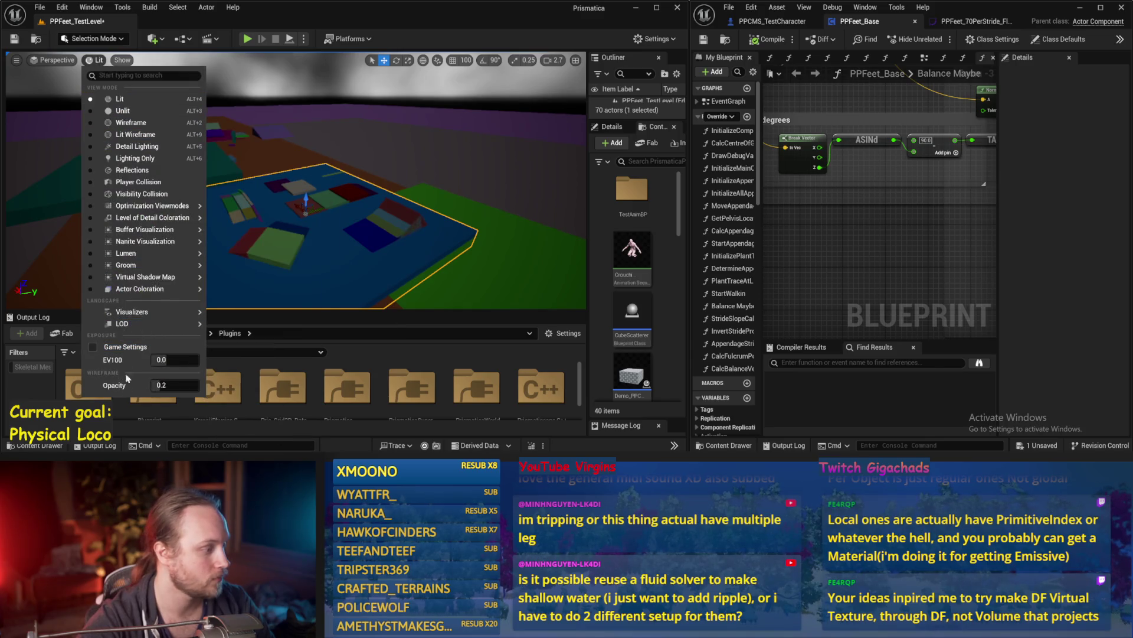
{"action": "mouse_move", "coordinate": [145, 229]}
{"action": "left_click", "coordinate": [122, 59]}
{"action": "mouse_move", "coordinate": [156, 419]}
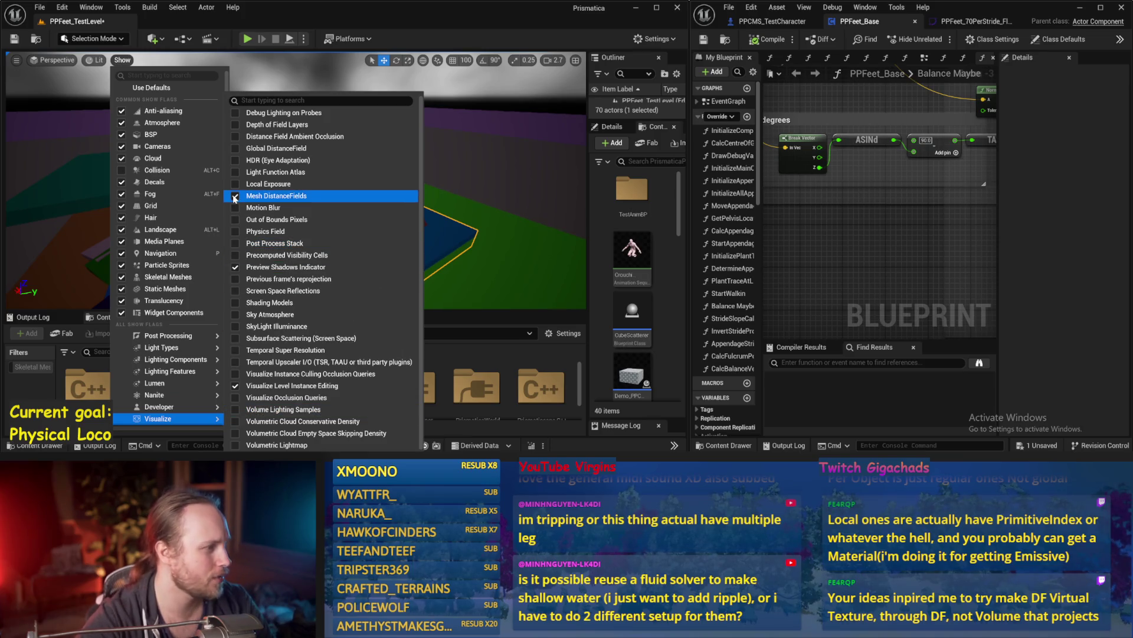
{"action": "key", "text": "Escape"}
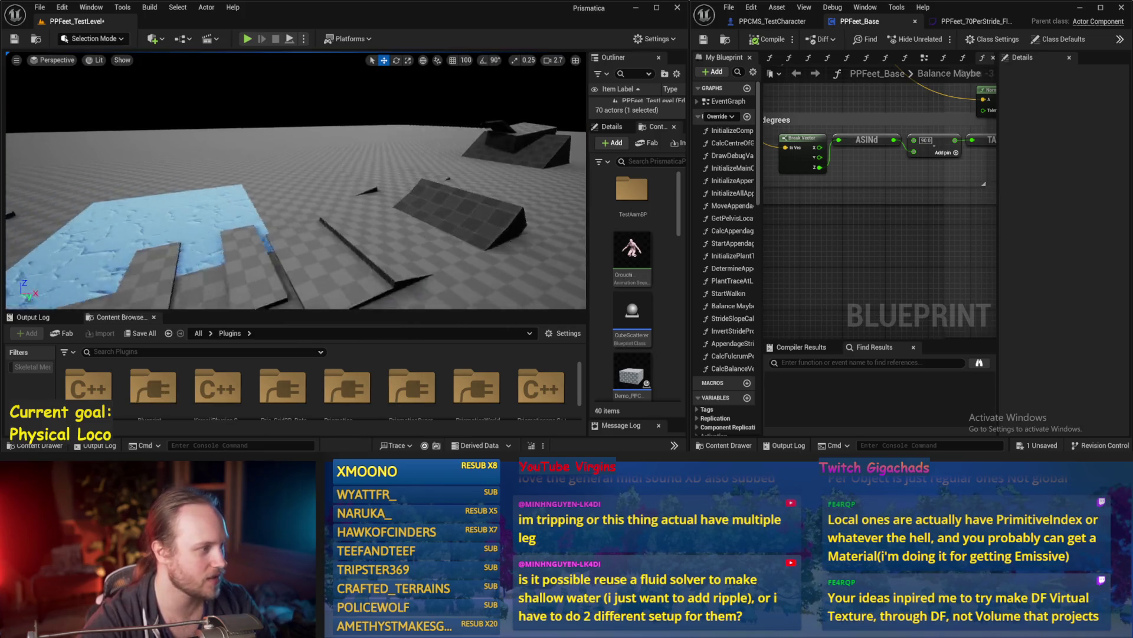
{"action": "key", "text": "alt+p"}
{"action": "key", "text": "F11"}
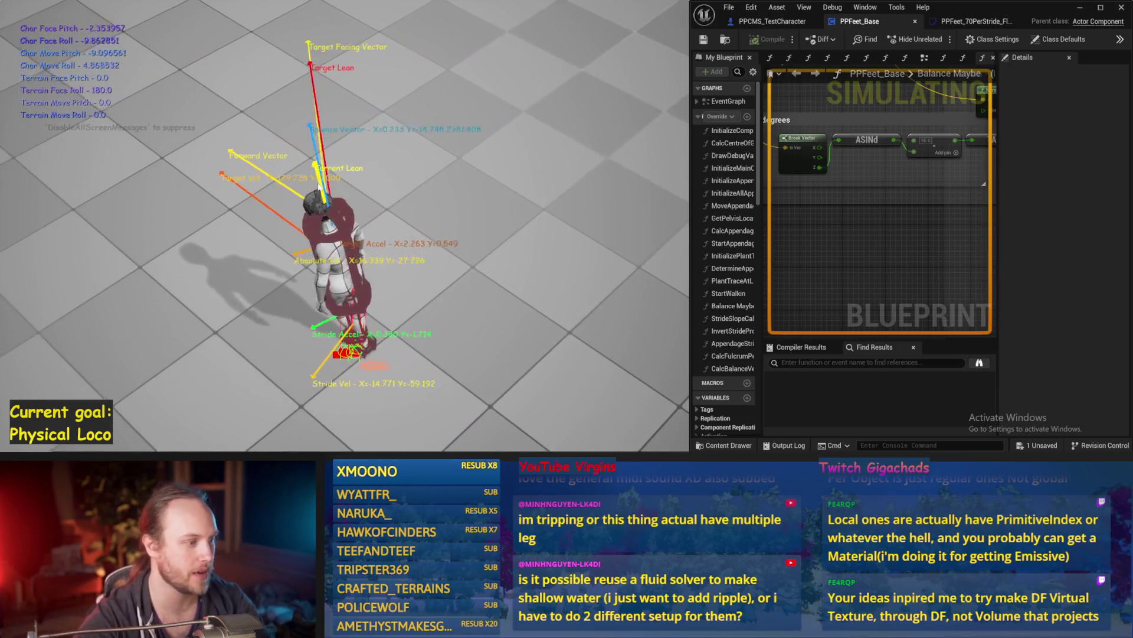
Stop the simulation, compile PPFeet_Base, and insert a Print String node on a wire
{"action": "key", "text": "Escape"}
{"action": "scroll", "coordinate": [784, 235], "scroll_direction": "down", "scroll_amount": 2}
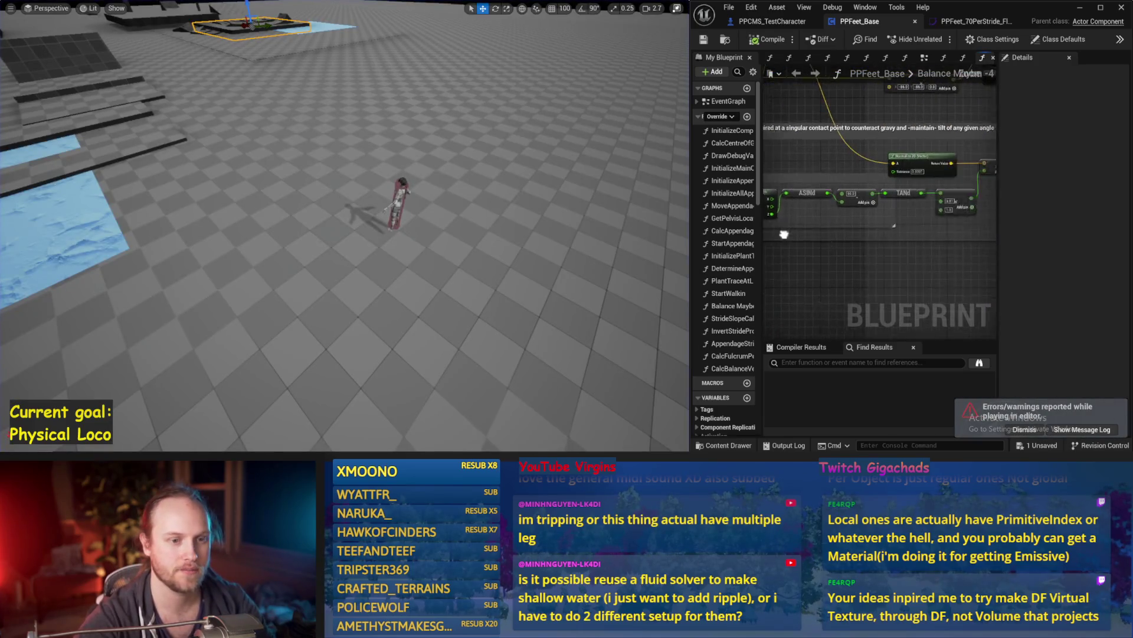
{"action": "left_click", "coordinate": [758, 40]}
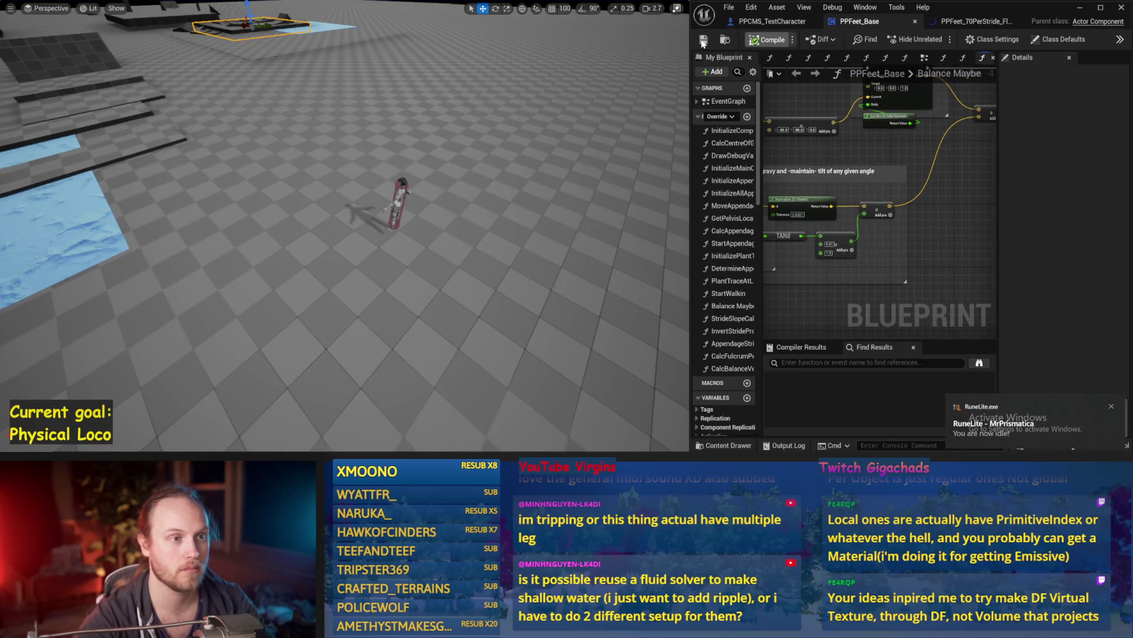
{"action": "mouse_move", "coordinate": [873, 259]}
{"action": "left_mouse_down"}
{"action": "mouse_move", "coordinate": [887, 250]}
{"action": "mouse_move", "coordinate": [867, 233]}
{"action": "mouse_move", "coordinate": [995, 195]}
{"action": "mouse_move", "coordinate": [902, 194]}
{"action": "mouse_move", "coordinate": [853, 287]}
{"action": "mouse_move", "coordinate": [855, 272]}
{"action": "left_mouse_up"}
{"action": "type", "text": "print"}
{"action": "key", "text": "Return"}
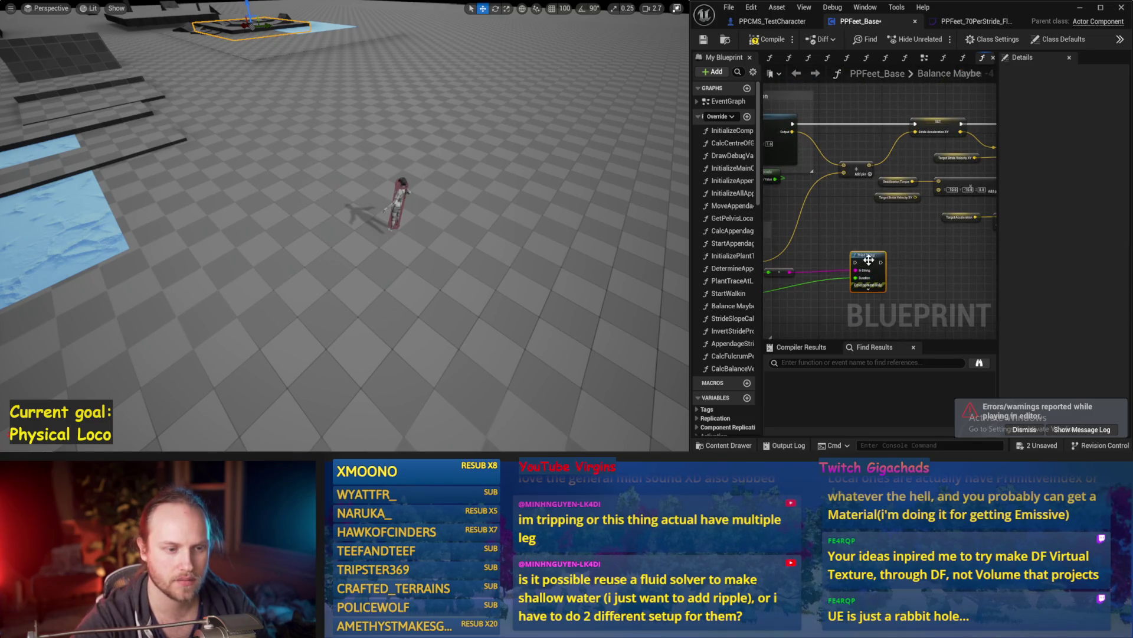
Add a vector Add node near PID Update, fed by a Get World Delta Seconds node
{"action": "left_click_drag", "start_coordinate": [860, 123], "coordinate": [956, 109]}
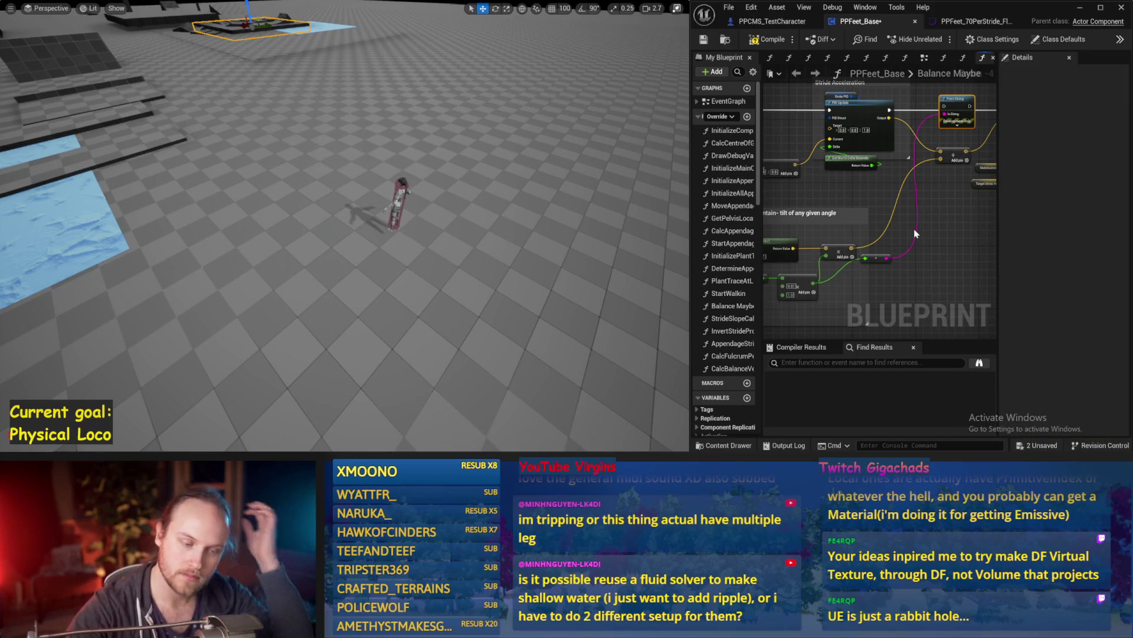
{"action": "scroll", "coordinate": [912, 192], "scroll_direction": "up", "scroll_amount": 2}
{"action": "scroll", "coordinate": [847, 225], "scroll_direction": "down", "scroll_amount": 2}
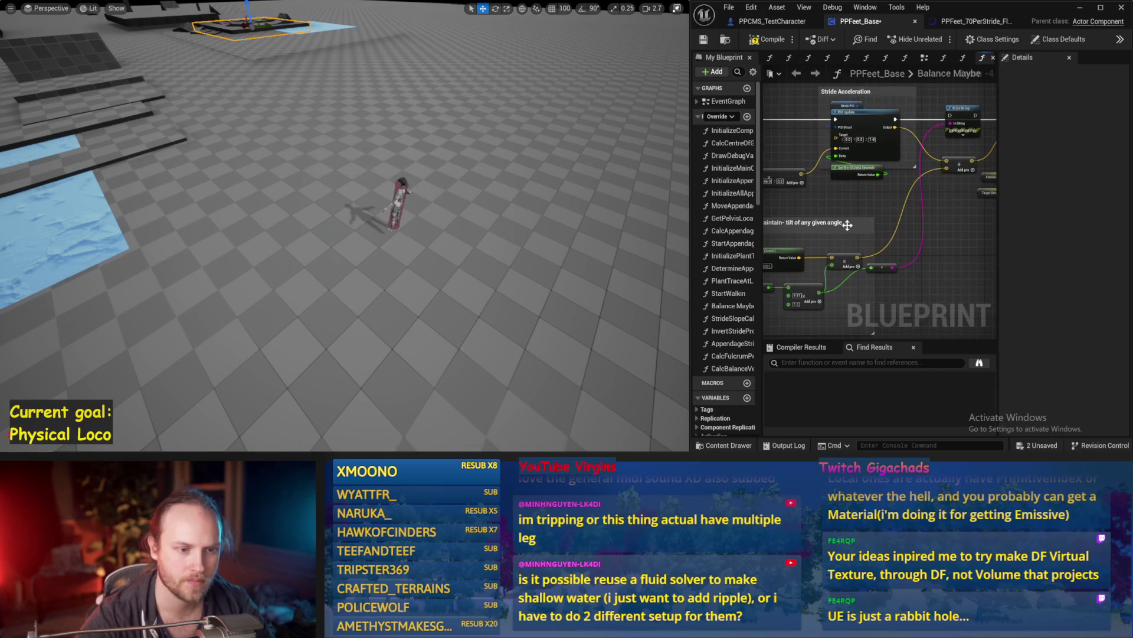
{"action": "right_click", "coordinate": [930, 224]}
{"action": "left_click", "coordinate": [950, 269]}
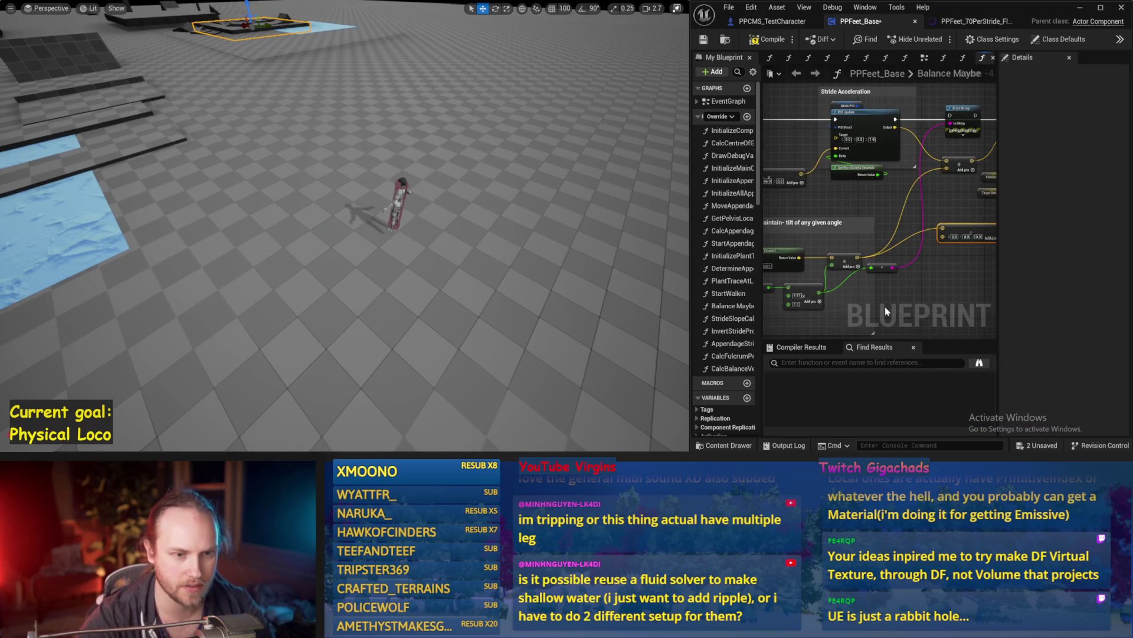
{"action": "right_click", "coordinate": [906, 268]}
{"action": "type", "text": "delta world"}
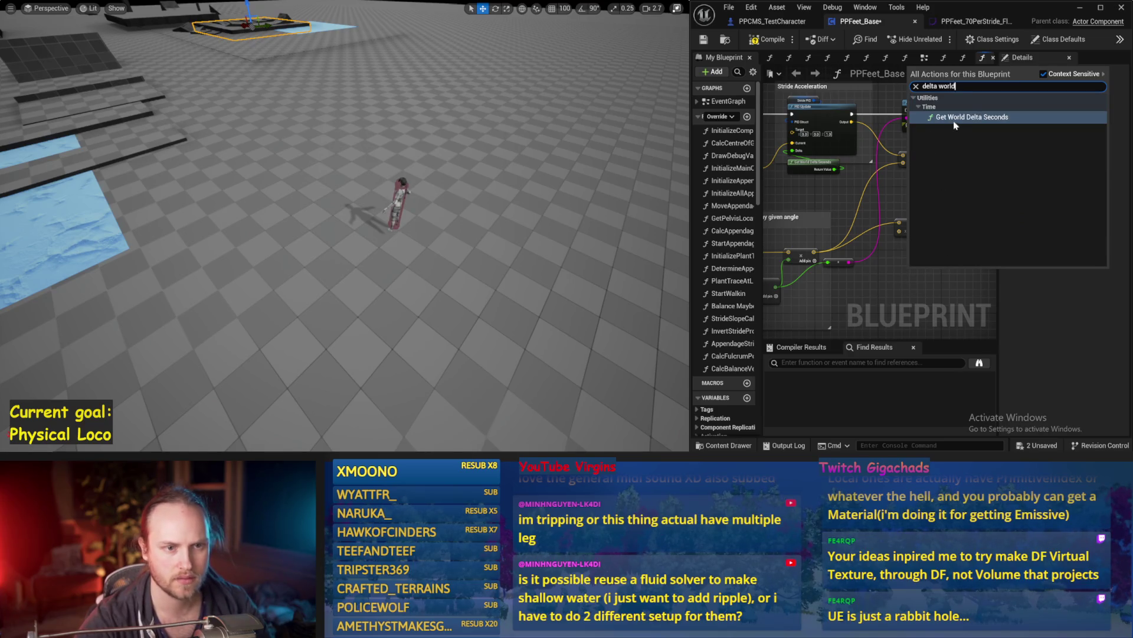
{"action": "left_click", "coordinate": [955, 125]}
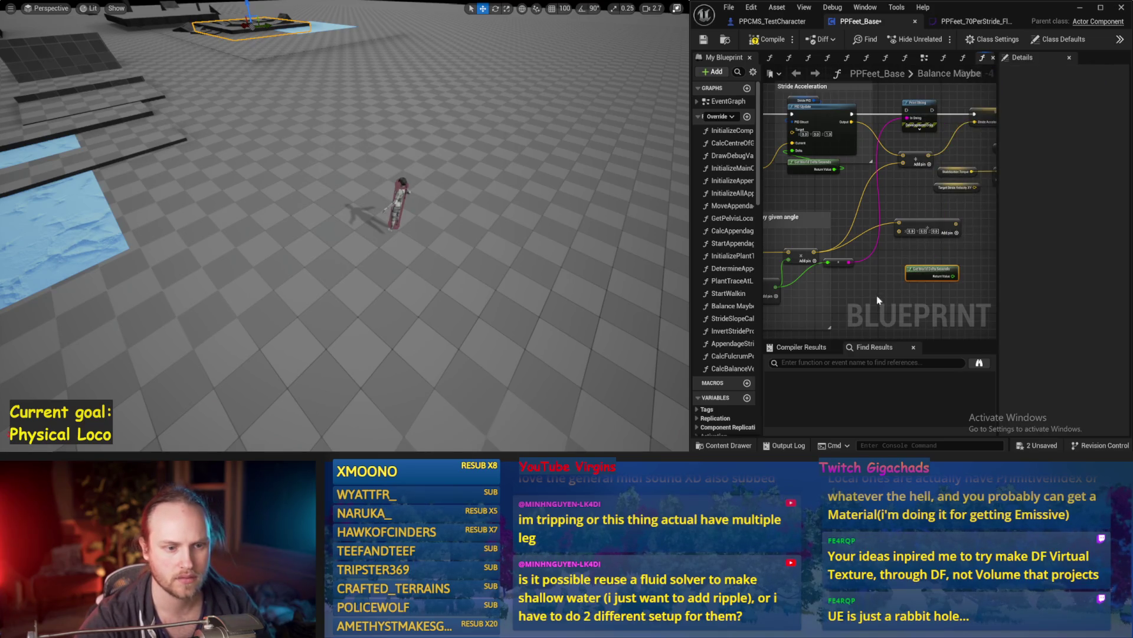
{"action": "left_click_drag", "start_coordinate": [931, 281], "coordinate": [899, 216]}
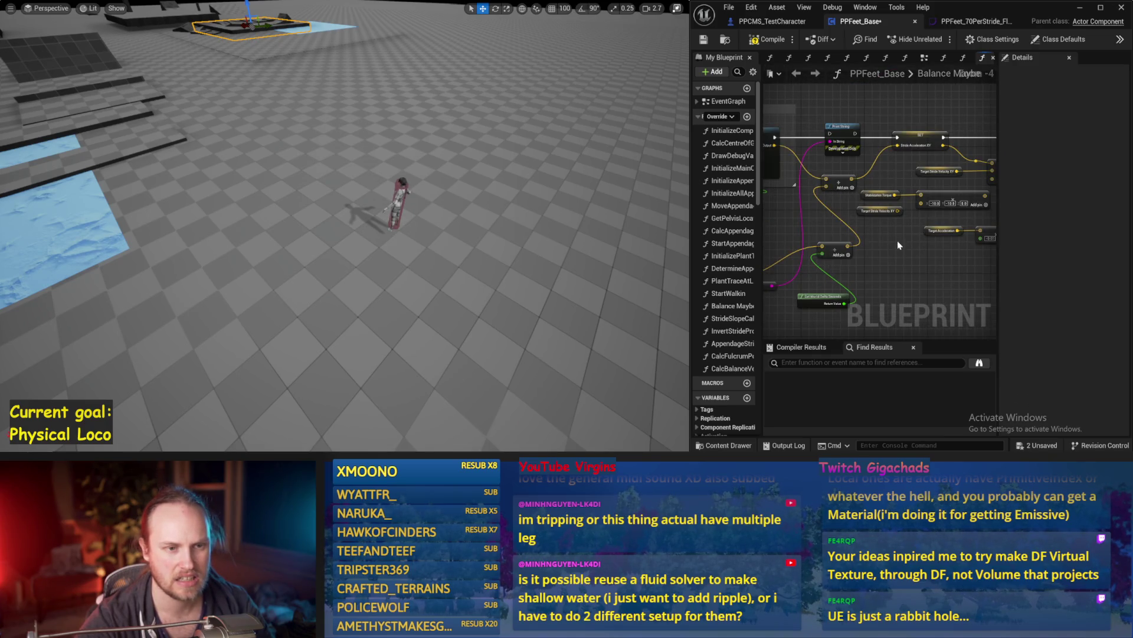
Save the blueprint and simulate the level again
{"action": "scroll", "coordinate": [897, 240], "scroll_direction": "down", "scroll_amount": 1}
{"action": "left_click_drag", "start_coordinate": [909, 230], "coordinate": [921, 229]}
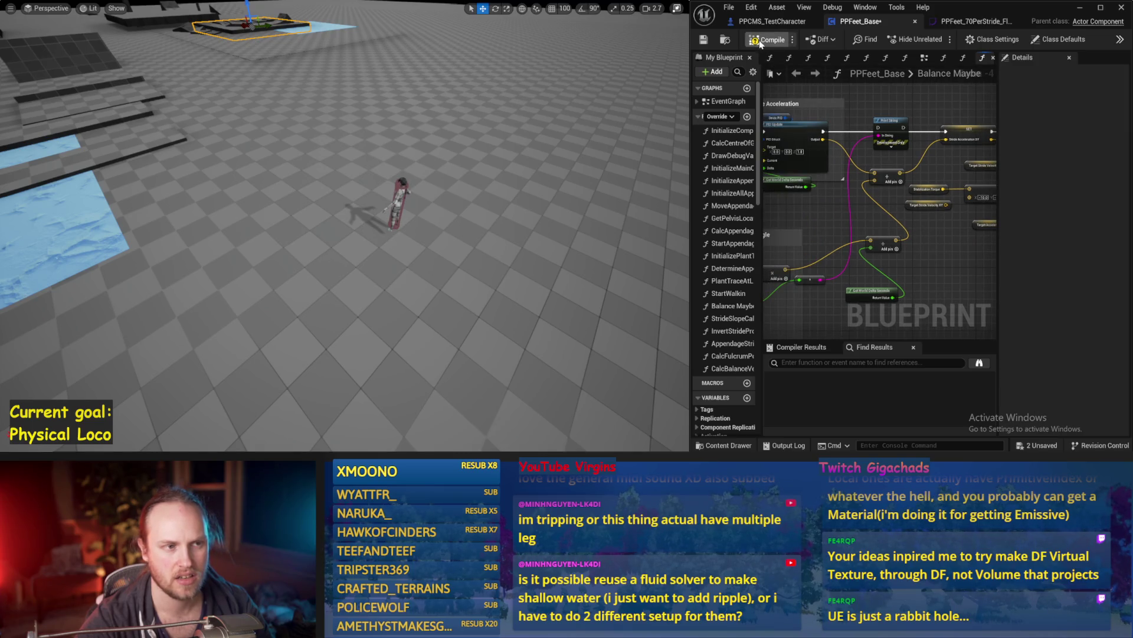
{"action": "left_click", "coordinate": [704, 40]}
{"action": "key", "text": "alt+p"}
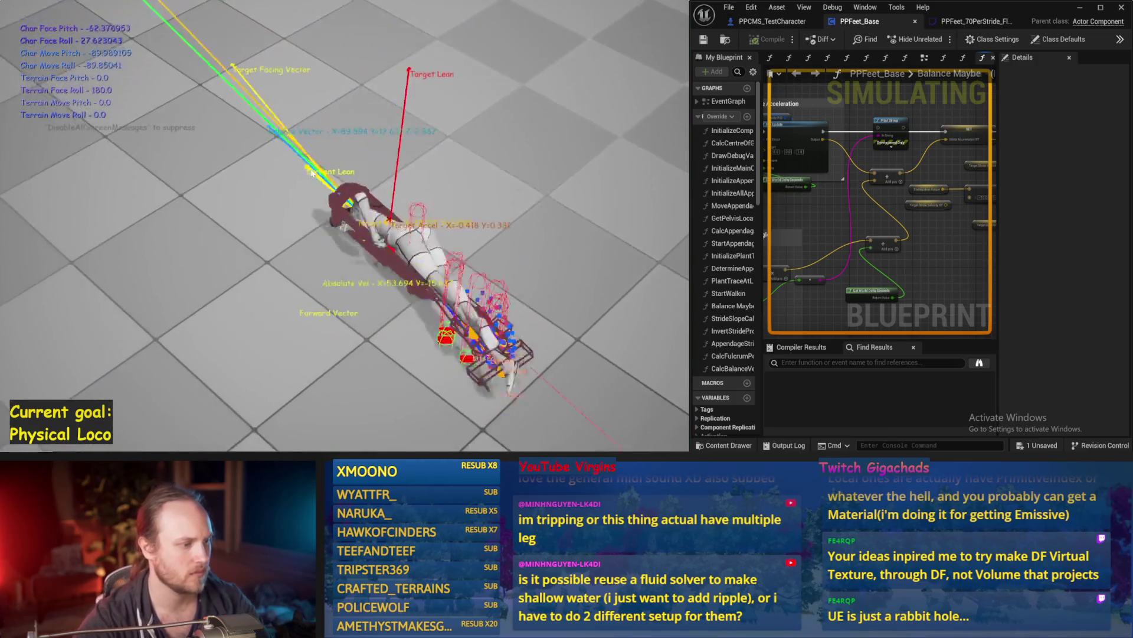
Stop the simulation and inspect the Get World Delta Seconds, Normalize 2D, Stride Acceleration and PID Update nodes
{"action": "key", "text": "Escape"}
{"action": "mouse_move", "coordinate": [875, 245]}
{"action": "left_mouse_down"}
{"action": "mouse_move", "coordinate": [907, 279]}
{"action": "mouse_move", "coordinate": [1096, 256]}
{"action": "left_mouse_up"}
{"action": "left_click", "coordinate": [898, 286]}
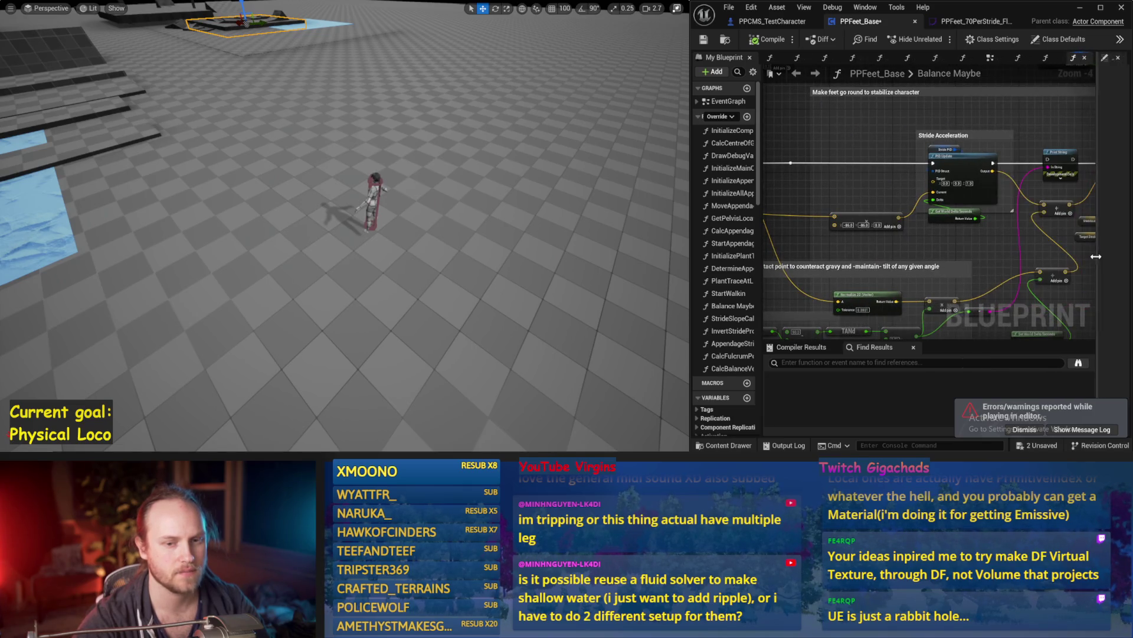
{"action": "mouse_move", "coordinate": [959, 258]}
{"action": "left_mouse_down"}
{"action": "mouse_move", "coordinate": [942, 238]}
{"action": "mouse_move", "coordinate": [1046, 179]}
{"action": "left_mouse_up"}
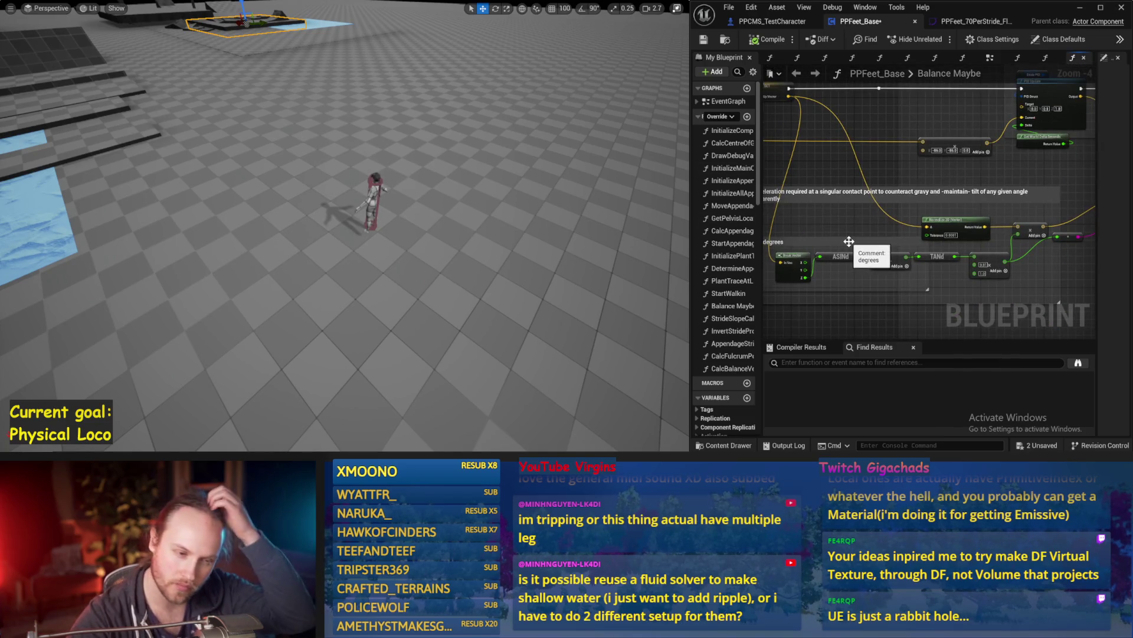
{"action": "left_click", "coordinate": [936, 236]}
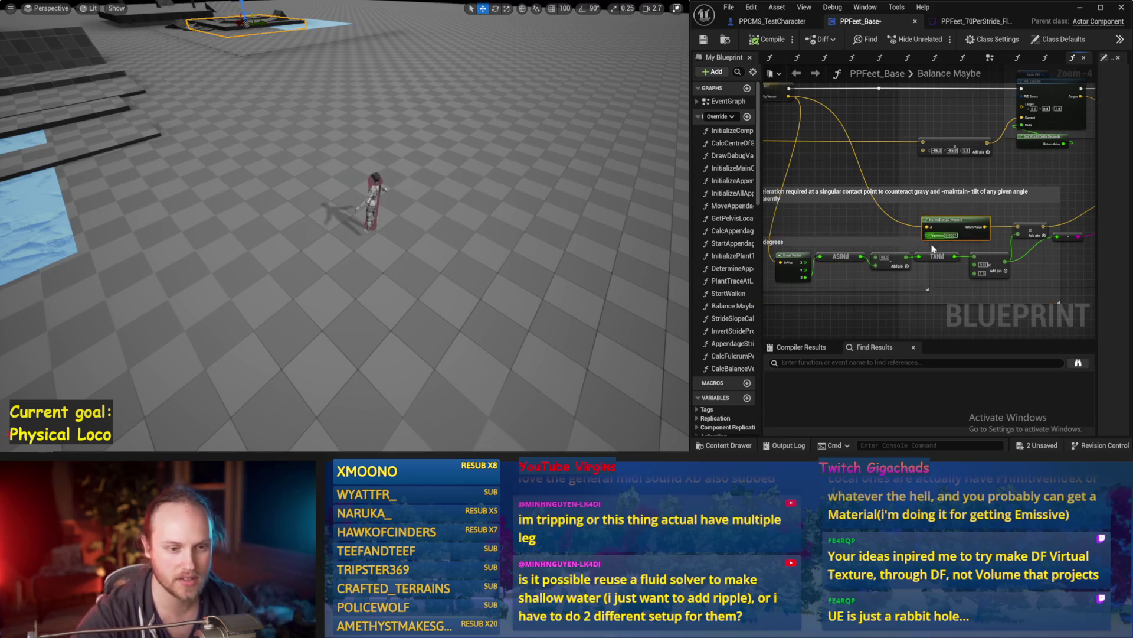
{"action": "left_click_drag", "start_coordinate": [947, 285], "coordinate": [955, 215]}
{"action": "mouse_move", "coordinate": [952, 105]}
{"action": "left_mouse_down"}
{"action": "mouse_move", "coordinate": [930, 180]}
{"action": "mouse_move", "coordinate": [916, 118]}
{"action": "left_mouse_up"}
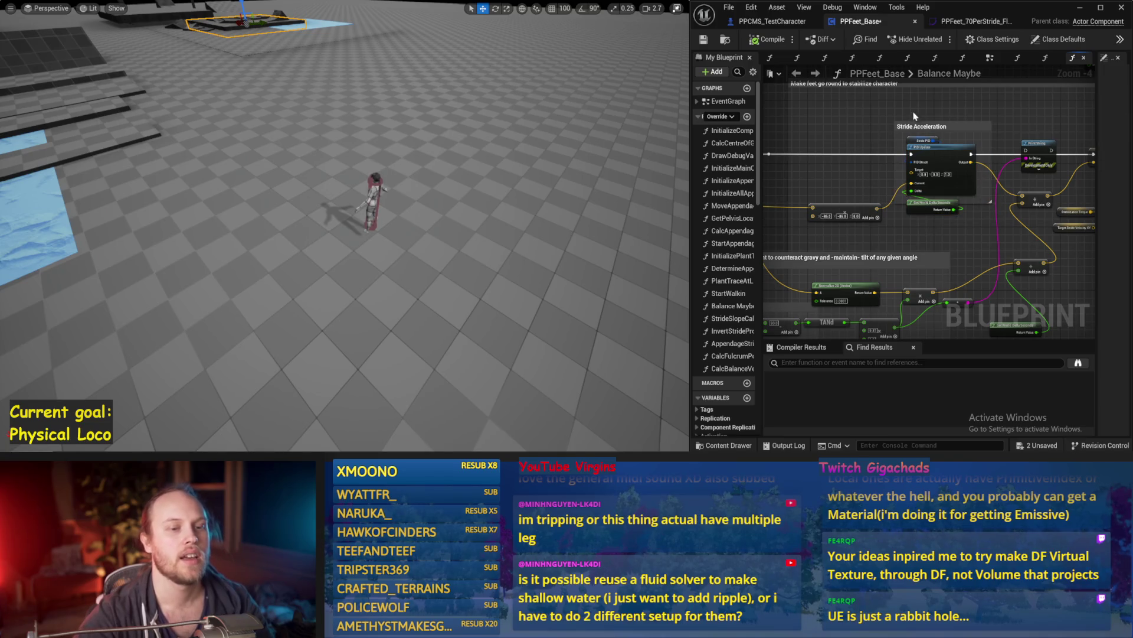
{"action": "left_click", "coordinate": [941, 233]}
{"action": "mouse_move", "coordinate": [941, 233]}
{"action": "left_mouse_down"}
{"action": "mouse_move", "coordinate": [842, 258]}
{"action": "mouse_move", "coordinate": [850, 208]}
{"action": "left_mouse_up"}
{"action": "left_click", "coordinate": [832, 144]}
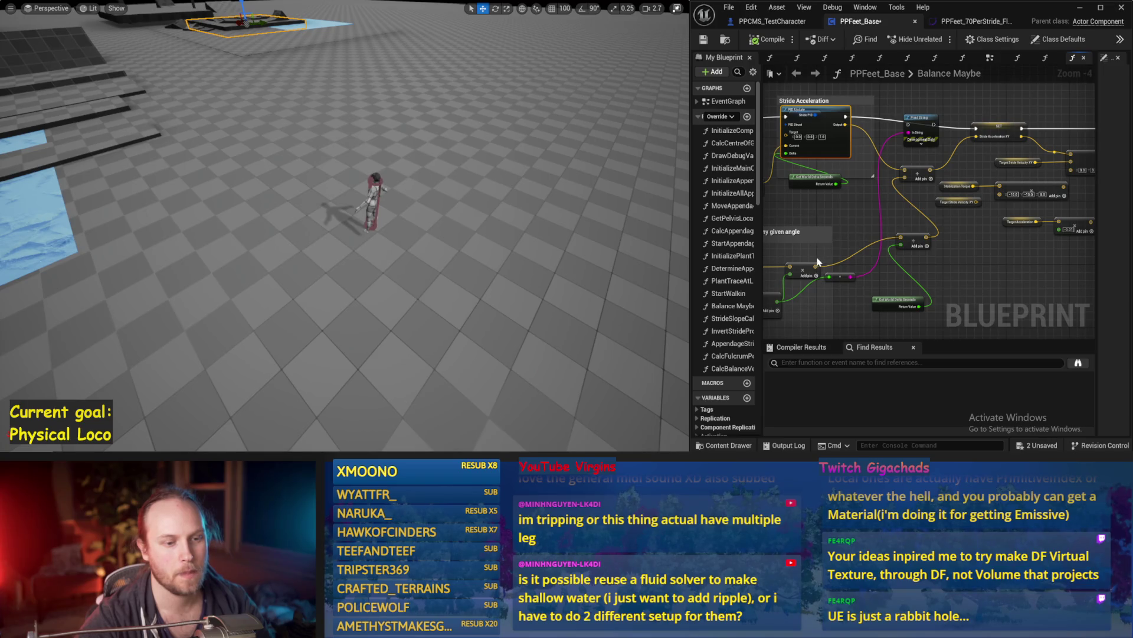
Rewire the Add node's output and run a quick balance test simulation
{"action": "mouse_move", "coordinate": [926, 246]}
{"action": "left_mouse_down"}
{"action": "mouse_move", "coordinate": [985, 159]}
{"action": "mouse_move", "coordinate": [978, 139]}
{"action": "left_mouse_up"}
{"action": "key", "text": "alt+s"}
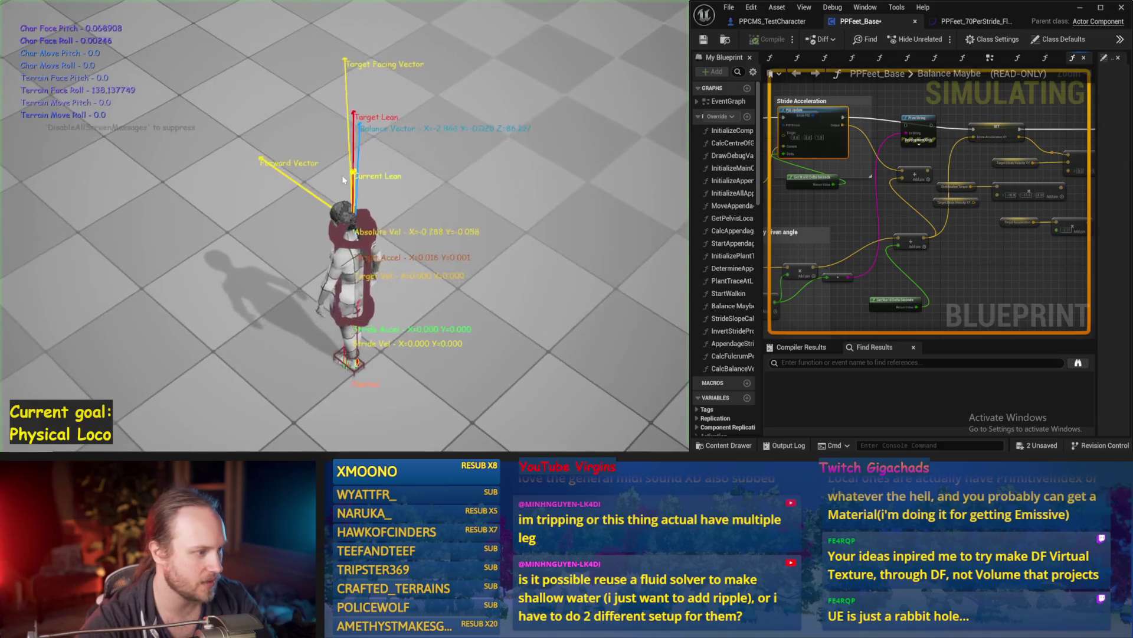
{"action": "scroll", "coordinate": [331, 179], "scroll_direction": "up", "scroll_amount": 3}
{"action": "key", "text": "Escape"}
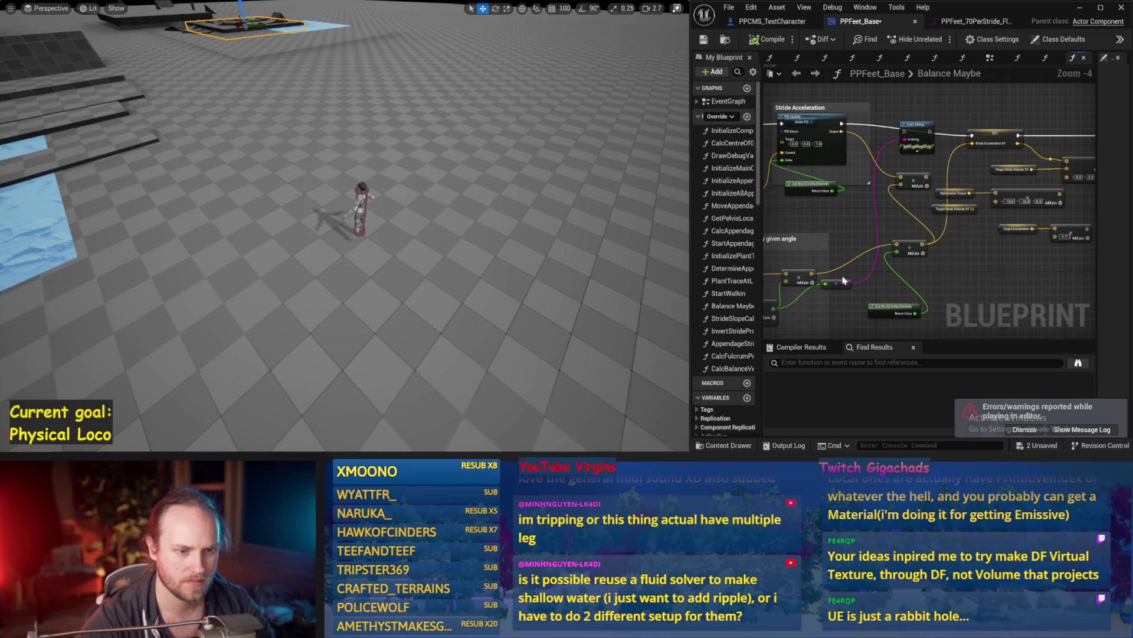
Delete the Add and Get World Delta Seconds nodes, then simulate twice until the character falls
{"action": "key", "text": "Delete"}
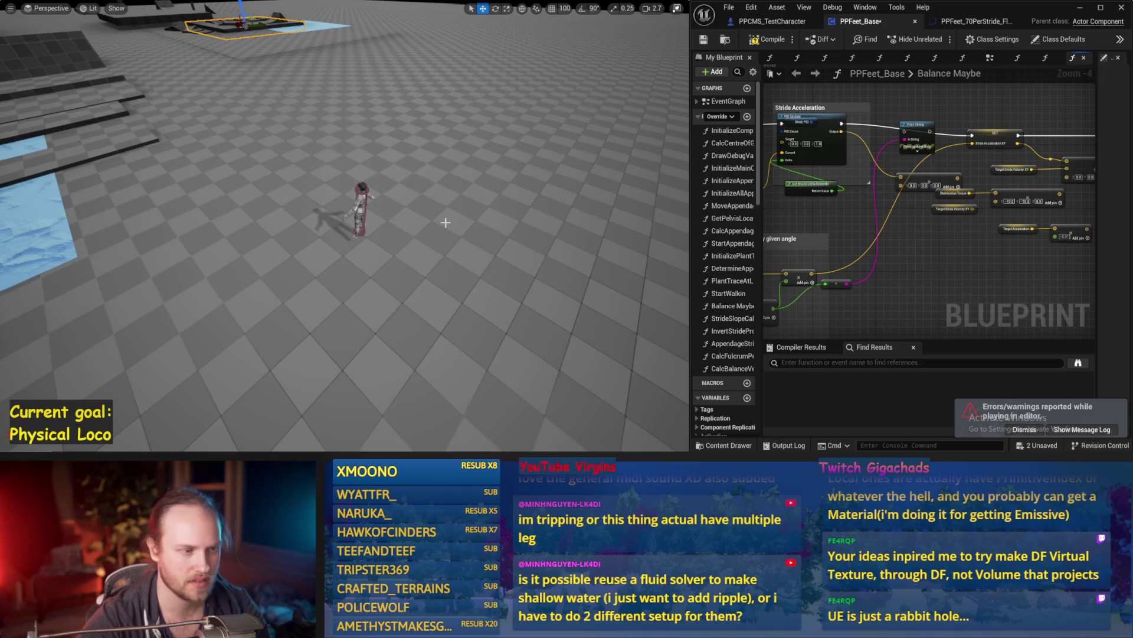
{"action": "left_click_drag", "start_coordinate": [446, 223], "coordinate": [441, 221]}
{"action": "key", "text": "alt+s"}
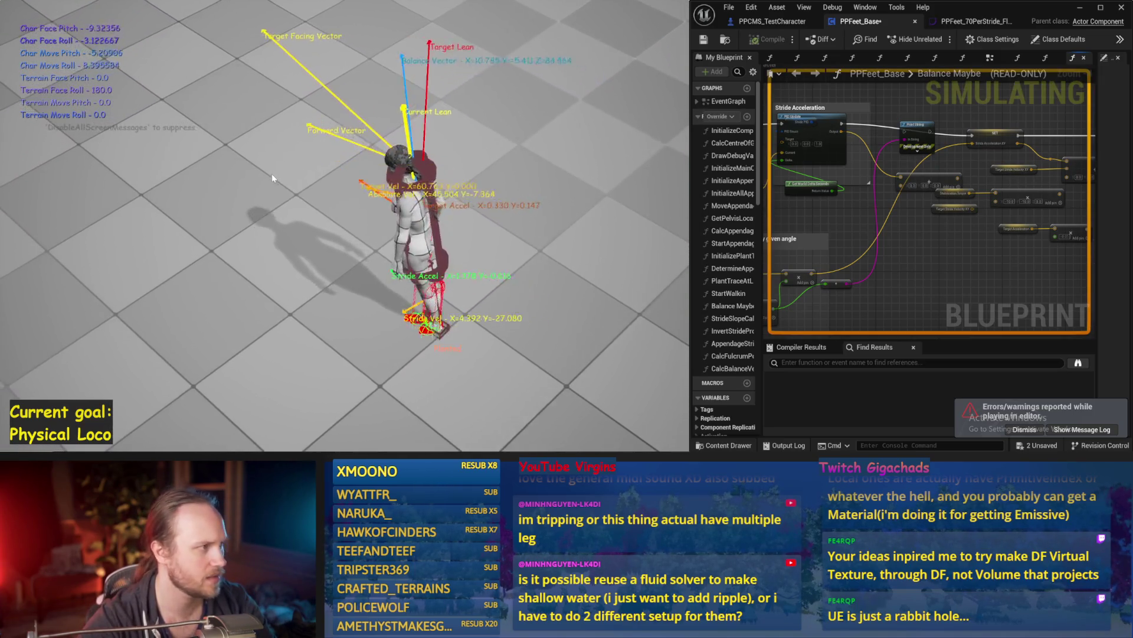
{"action": "key", "text": "Escape"}
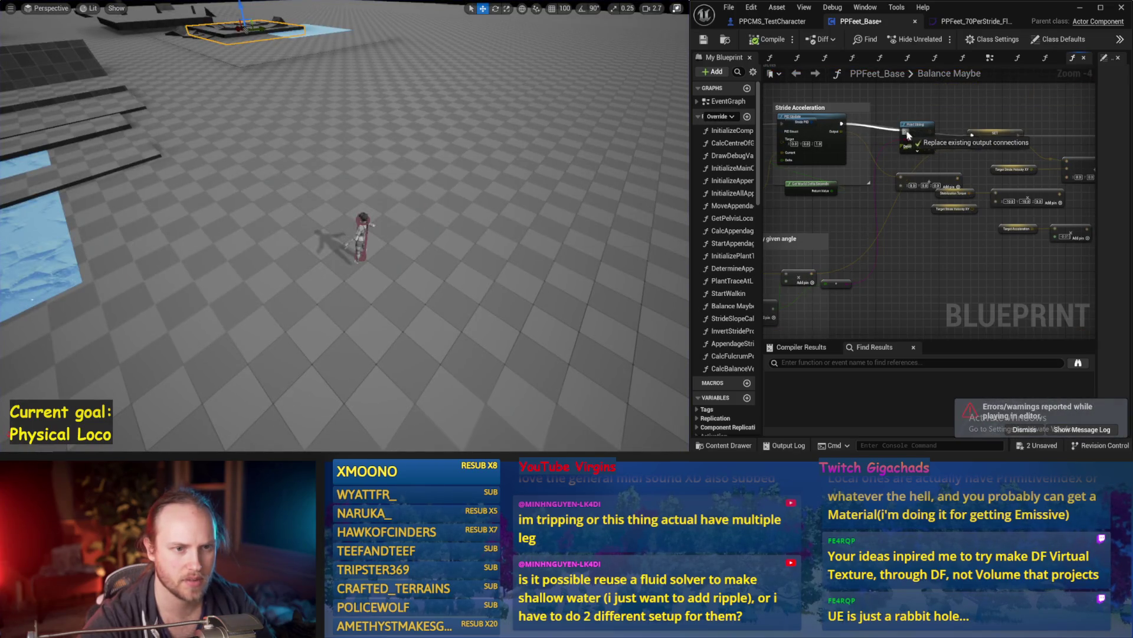
{"action": "left_click_drag", "start_coordinate": [372, 177], "coordinate": [365, 173]}
{"action": "key", "text": "alt+s"}
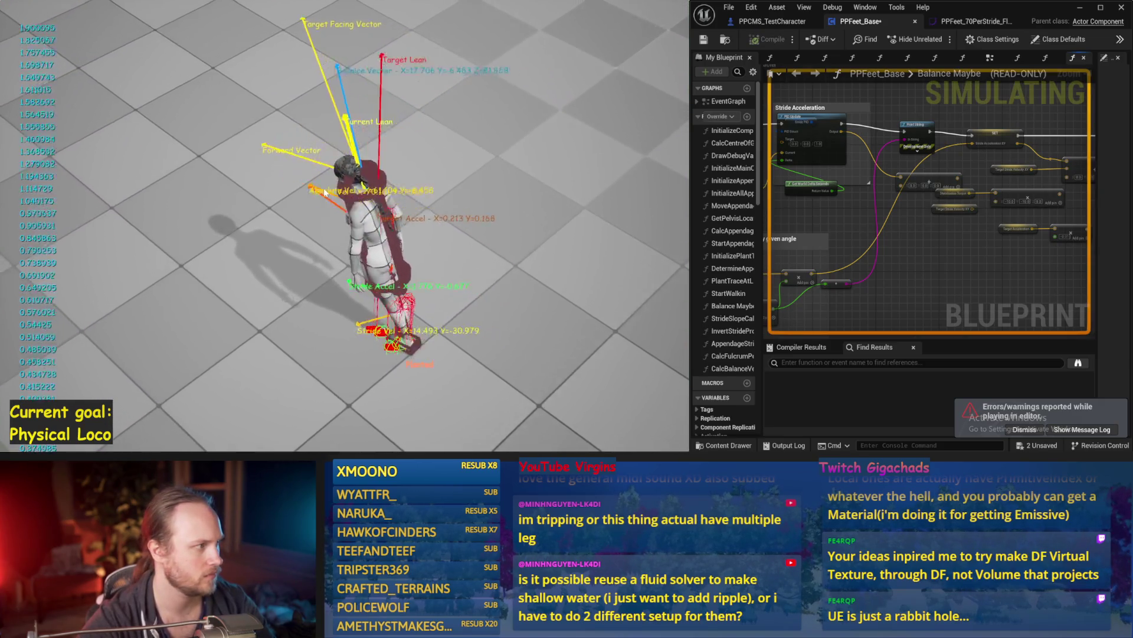
{"action": "key", "text": "Escape"}
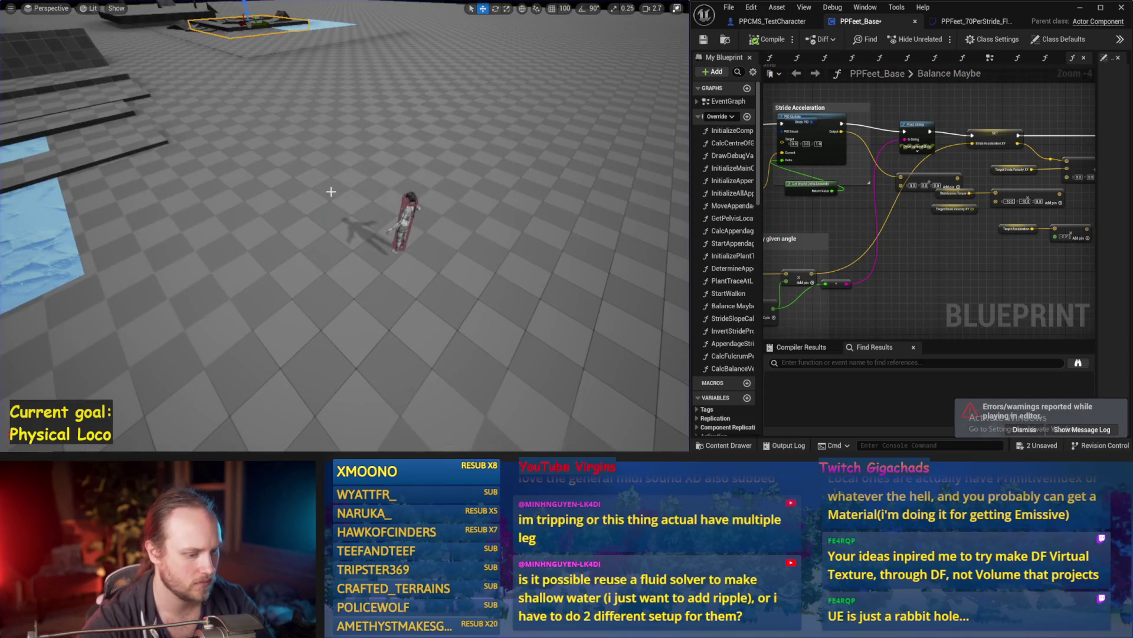
{"action": "key", "text": "alt+s"}
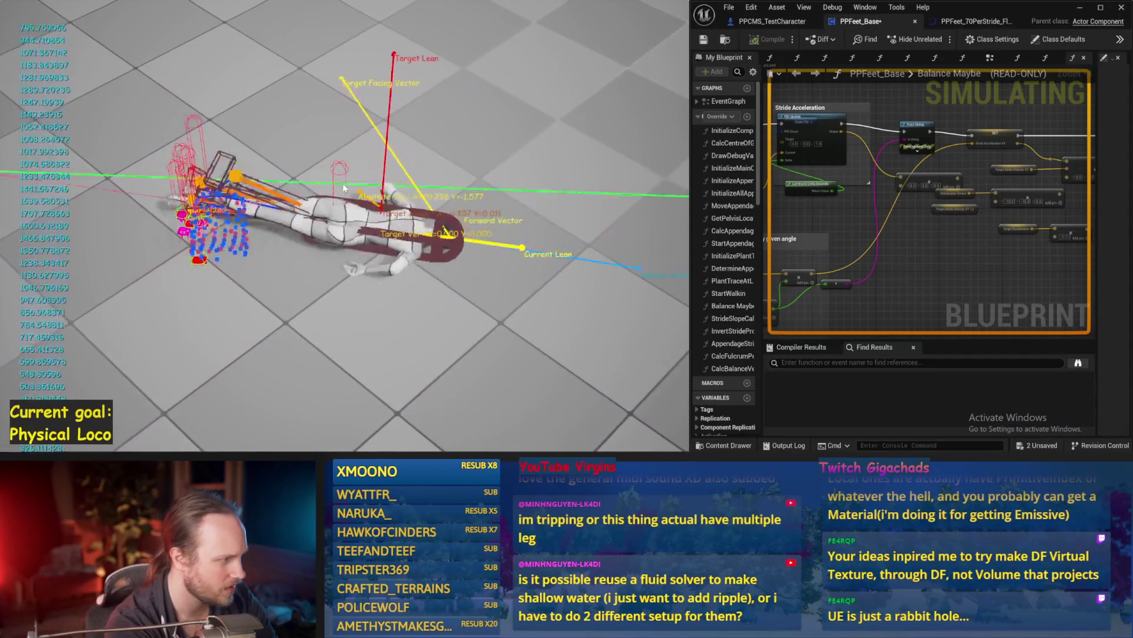
{"action": "key", "text": "Escape"}
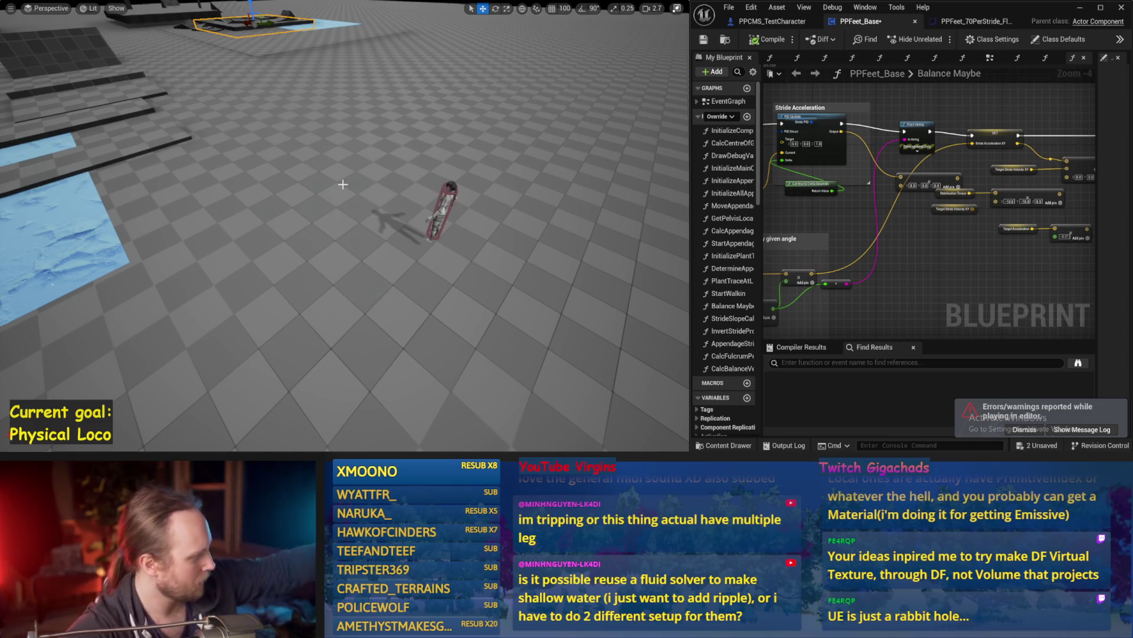
Delete the reroute node with its magenta wire and the Print String before SET, rewiring the Add output
{"action": "left_click_drag", "start_coordinate": [818, 304], "coordinate": [940, 214]}
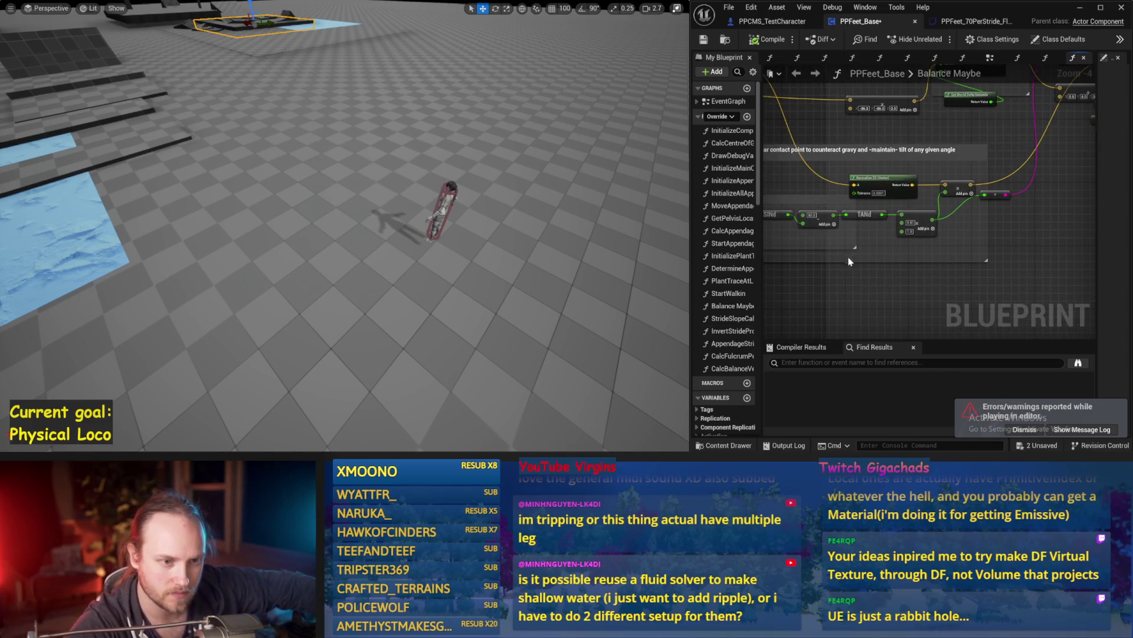
{"action": "left_click_drag", "start_coordinate": [849, 262], "coordinate": [954, 263]}
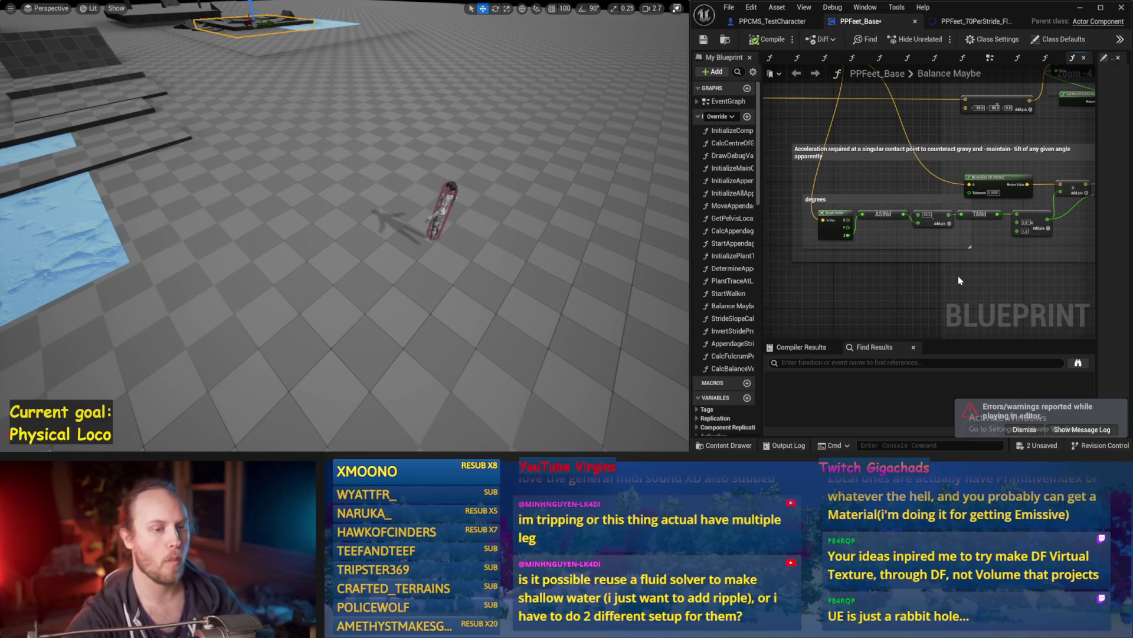
{"action": "left_click_drag", "start_coordinate": [952, 281], "coordinate": [926, 265]}
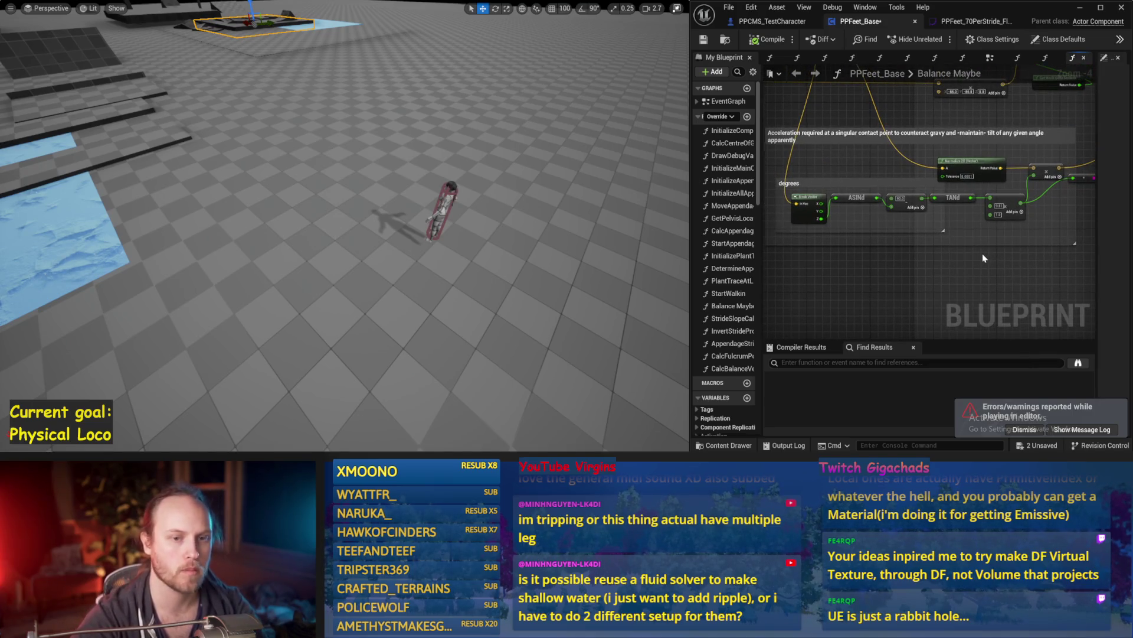
{"action": "left_click_drag", "start_coordinate": [982, 253], "coordinate": [839, 304]}
{"action": "left_click_drag", "start_coordinate": [1011, 233], "coordinate": [915, 285]}
{"action": "mouse_move", "coordinate": [819, 347]}
{"action": "left_mouse_down"}
{"action": "mouse_move", "coordinate": [902, 318]}
{"action": "mouse_move", "coordinate": [919, 246]}
{"action": "mouse_move", "coordinate": [847, 240]}
{"action": "left_mouse_up"}
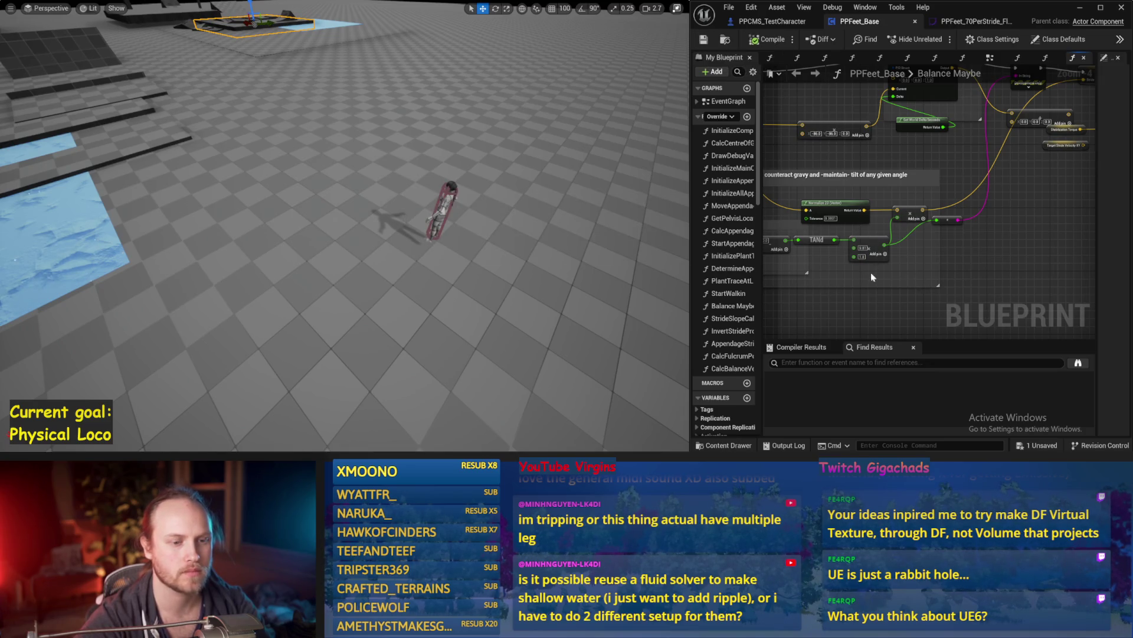
{"action": "mouse_move", "coordinate": [961, 255]}
{"action": "left_mouse_down"}
{"action": "mouse_move", "coordinate": [902, 293]}
{"action": "mouse_move", "coordinate": [879, 272]}
{"action": "left_mouse_up"}
{"action": "key", "text": "Delete"}
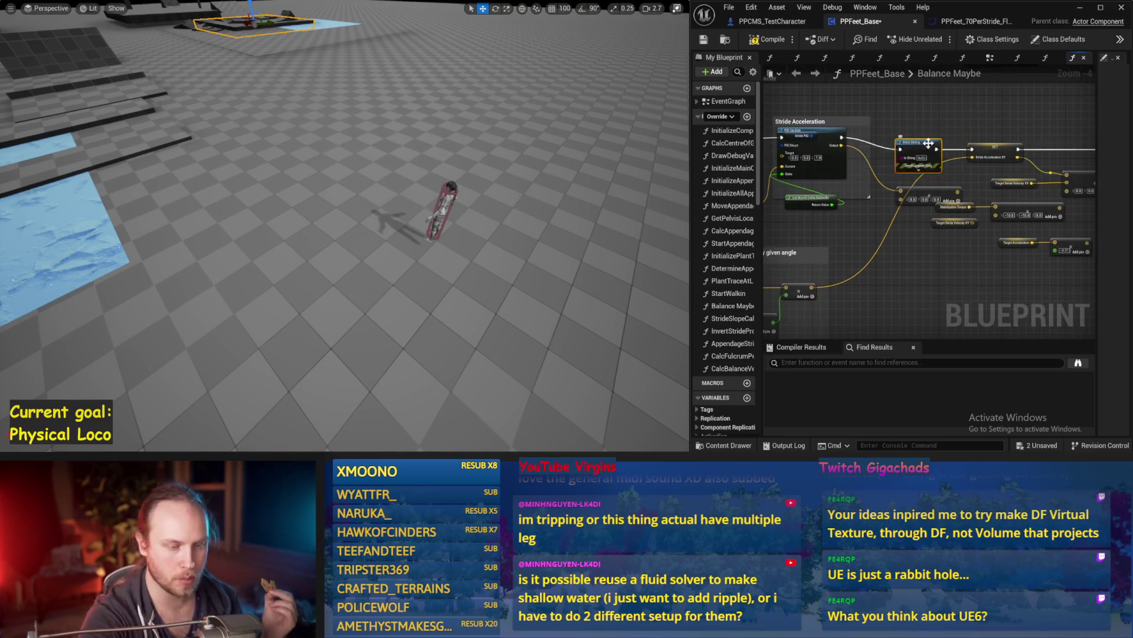
{"action": "key", "text": "Delete"}
{"action": "left_click_drag", "start_coordinate": [811, 287], "coordinate": [875, 223]}
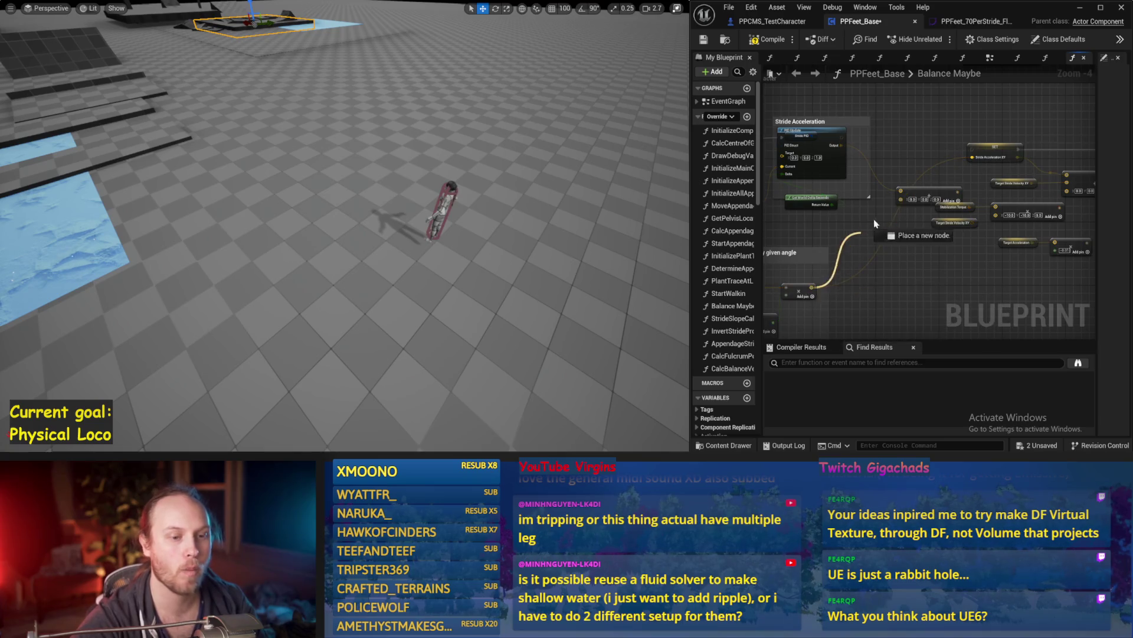
Review the Stride Acceleration, Compare Target Lean and Smoothed Up Vector nodes, then compile and save PPFeet_Base
{"action": "scroll", "coordinate": [912, 156], "scroll_direction": "up", "scroll_amount": 1}
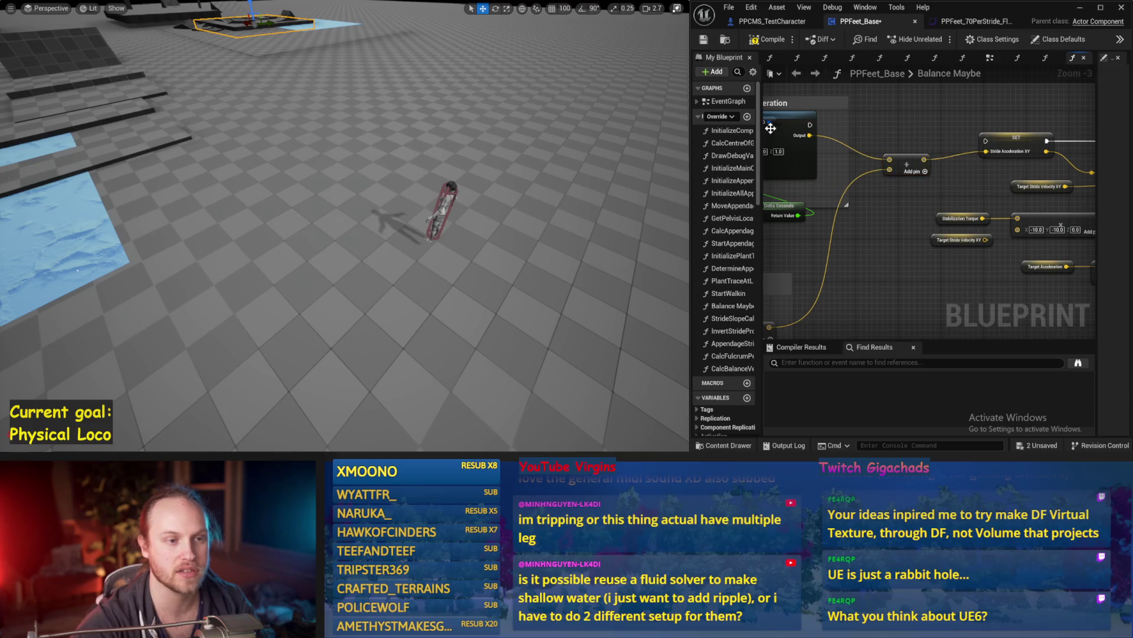
{"action": "mouse_move", "coordinate": [815, 126]}
{"action": "left_mouse_down"}
{"action": "mouse_move", "coordinate": [1027, 146]}
{"action": "mouse_move", "coordinate": [919, 129]}
{"action": "mouse_move", "coordinate": [952, 153]}
{"action": "left_mouse_up"}
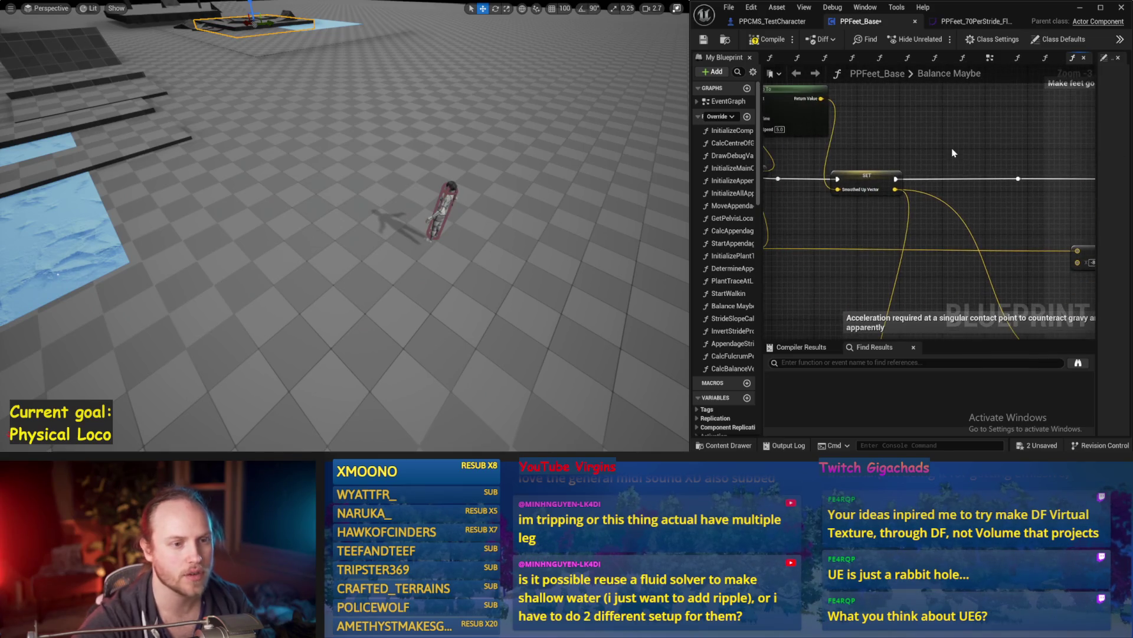
{"action": "mouse_move", "coordinate": [861, 194]}
{"action": "left_mouse_down"}
{"action": "mouse_move", "coordinate": [918, 213]}
{"action": "mouse_move", "coordinate": [993, 147]}
{"action": "left_mouse_up"}
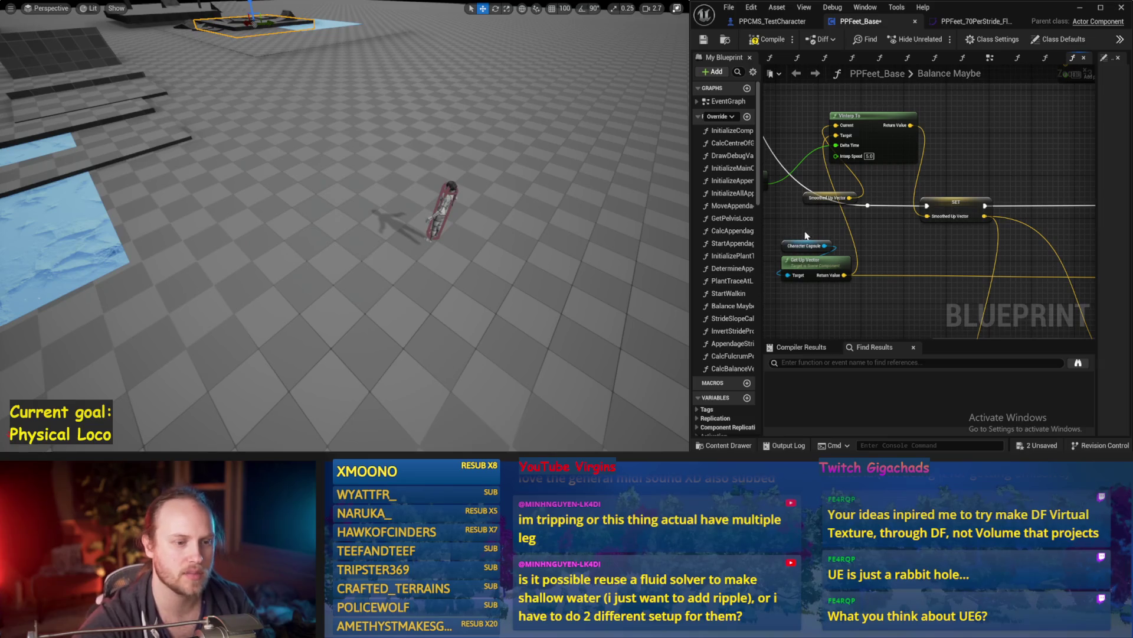
{"action": "left_click", "coordinate": [706, 40]}
{"action": "scroll", "coordinate": [1041, 161], "scroll_direction": "down", "scroll_amount": 3}
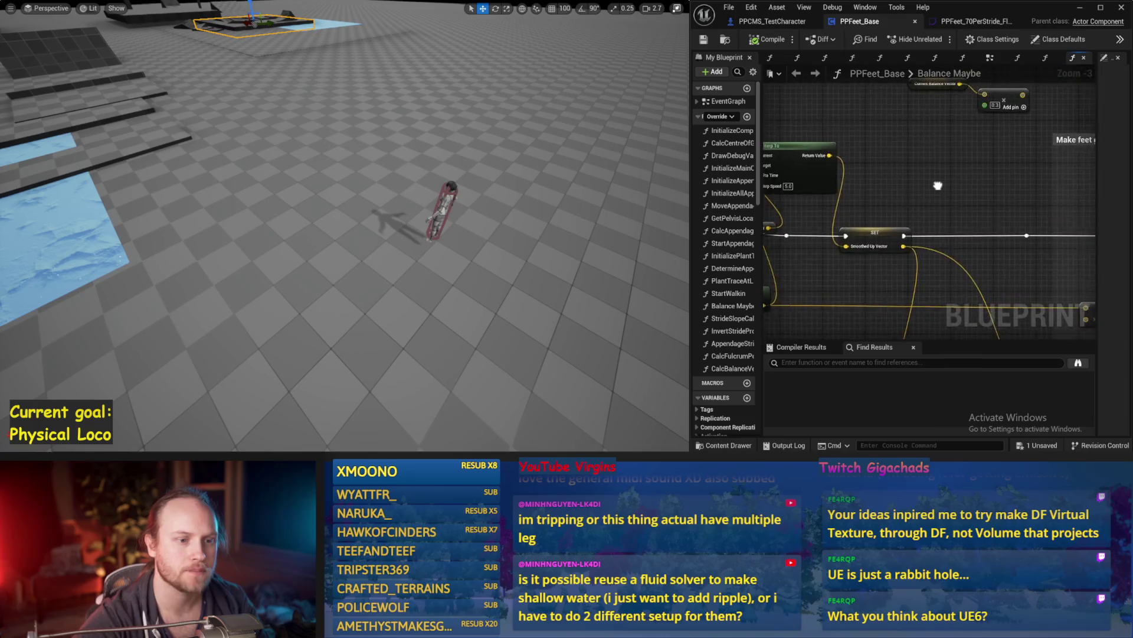
{"action": "scroll", "coordinate": [957, 162], "scroll_direction": "up", "scroll_amount": 3}
{"action": "scroll", "coordinate": [1001, 166], "scroll_direction": "down", "scroll_amount": 2}
{"action": "scroll", "coordinate": [968, 167], "scroll_direction": "up", "scroll_amount": 2}
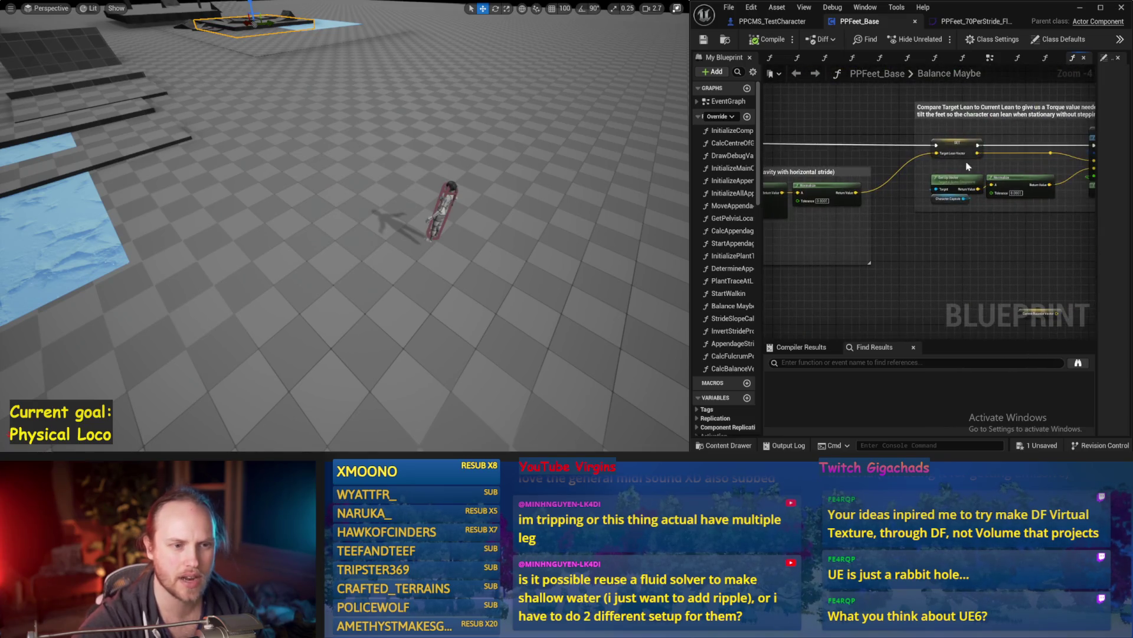
{"action": "scroll", "coordinate": [976, 174], "scroll_direction": "down", "scroll_amount": 2}
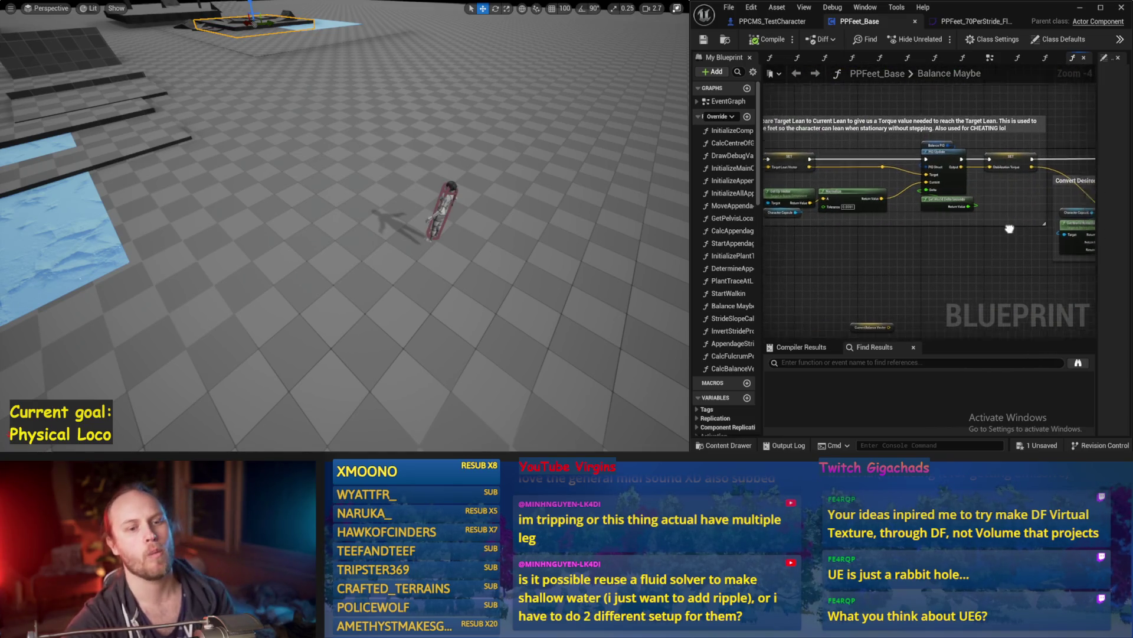
{"action": "scroll", "coordinate": [924, 222], "scroll_direction": "up", "scroll_amount": 2}
{"action": "left_click_drag", "start_coordinate": [866, 259], "coordinate": [991, 275]}
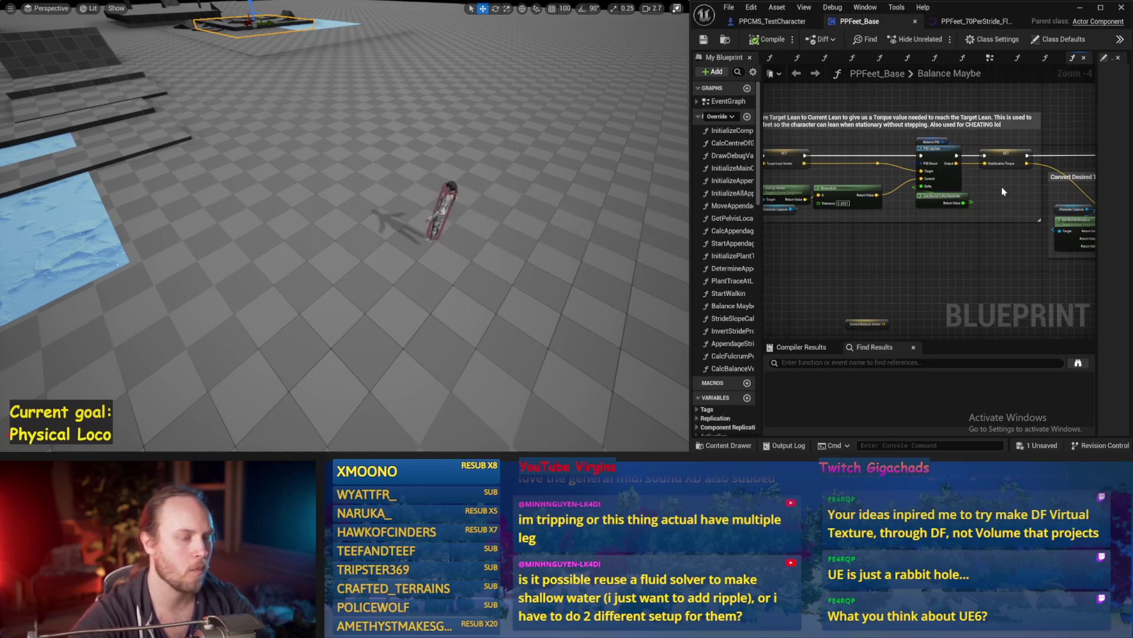
{"action": "mouse_move", "coordinate": [793, 287]}
{"action": "left_mouse_down"}
{"action": "mouse_move", "coordinate": [787, 269]}
{"action": "mouse_move", "coordinate": [1008, 226]}
{"action": "mouse_move", "coordinate": [843, 209]}
{"action": "left_mouse_up"}
{"action": "key", "text": "ctrl+s"}
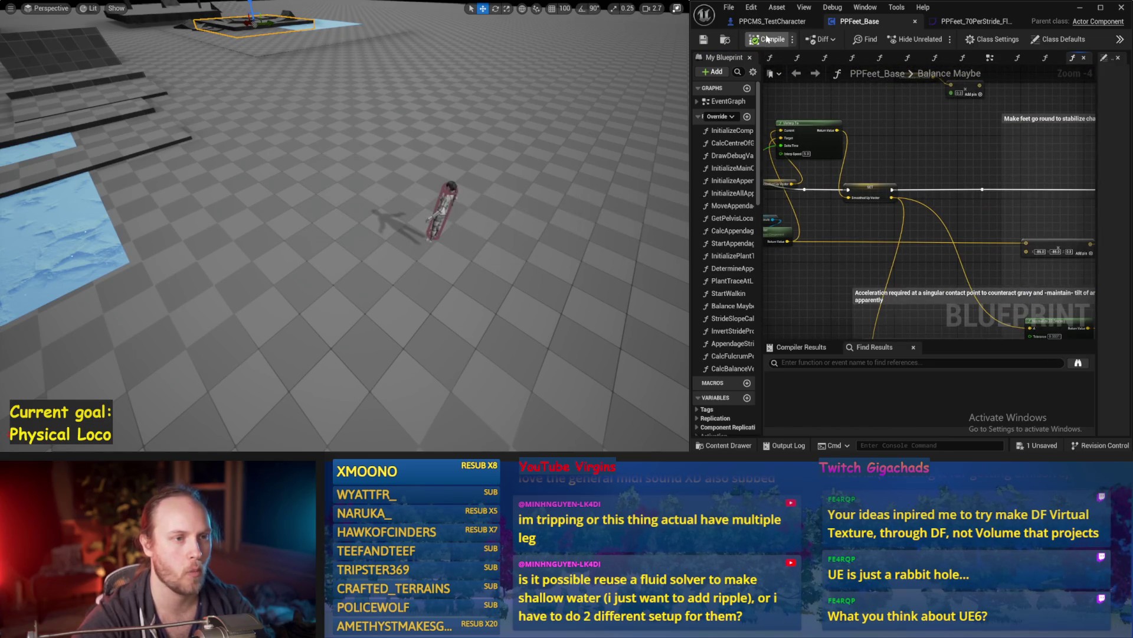
{"action": "left_click", "coordinate": [703, 39]}
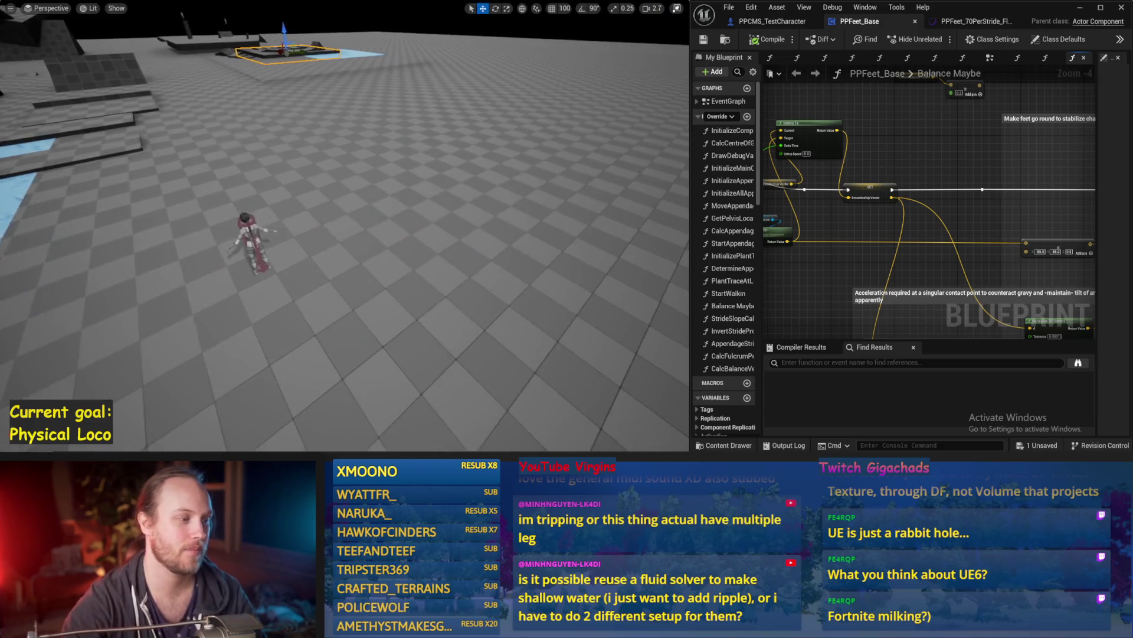
Rearrange the SmoothedUpVector getter, VInterp To group, and Character Capsule/Get Up Vector nodes, then save
{"action": "left_click_drag", "start_coordinate": [847, 226], "coordinate": [941, 197]}
{"action": "mouse_move", "coordinate": [854, 158]}
{"action": "left_mouse_down"}
{"action": "mouse_move", "coordinate": [859, 176]}
{"action": "mouse_move", "coordinate": [880, 108]}
{"action": "left_mouse_up"}
{"action": "left_click_drag", "start_coordinate": [808, 167], "coordinate": [910, 159]}
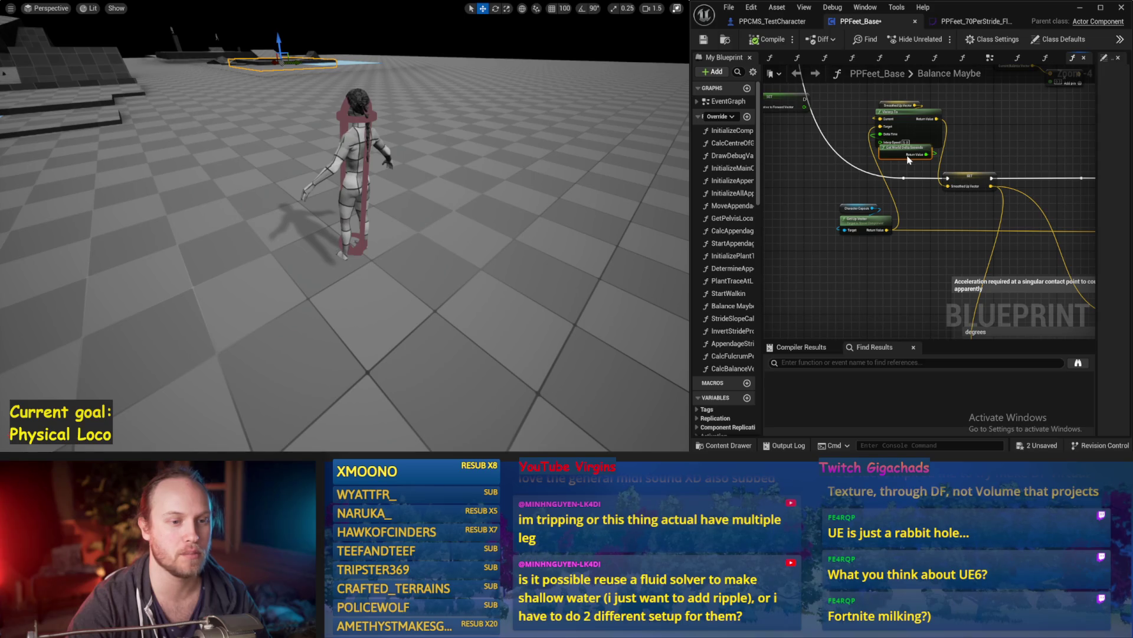
{"action": "left_click_drag", "start_coordinate": [869, 94], "coordinate": [945, 169]}
{"action": "mouse_move", "coordinate": [904, 134]}
{"action": "left_mouse_down"}
{"action": "mouse_move", "coordinate": [923, 216]}
{"action": "mouse_move", "coordinate": [894, 292]}
{"action": "left_mouse_up"}
{"action": "mouse_move", "coordinate": [925, 203]}
{"action": "left_mouse_down"}
{"action": "mouse_move", "coordinate": [866, 158]}
{"action": "mouse_move", "coordinate": [844, 209]}
{"action": "mouse_move", "coordinate": [782, 179]}
{"action": "left_mouse_up"}
{"action": "mouse_move", "coordinate": [817, 142]}
{"action": "left_mouse_down"}
{"action": "mouse_move", "coordinate": [774, 190]}
{"action": "mouse_move", "coordinate": [718, 189]}
{"action": "mouse_move", "coordinate": [874, 172]}
{"action": "mouse_move", "coordinate": [819, 162]}
{"action": "left_mouse_up"}
{"action": "key", "text": "ctrl+s"}
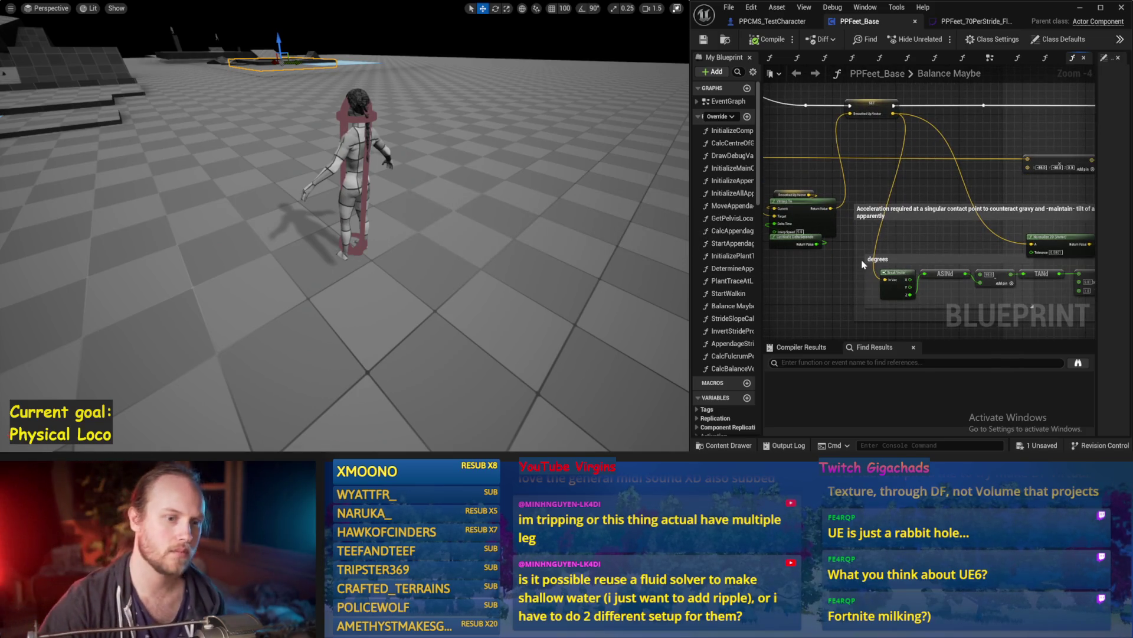
Connect VInterp To's Return Value into SET Smoothed Up Vector and compile
{"action": "left_click_drag", "start_coordinate": [815, 302], "coordinate": [843, 230]}
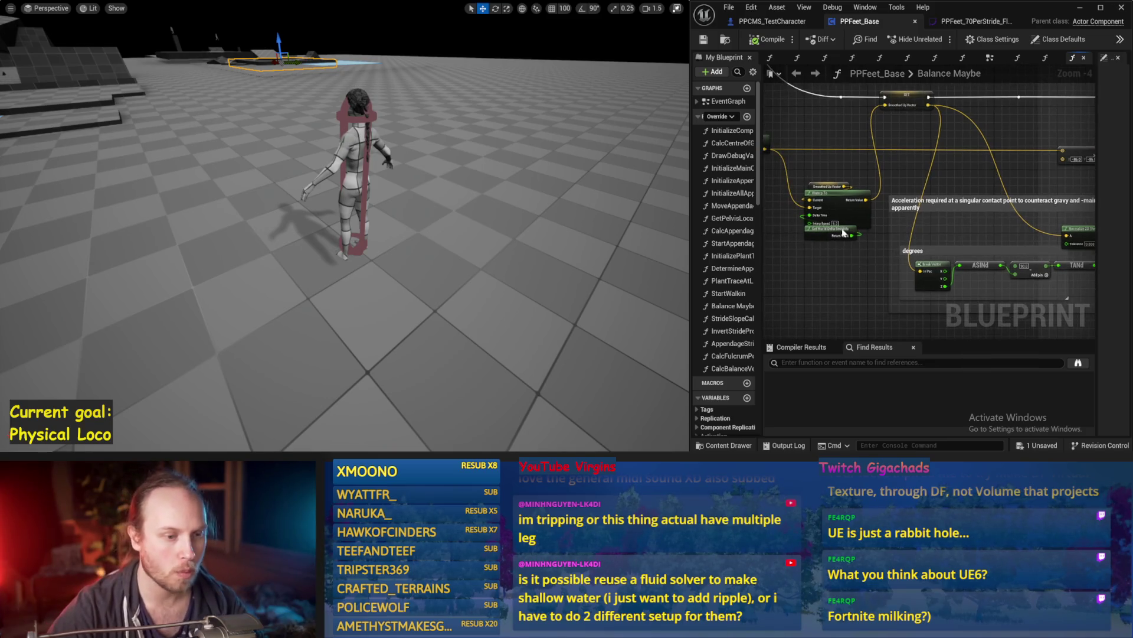
{"action": "left_click_drag", "start_coordinate": [859, 146], "coordinate": [876, 175]}
{"action": "left_click_drag", "start_coordinate": [785, 175], "coordinate": [905, 124]}
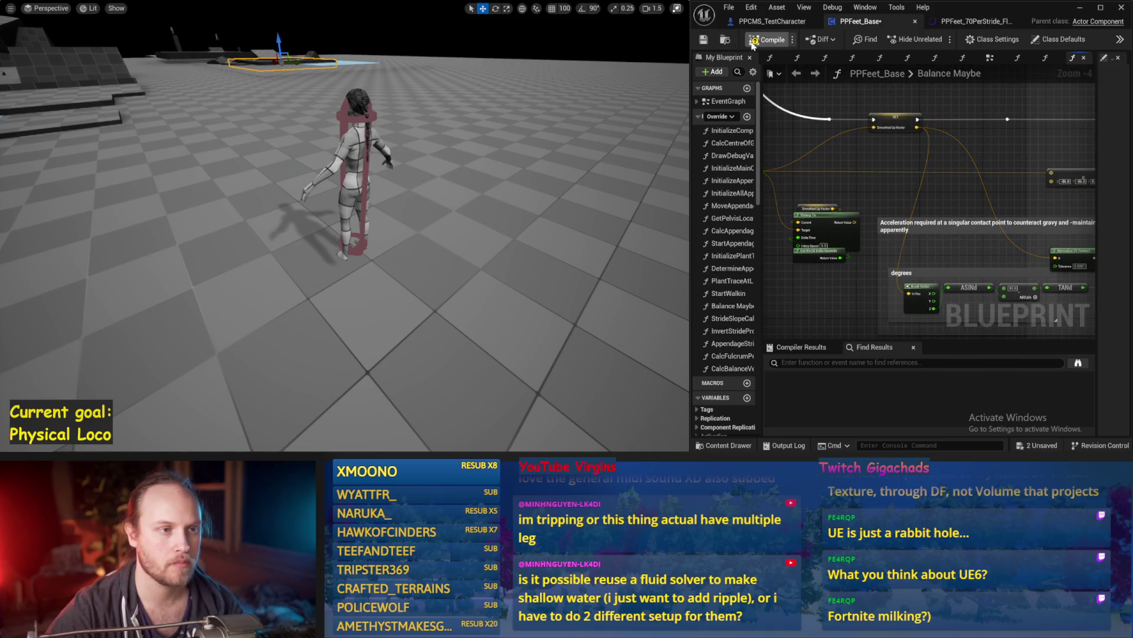
{"action": "left_click", "coordinate": [704, 40]}
Simulate the level twice with Alt+S to test the Balance Maybe change
{"action": "key", "text": "alt+s"}
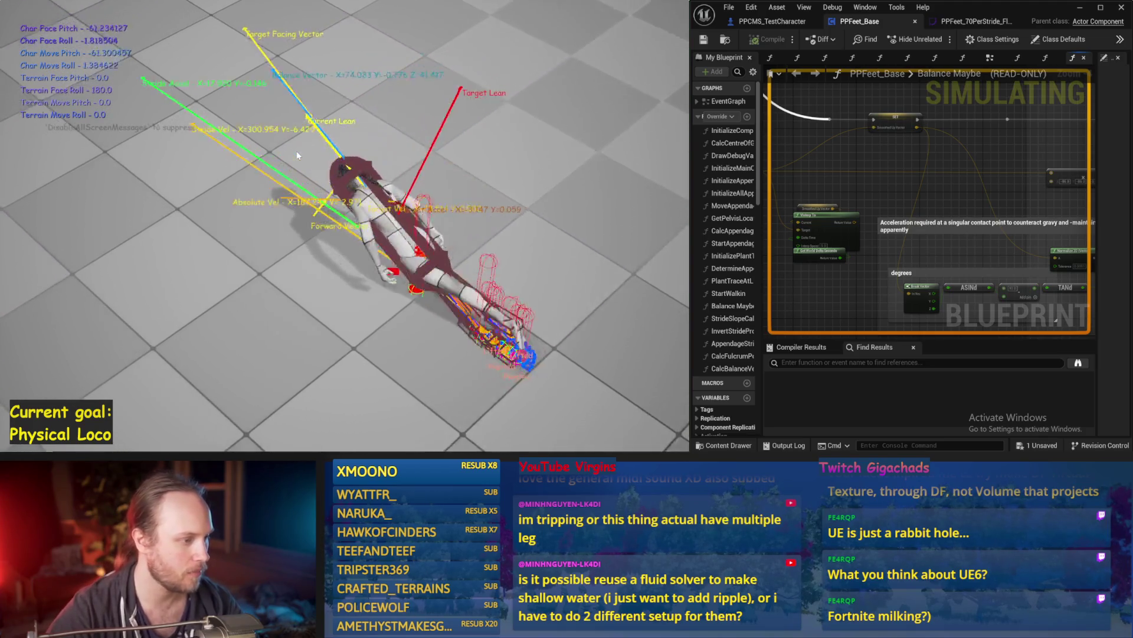
{"action": "key", "text": "Escape"}
{"action": "key", "text": "alt+s"}
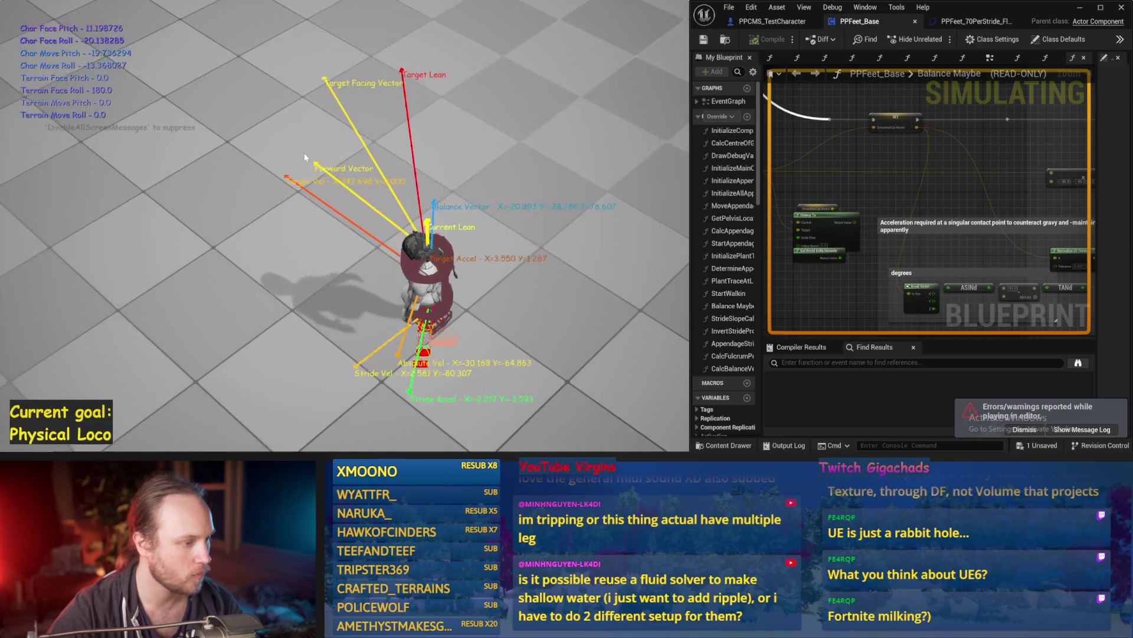
{"action": "key", "text": "Escape"}
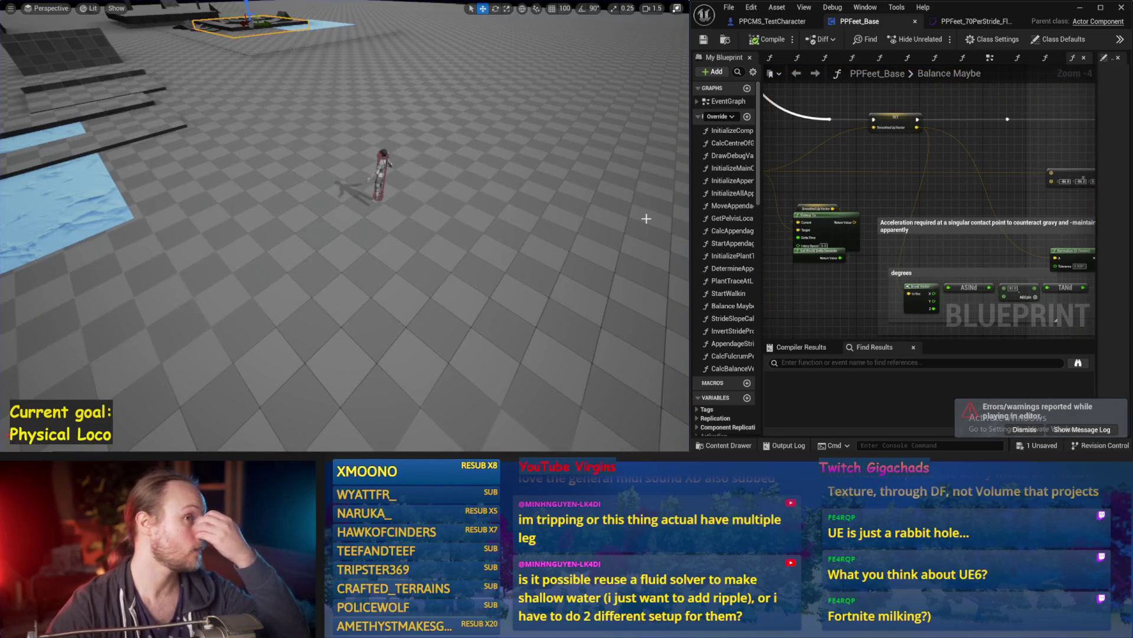
Reframe the view, simulate twice more until the character falls, and save the blueprint
{"action": "left_click_drag", "start_coordinate": [1092, 306], "coordinate": [904, 285]}
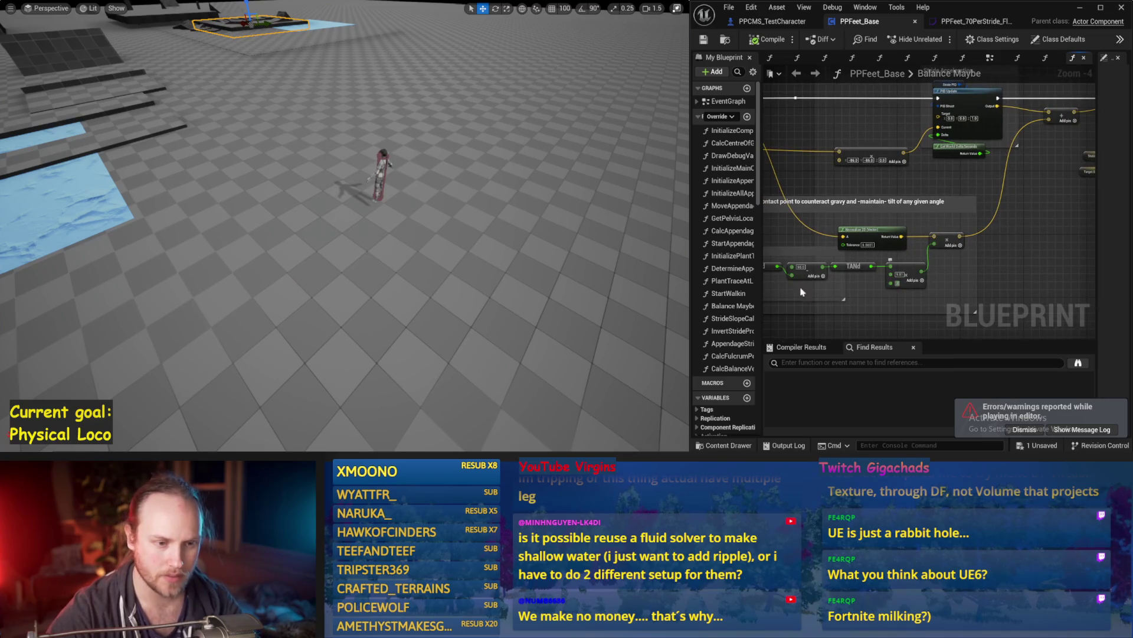
{"action": "left_click_drag", "start_coordinate": [413, 248], "coordinate": [394, 242]}
{"action": "key", "text": "alt+p"}
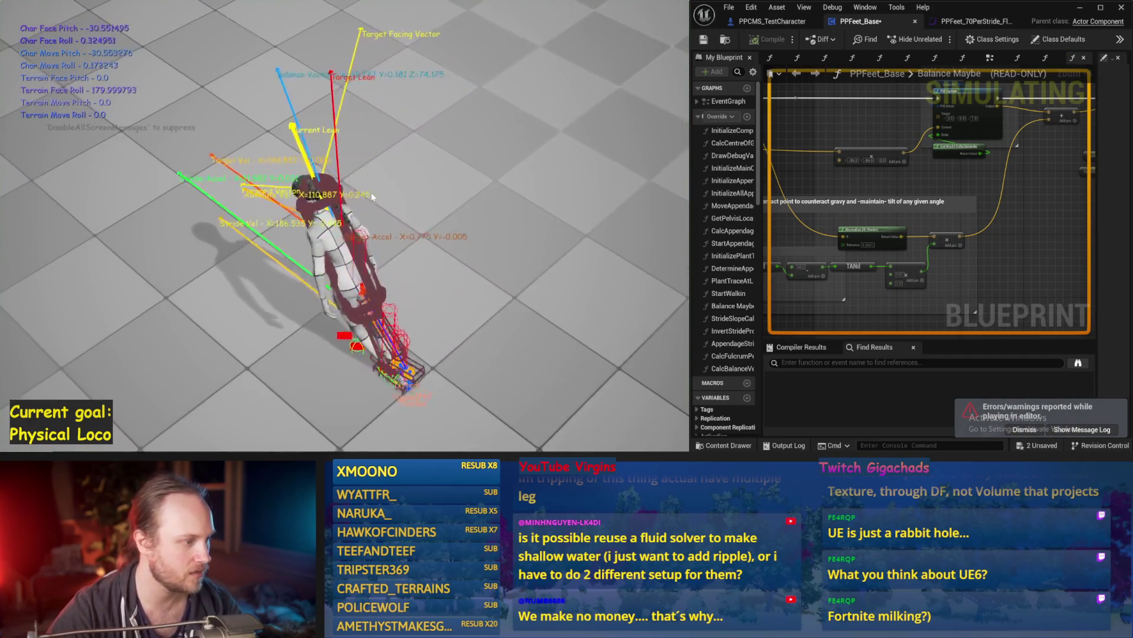
{"action": "key", "text": "Escape"}
{"action": "key", "text": "alt+p"}
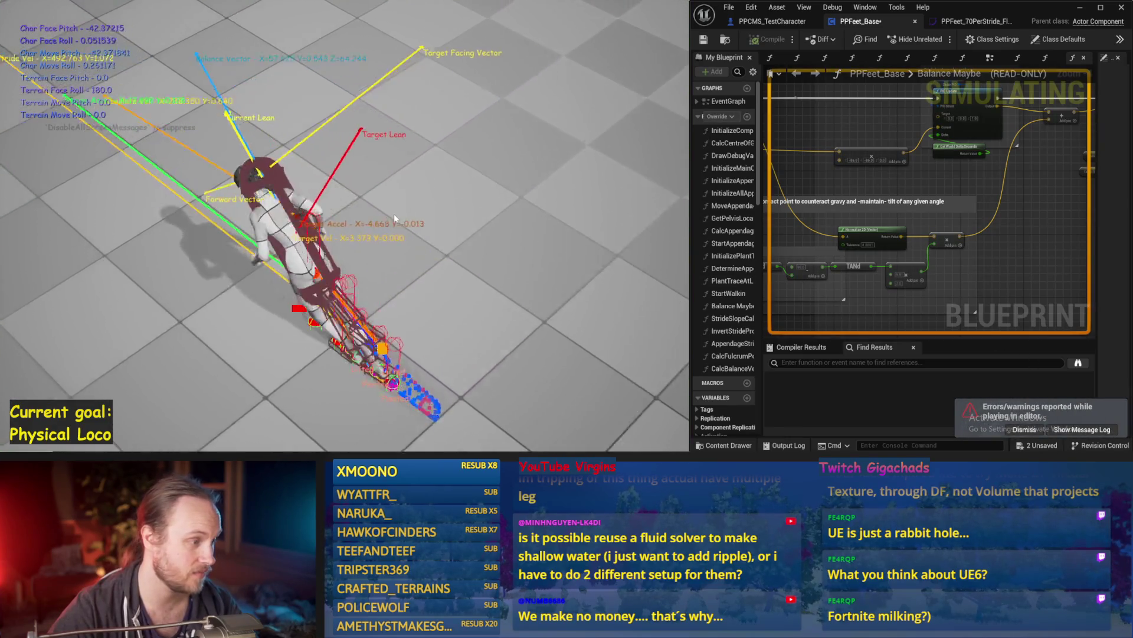
{"action": "key", "text": "Escape"}
{"action": "key", "text": "ctrl+s"}
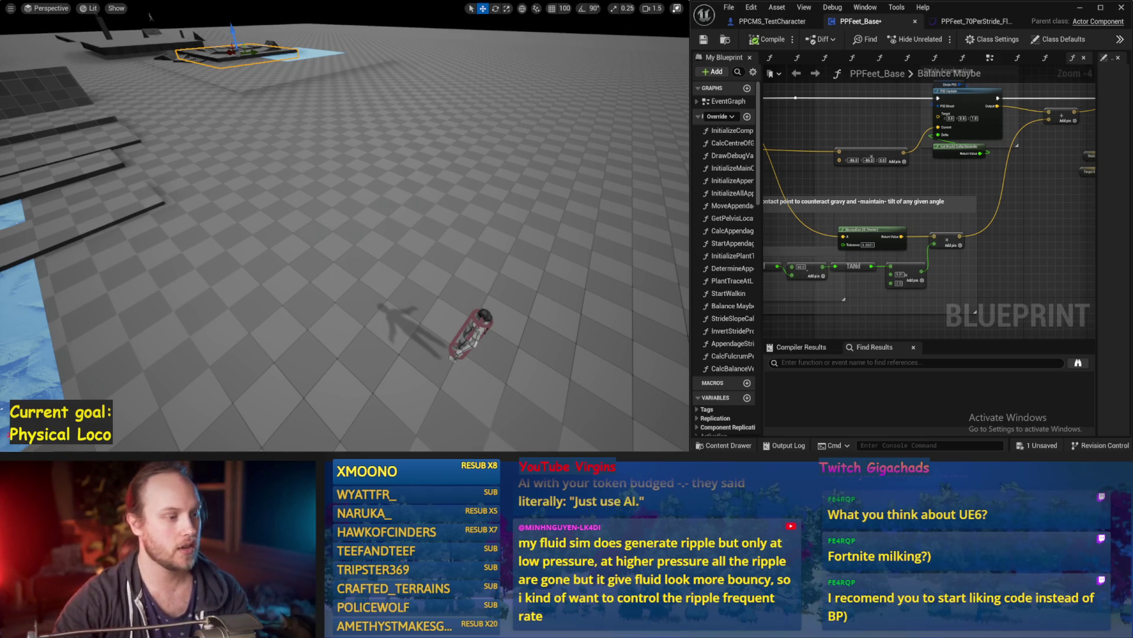
Open Prismatiscape_NiagaraGridDrawer and PrettyExampleMap from Prismatiscape Content, saving PPFeet_Base when prompted
{"action": "key", "text": "F11"}
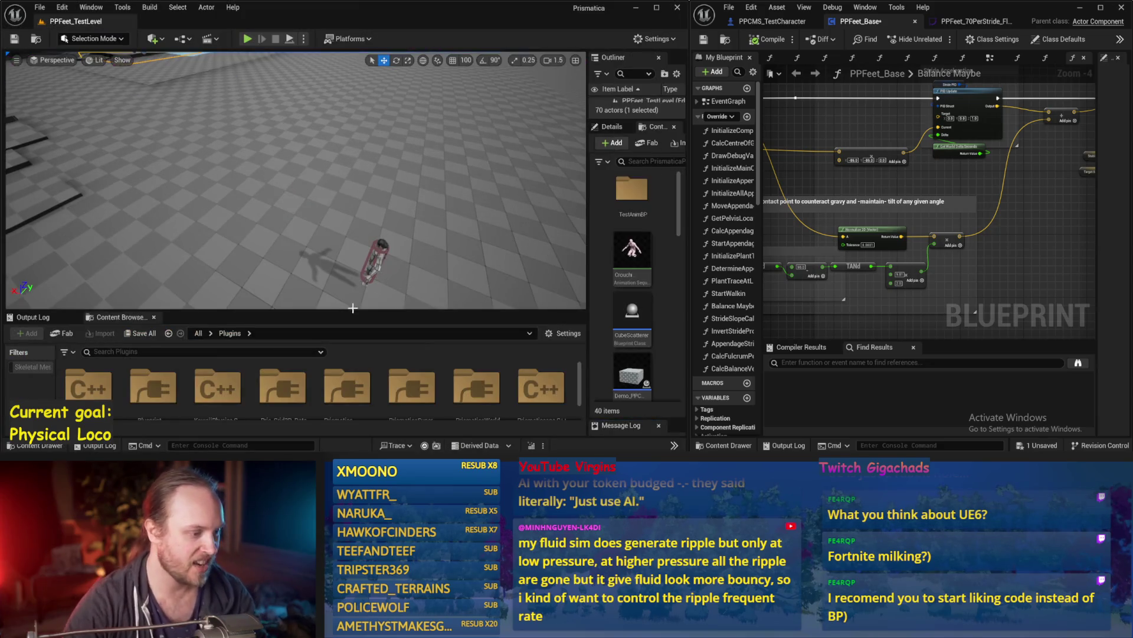
{"action": "left_click_drag", "start_coordinate": [249, 316], "coordinate": [319, 174]}
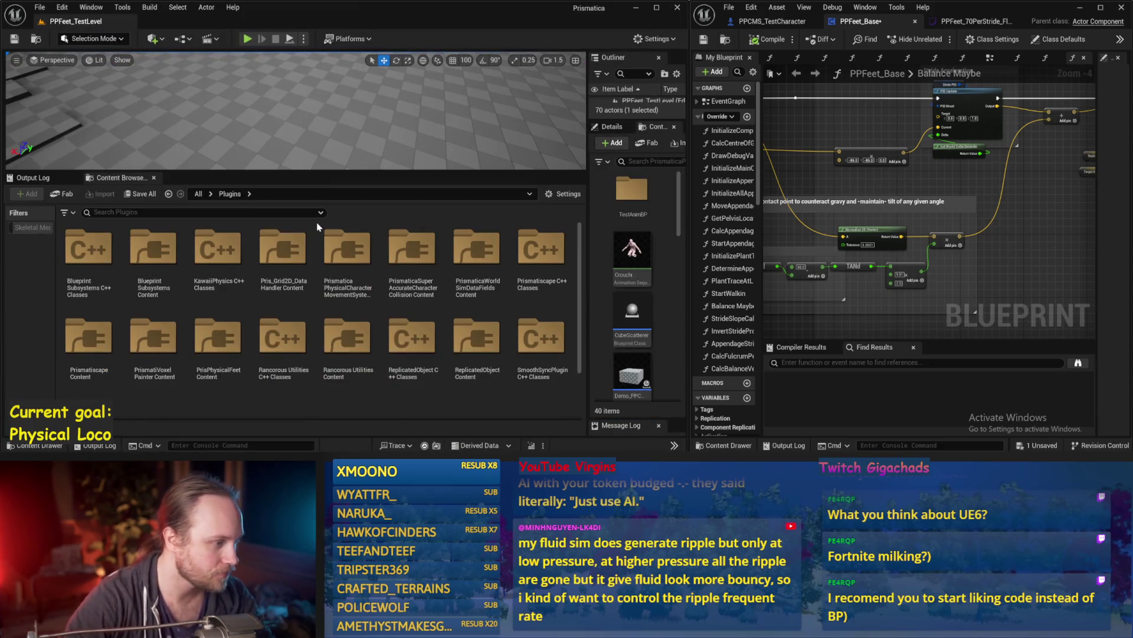
{"action": "double_click", "coordinate": [88, 335]}
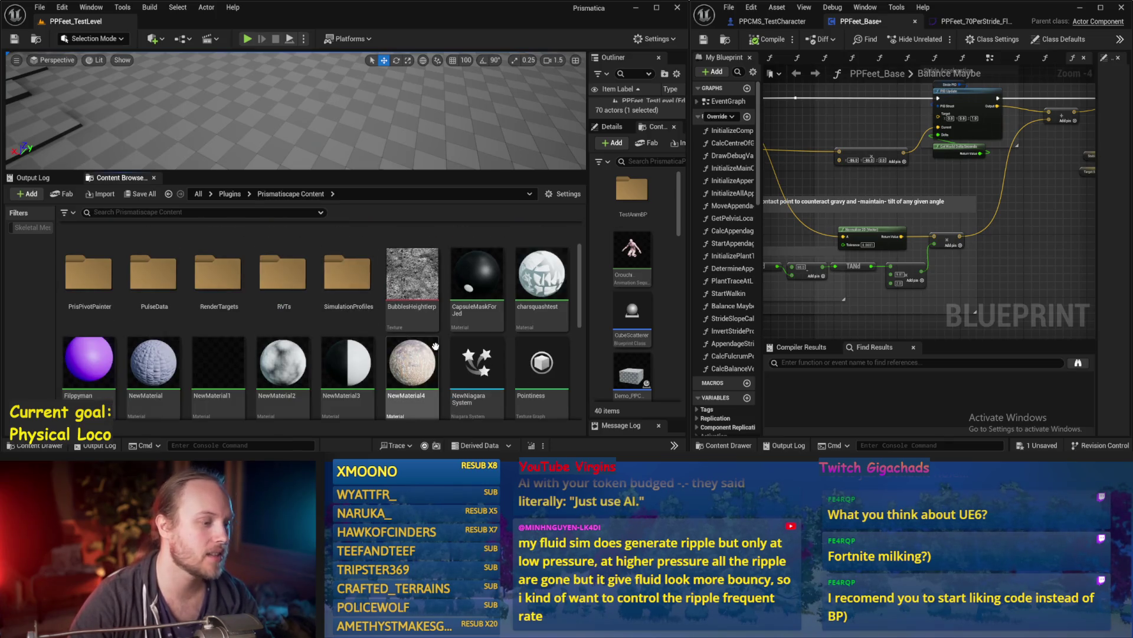
{"action": "scroll", "coordinate": [408, 325], "scroll_direction": "down", "scroll_amount": 3}
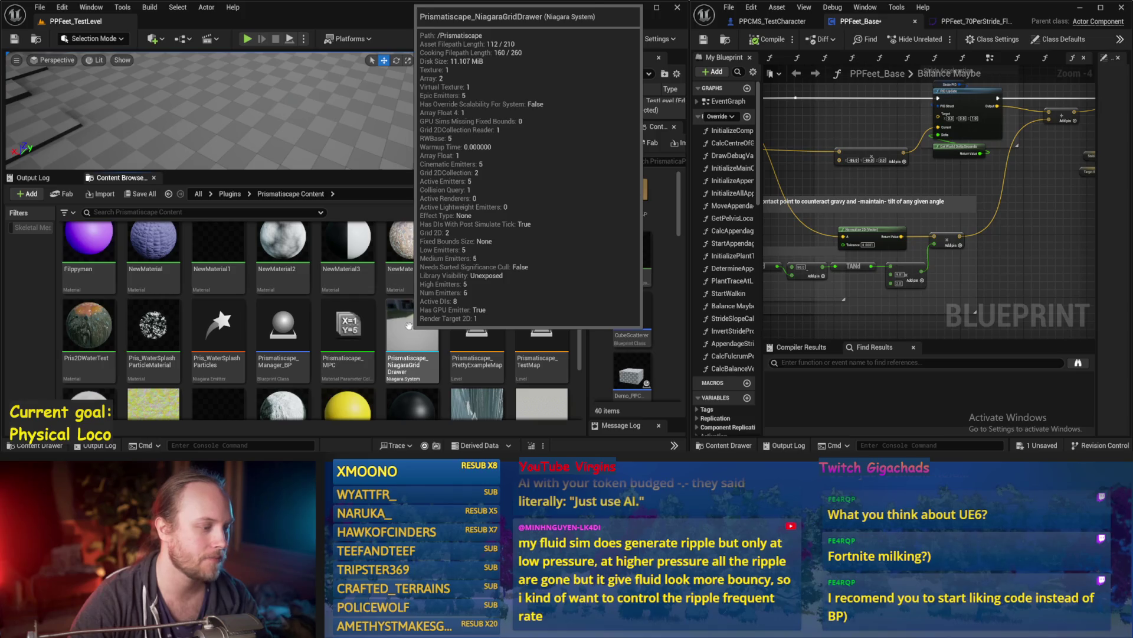
{"action": "double_click", "coordinate": [409, 326]}
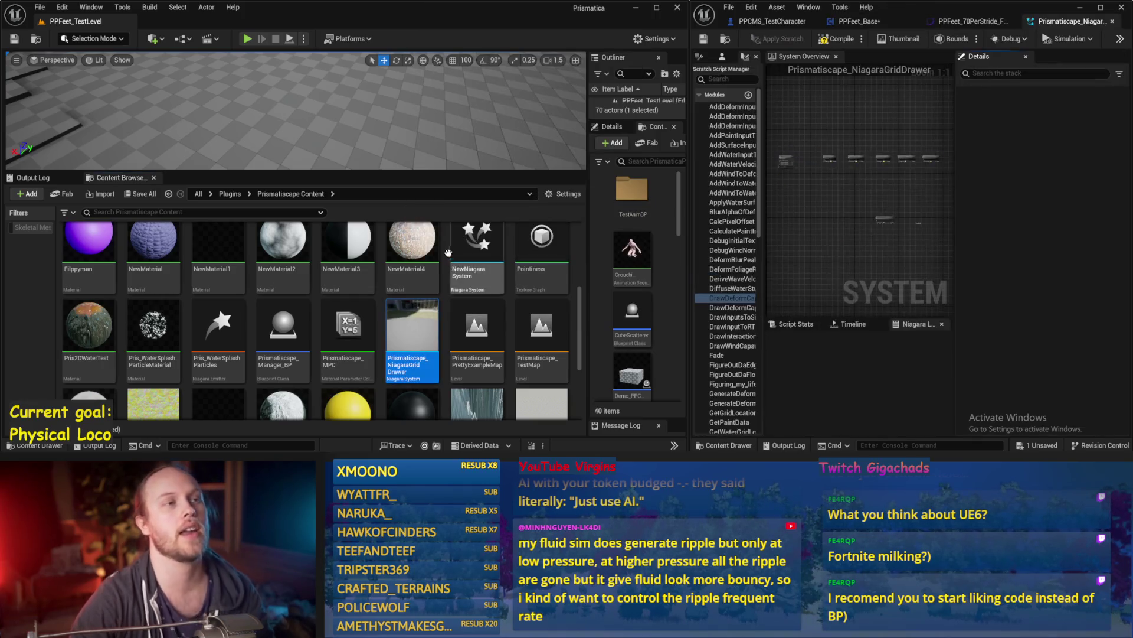
{"action": "double_click", "coordinate": [481, 329]}
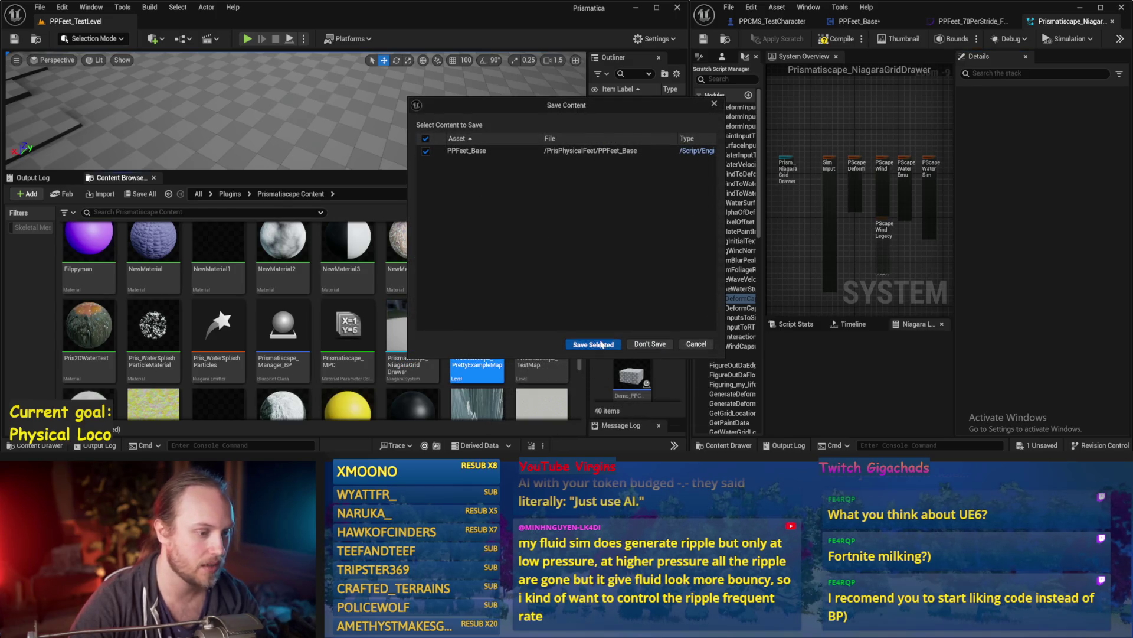
{"action": "left_click", "coordinate": [603, 345]}
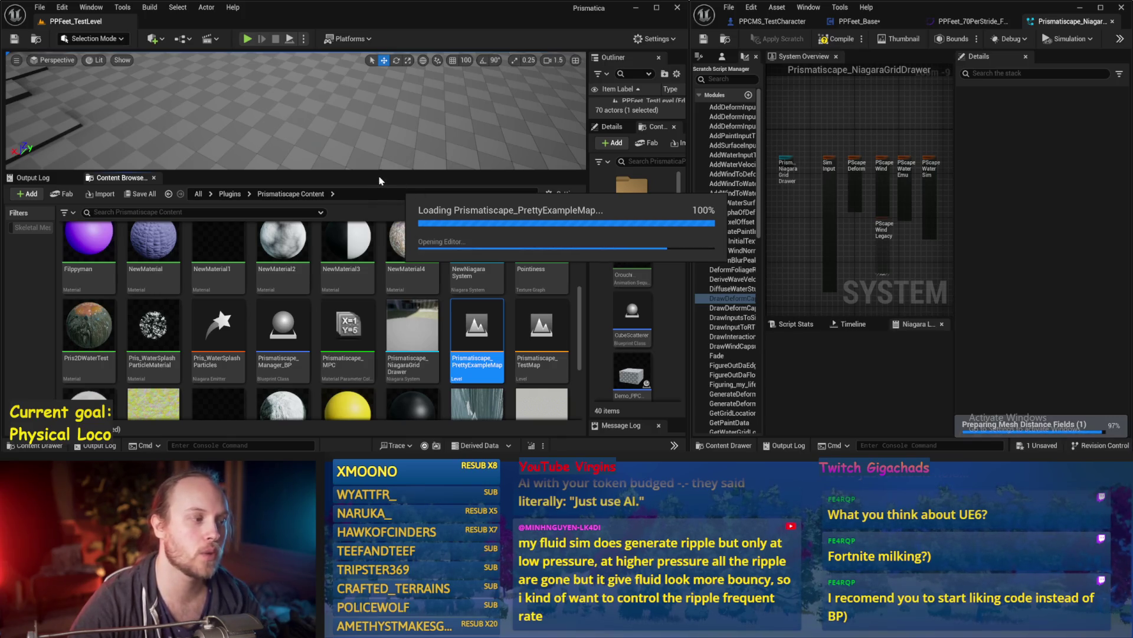
Fly the camera over the PrettyExampleMap terrain, switch to immersive full-window view, and save changes
{"action": "left_click_drag", "start_coordinate": [403, 121], "coordinate": [430, 213]}
{"action": "scroll", "coordinate": [403, 120], "scroll_direction": "up", "scroll_amount": 3}
{"action": "key", "text": "F11"}
{"action": "key", "text": "ctrl+s"}
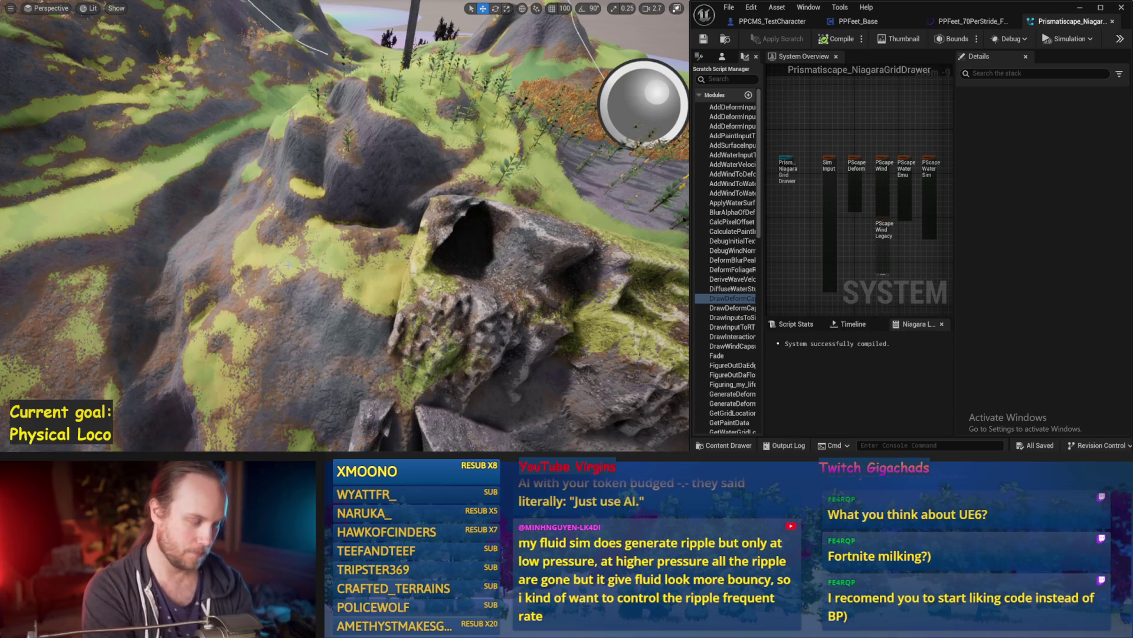
Play PrettyExampleMap and run the mannequin out of the flower field along the glowing river
{"action": "mouse_move", "coordinate": [288, 264]}
{"action": "left_mouse_down"}
{"action": "mouse_move", "coordinate": [389, 203]}
{"action": "mouse_move", "coordinate": [281, 269]}
{"action": "left_mouse_up"}
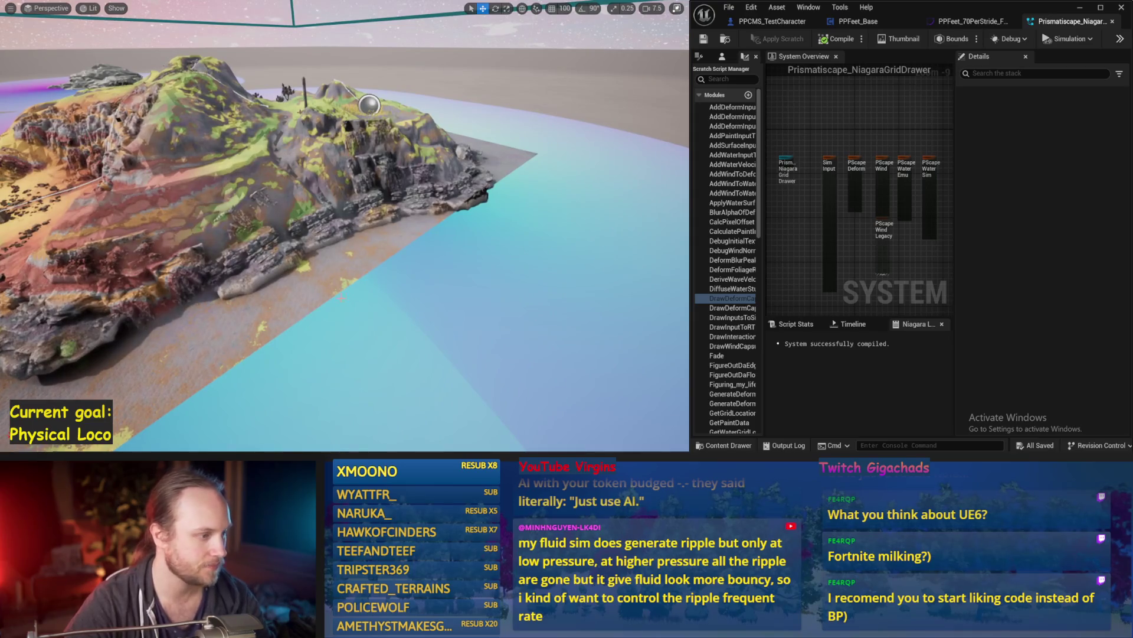
{"action": "key", "text": "alt+p"}
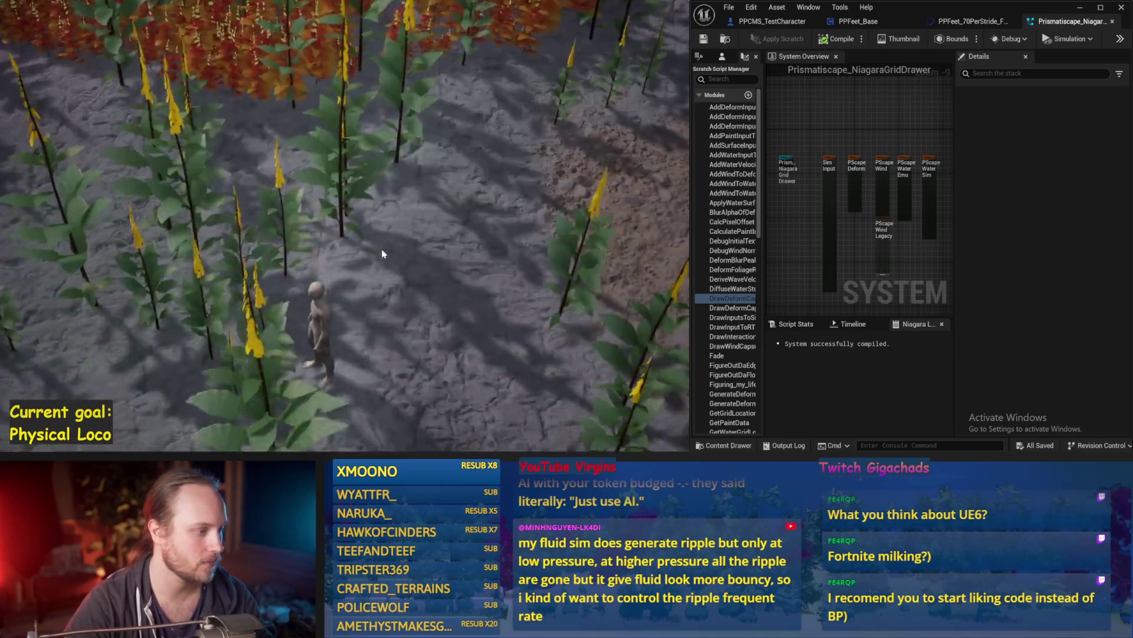
{"action": "scroll", "coordinate": [384, 248], "scroll_direction": "down", "scroll_amount": 10}
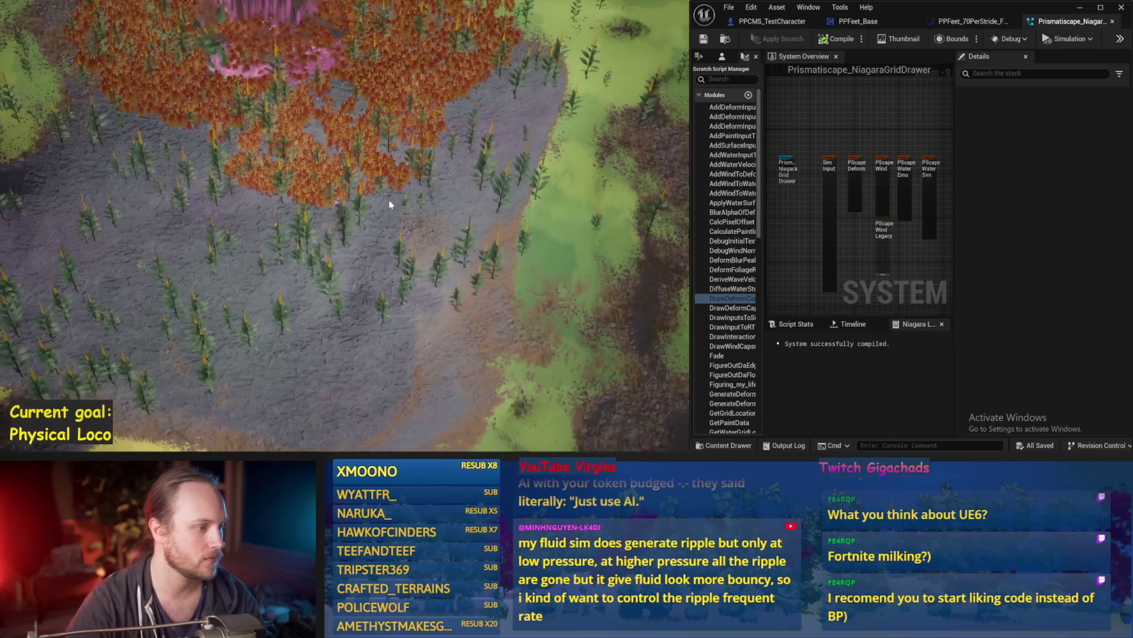
{"action": "scroll", "coordinate": [390, 204], "scroll_direction": "up", "scroll_amount": 8}
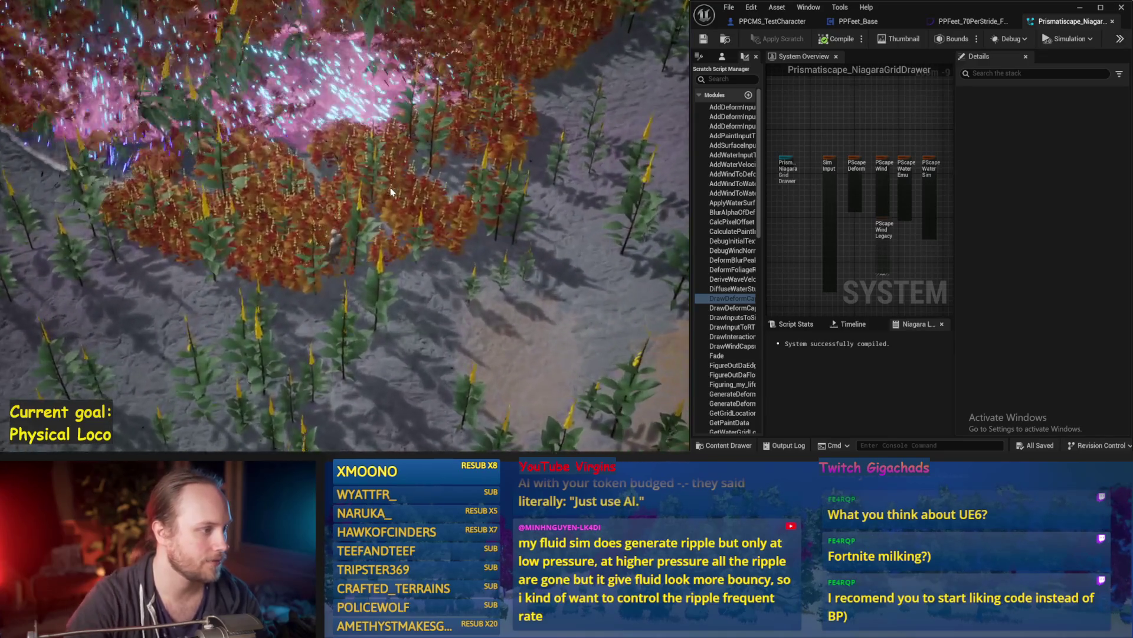
{"action": "key", "text": "s"}
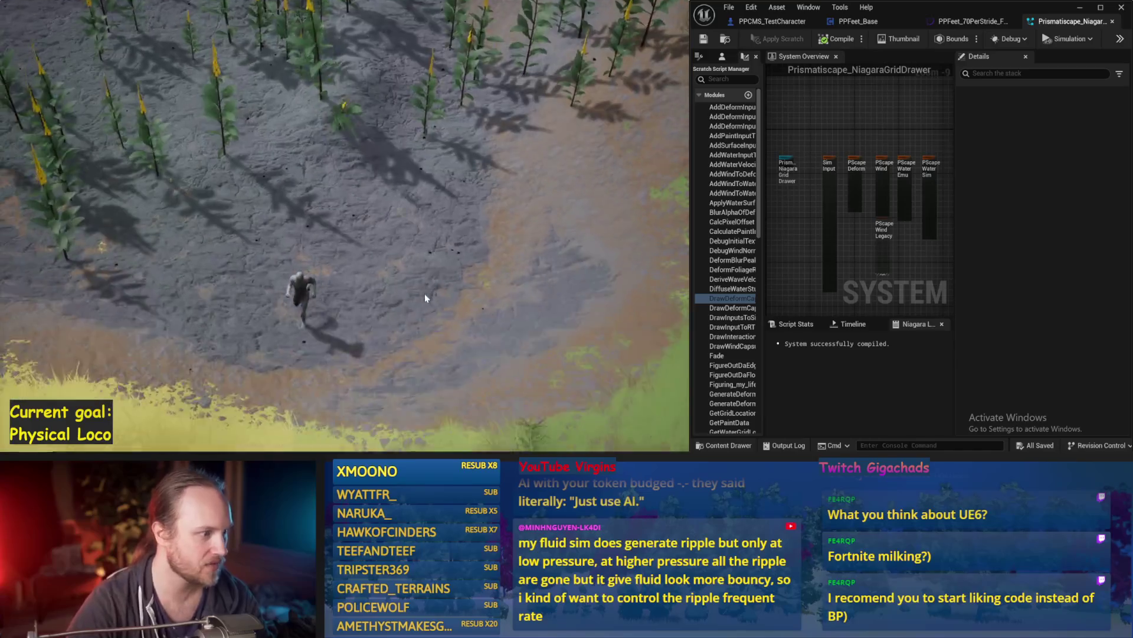
{"action": "scroll", "coordinate": [419, 299], "scroll_direction": "down", "scroll_amount": 5}
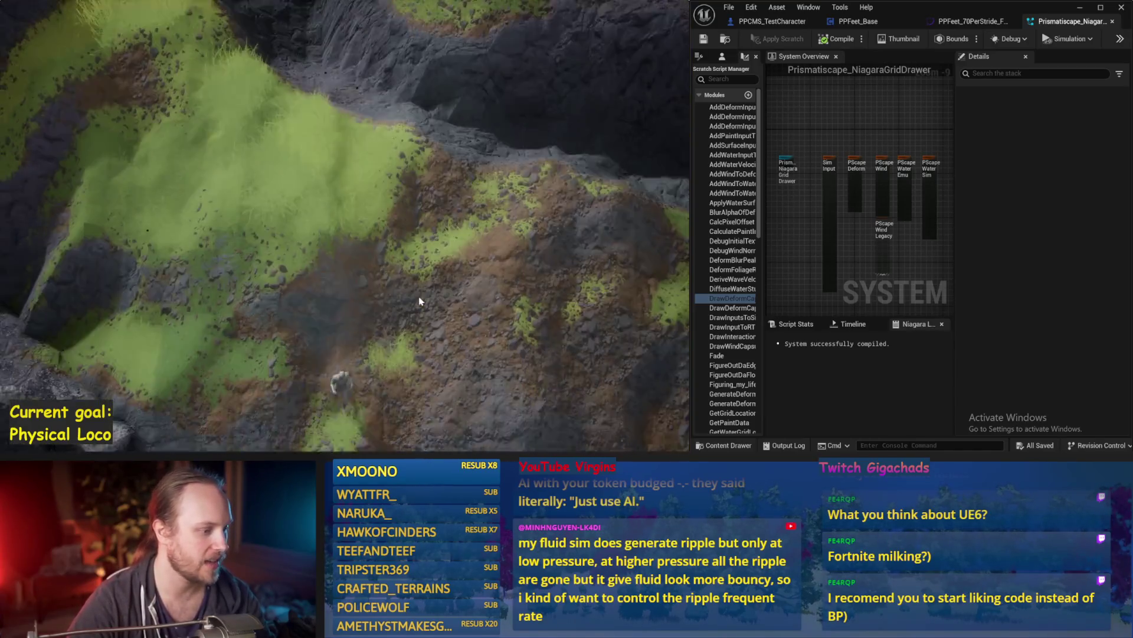
{"action": "scroll", "coordinate": [419, 301], "scroll_direction": "up", "scroll_amount": 6}
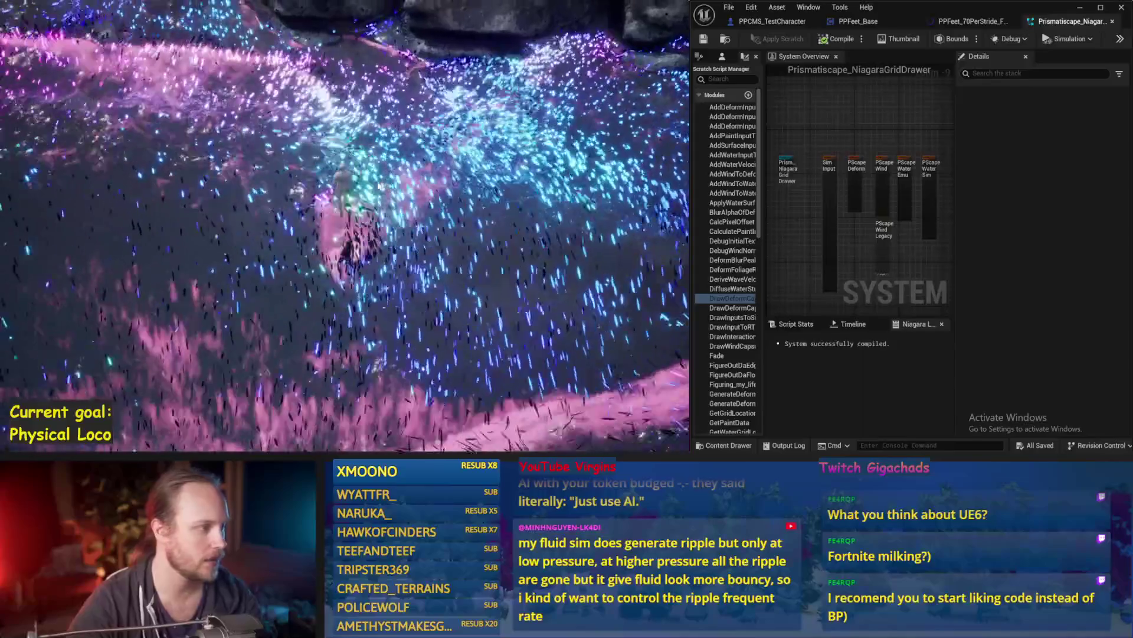
{"action": "key", "text": "w"}
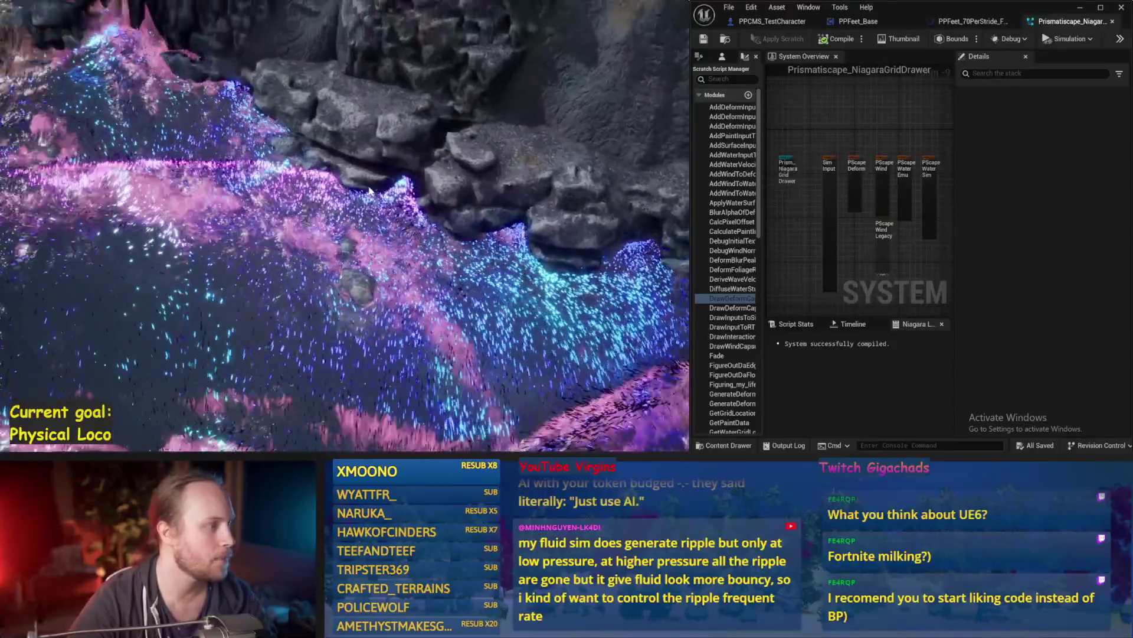
{"action": "key", "text": "w"}
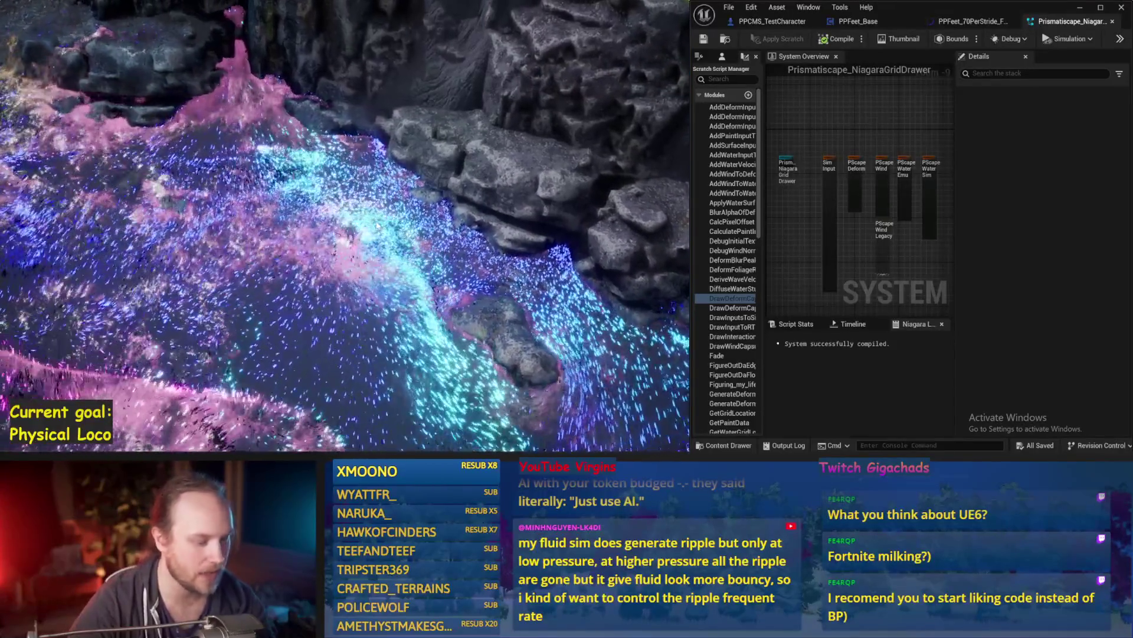
Stop playing, fly toward the rocky cliffs, and pan along the shoreline past the outlined cliff
{"action": "key", "text": "F8"}
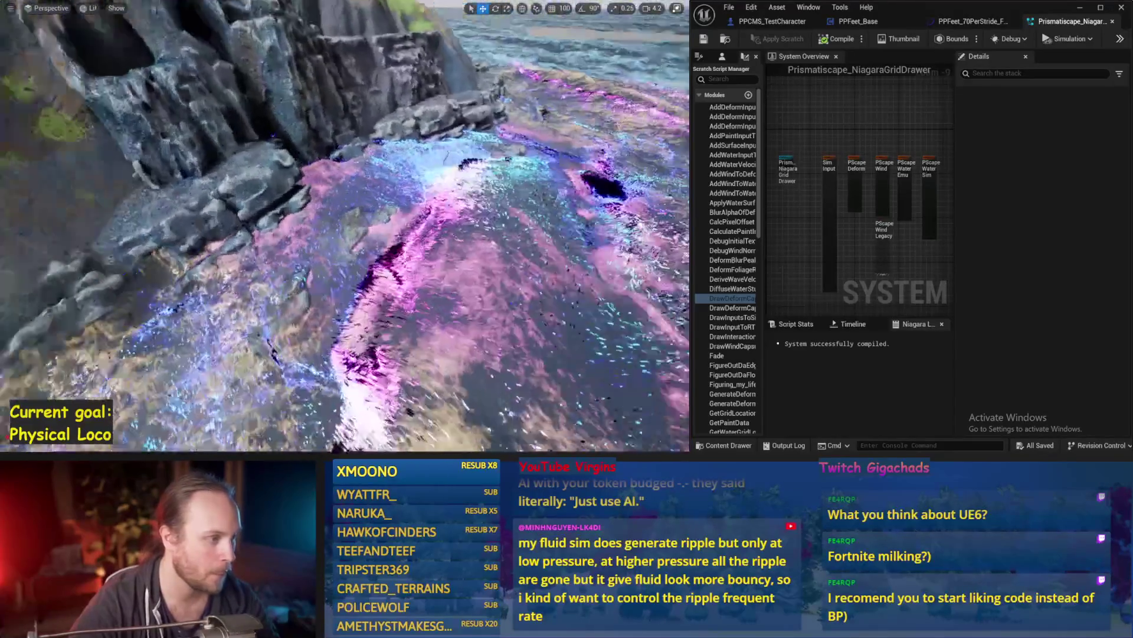
{"action": "key", "text": "w"}
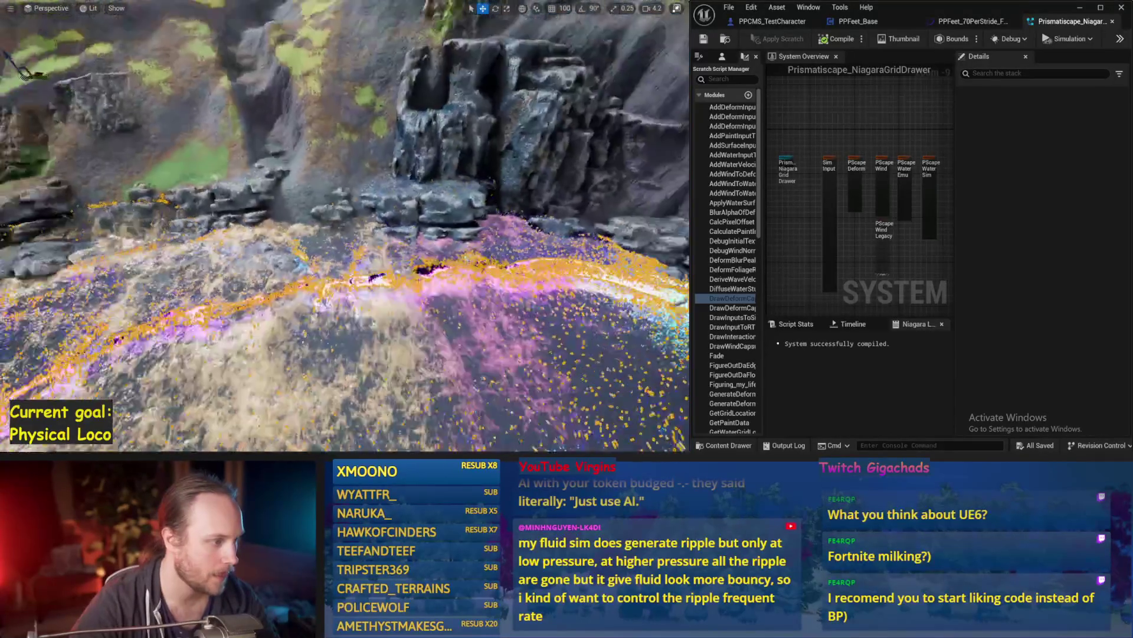
{"action": "key", "text": "F11"}
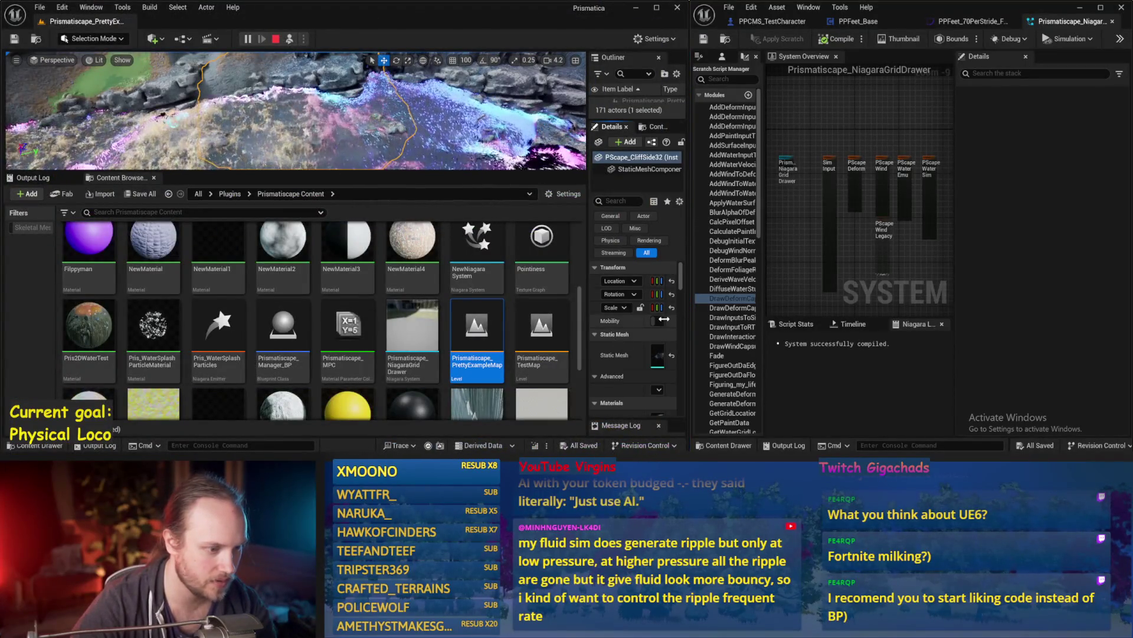
{"action": "key", "text": "F11"}
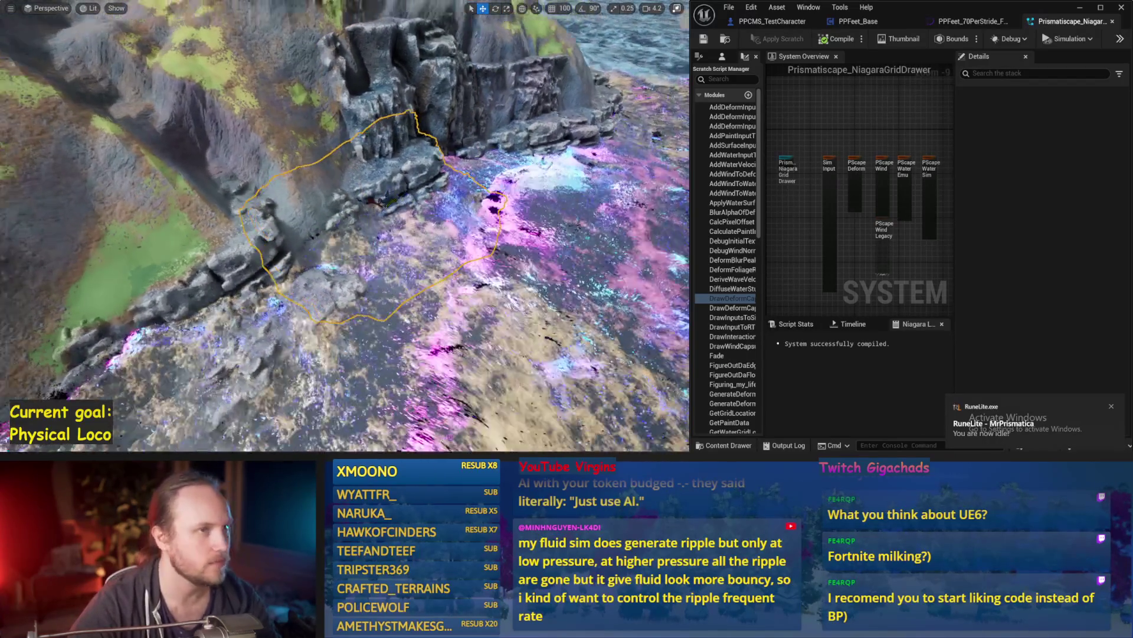
{"action": "key", "text": "e"}
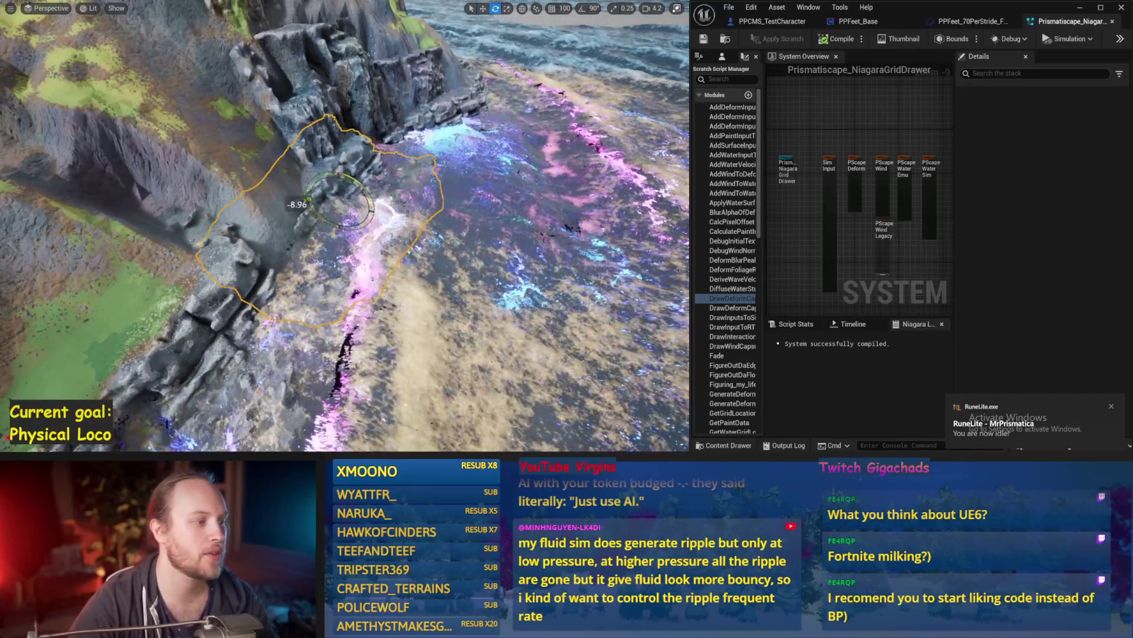
{"action": "key", "text": "w"}
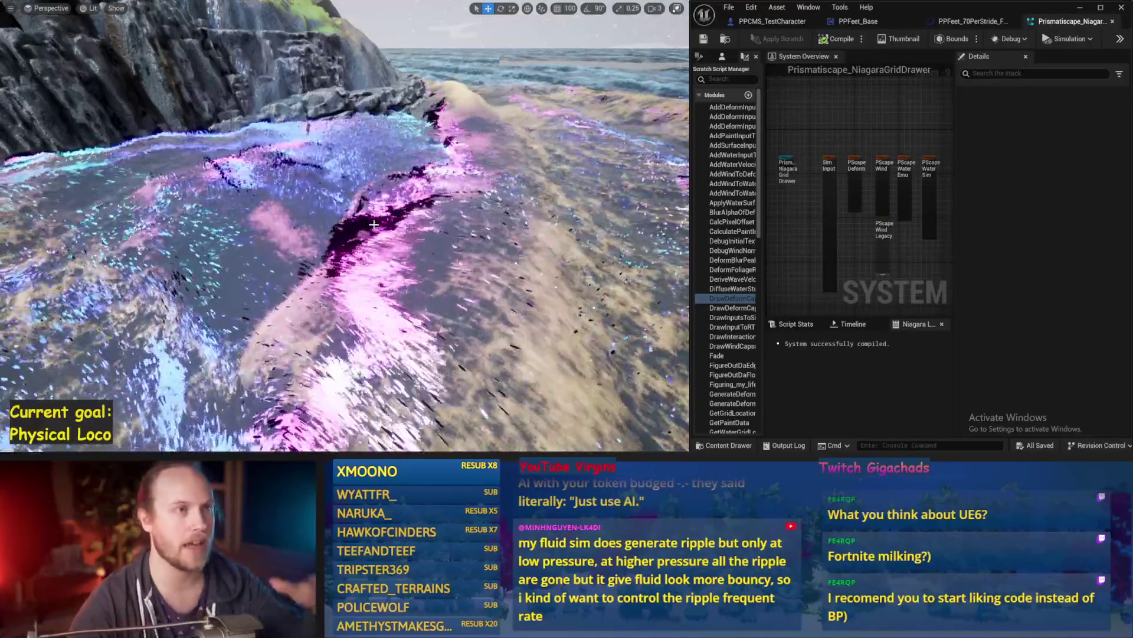
{"action": "left_click_drag", "start_coordinate": [375, 236], "coordinate": [228, 45]}
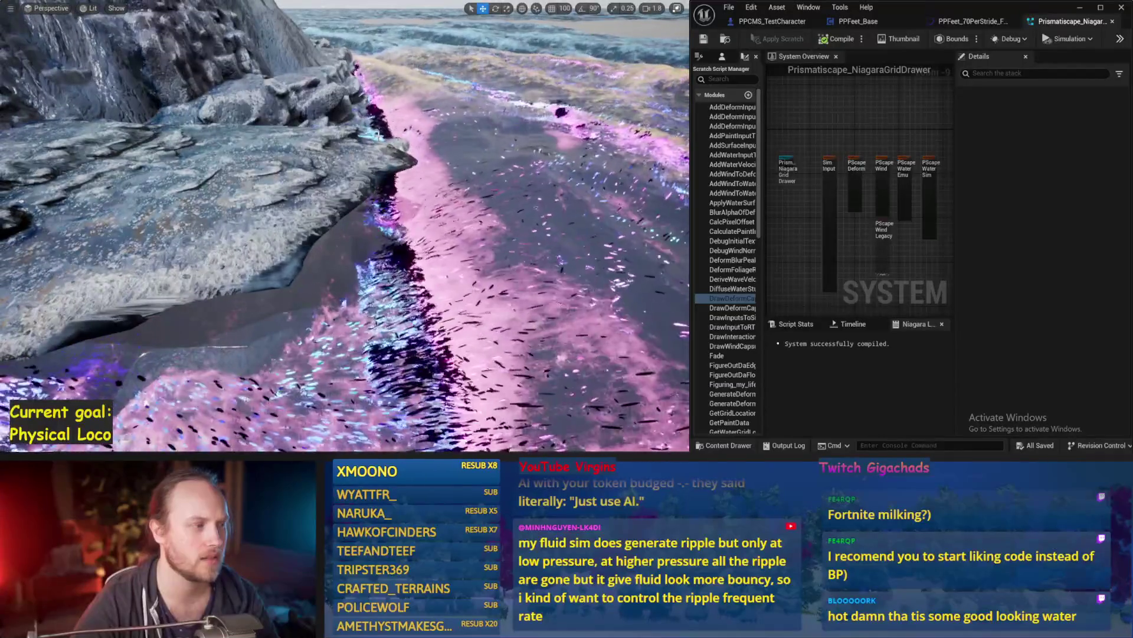
{"action": "left_click_drag", "start_coordinate": [582, 292], "coordinate": [483, 242]}
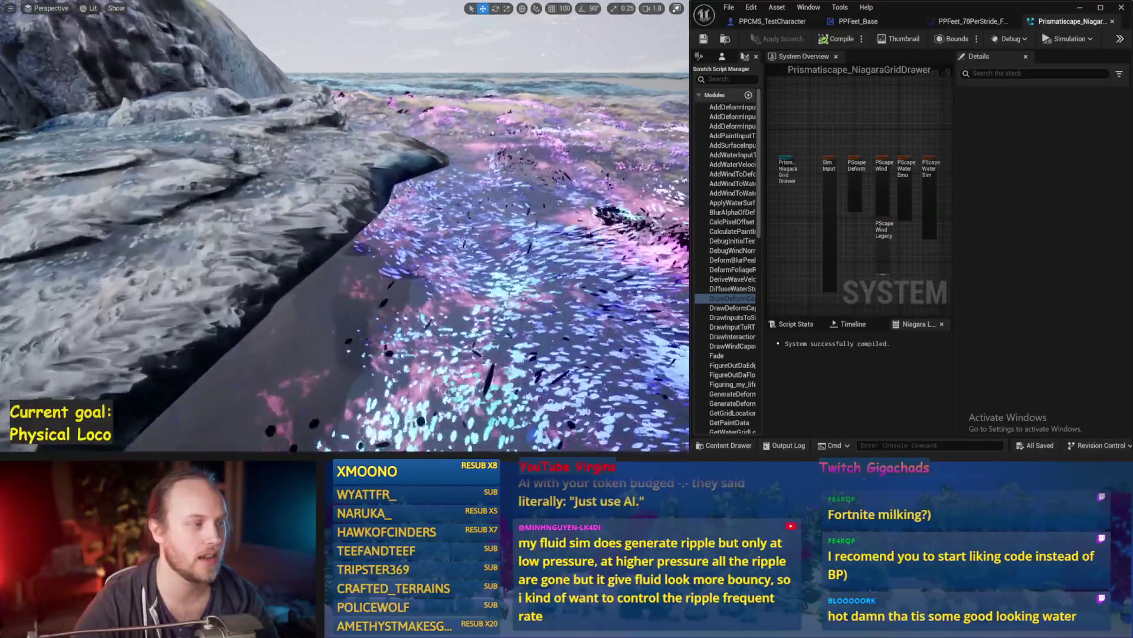
{"action": "left_click_drag", "start_coordinate": [482, 242], "coordinate": [460, 213]}
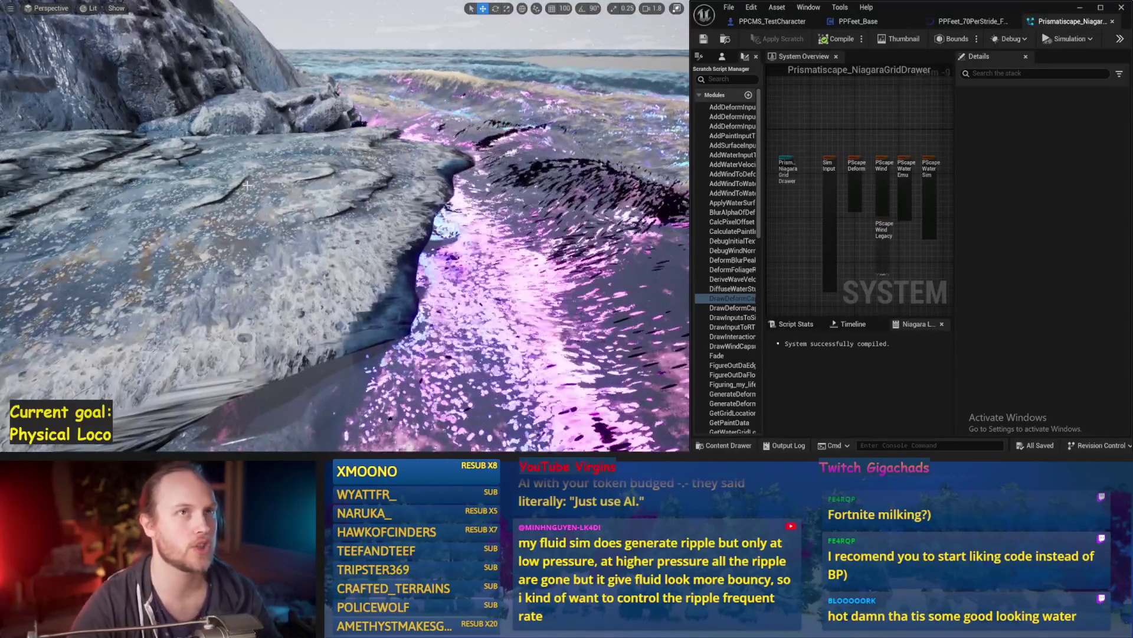
{"action": "mouse_move", "coordinate": [300, 251]}
{"action": "left_mouse_down"}
{"action": "mouse_move", "coordinate": [341, 248]}
{"action": "mouse_move", "coordinate": [346, 237]}
{"action": "left_mouse_up"}
{"action": "mouse_move", "coordinate": [272, 300]}
{"action": "left_mouse_down"}
{"action": "mouse_move", "coordinate": [260, 298]}
{"action": "mouse_move", "coordinate": [272, 301]}
{"action": "left_mouse_up"}
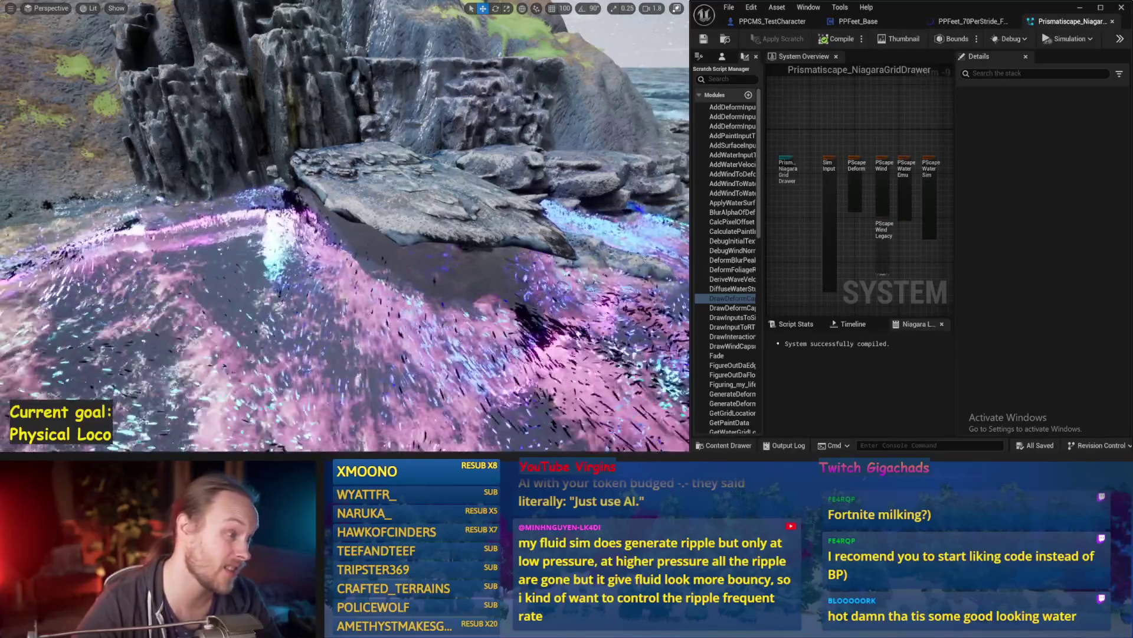
{"action": "scroll", "coordinate": [824, 125], "scroll_direction": "up", "scroll_amount": 3}
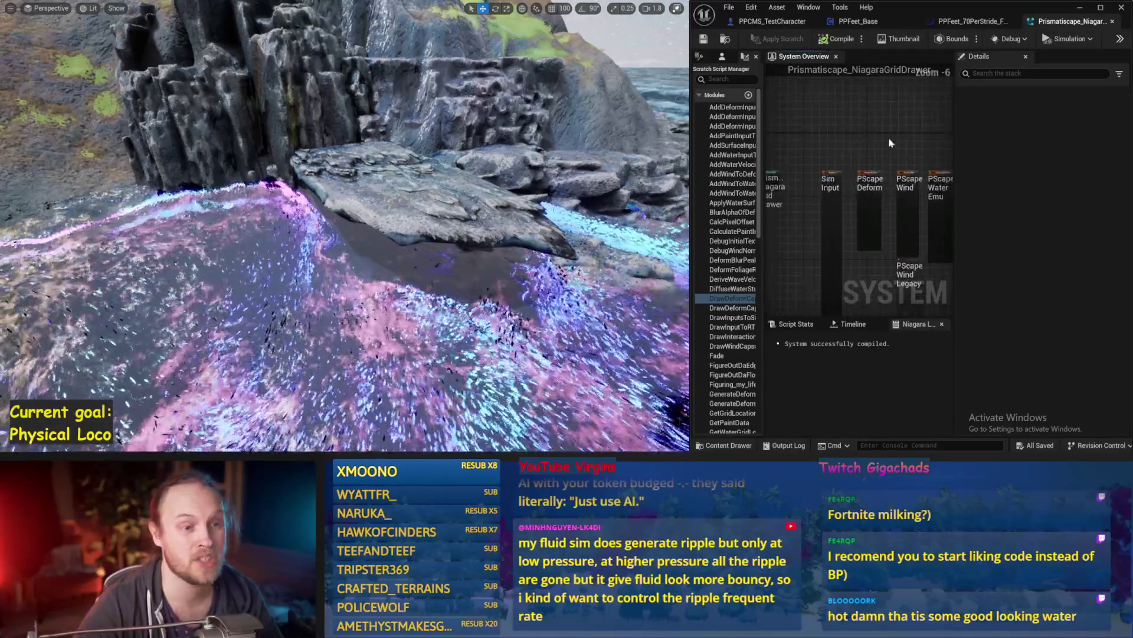
Enter 'stat gpu' in the console to show GPU profiling stats
{"action": "key", "text": "grave"}
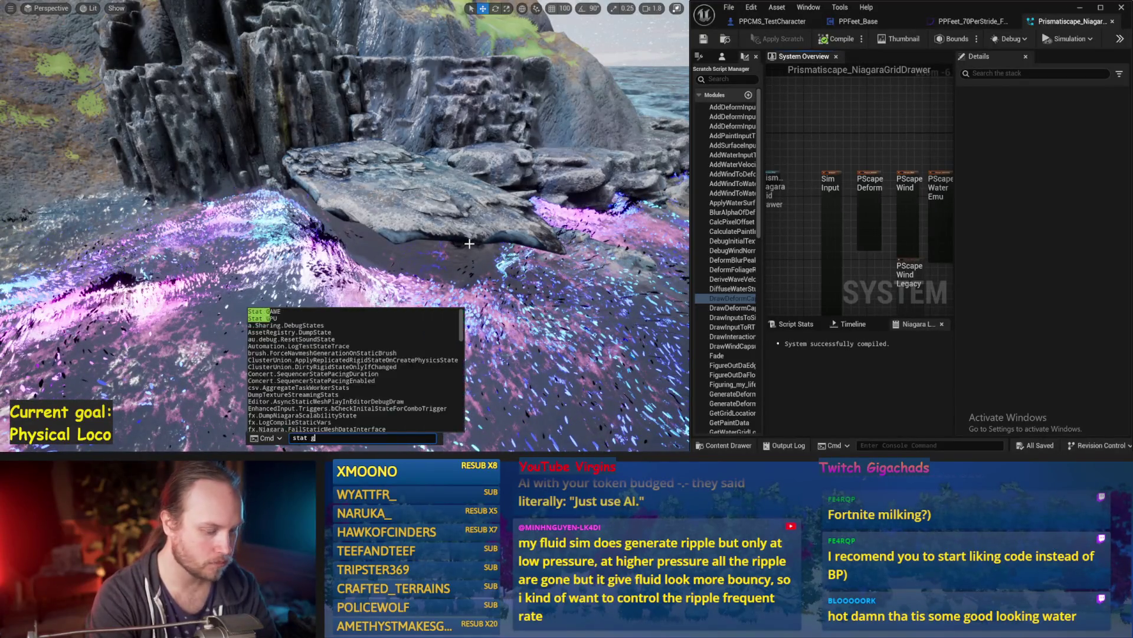
{"action": "type", "text": "pu"}
{"action": "key", "text": "Return"}
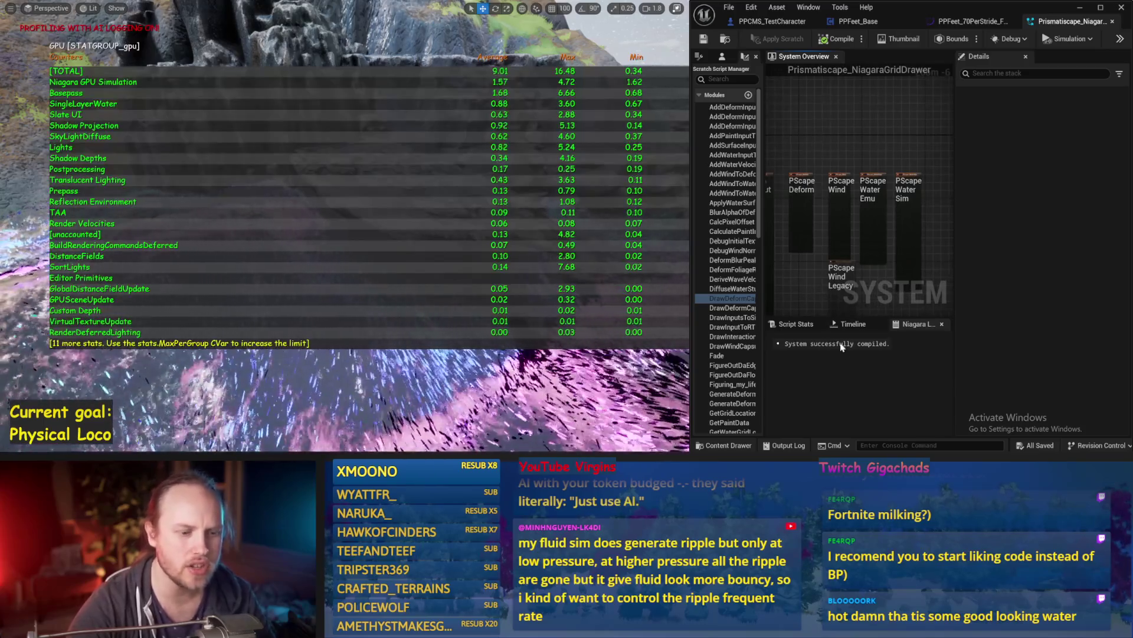
Show the Niagara system's Timeline, widen the graph area, and close the NiagaraGridDrawer asset
{"action": "left_click", "coordinate": [852, 324]}
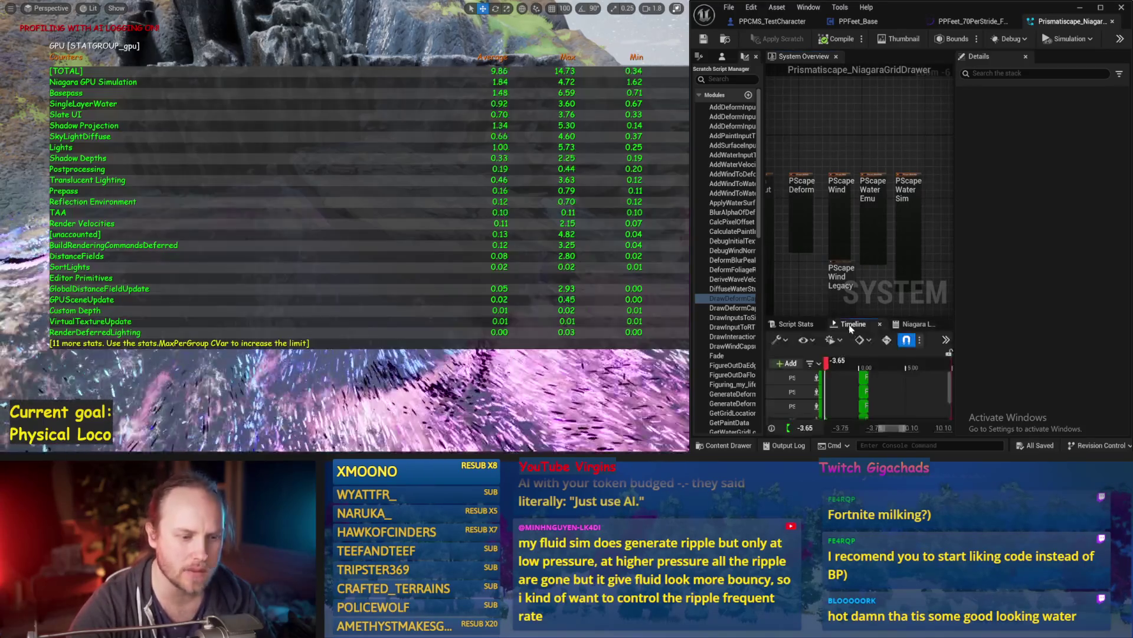
{"action": "left_click_drag", "start_coordinate": [955, 248], "coordinate": [1045, 248]}
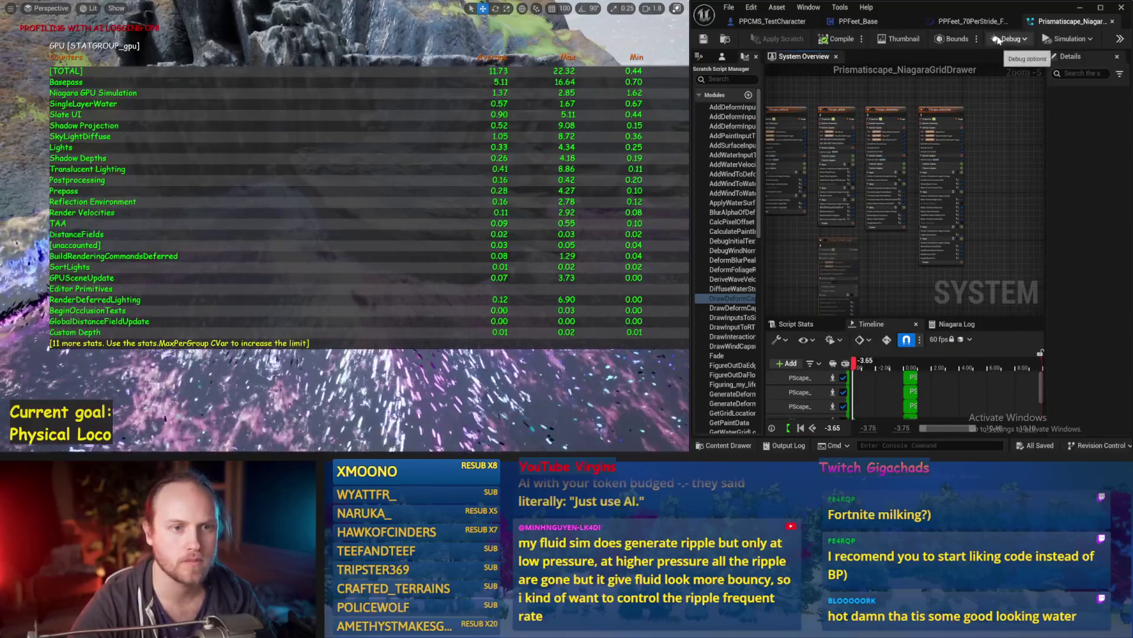
{"action": "left_click", "coordinate": [1112, 22]}
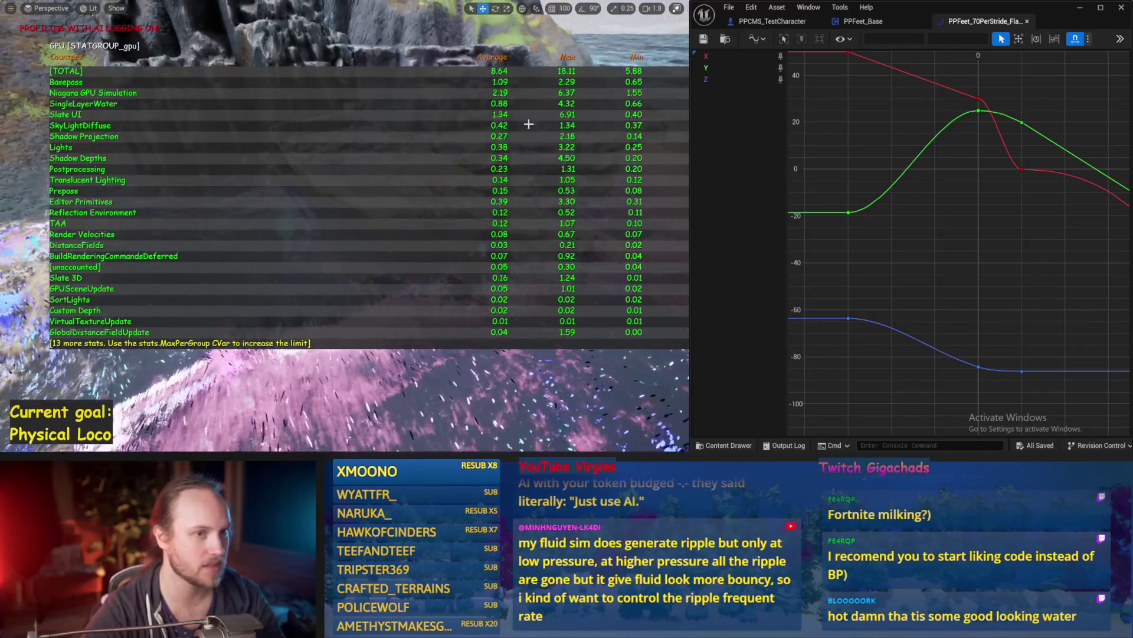
Restore the maximized full editor layout and pull the camera back to a wide cliff view
{"action": "key", "text": "alt+Tab"}
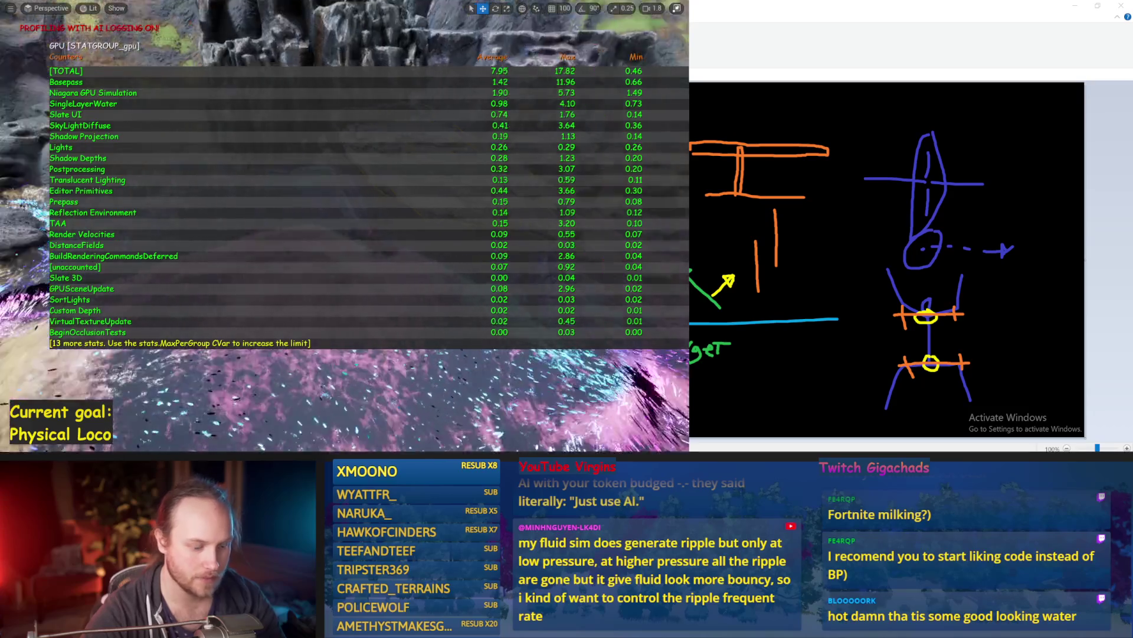
{"action": "key", "text": "F11"}
{"action": "key", "text": "super+Up"}
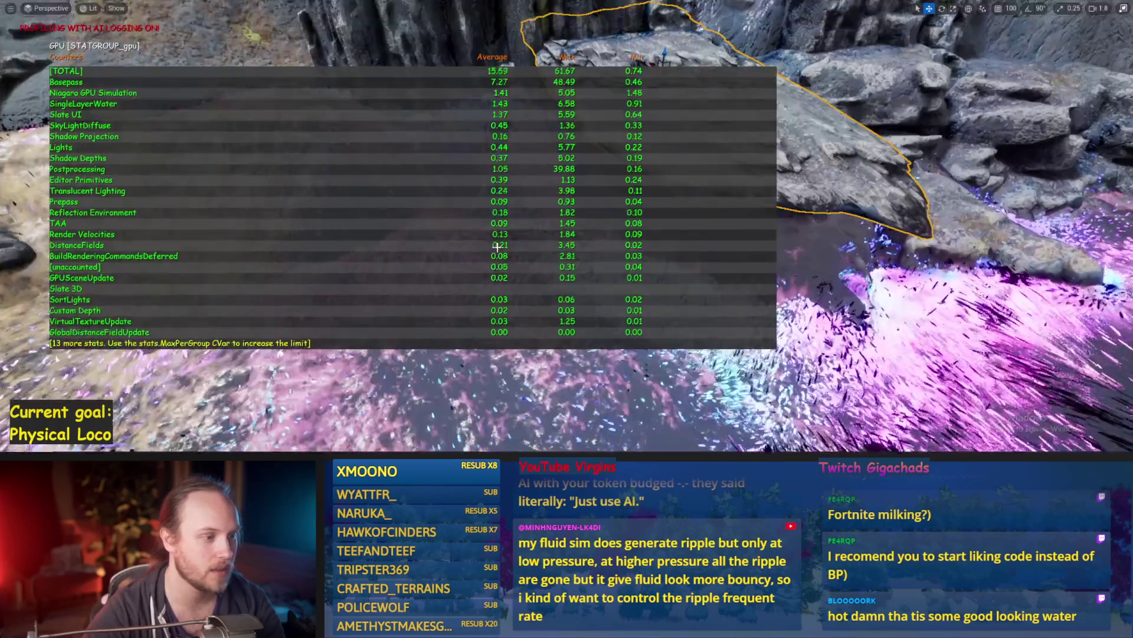
{"action": "left_click_drag", "start_coordinate": [498, 247], "coordinate": [498, 206]}
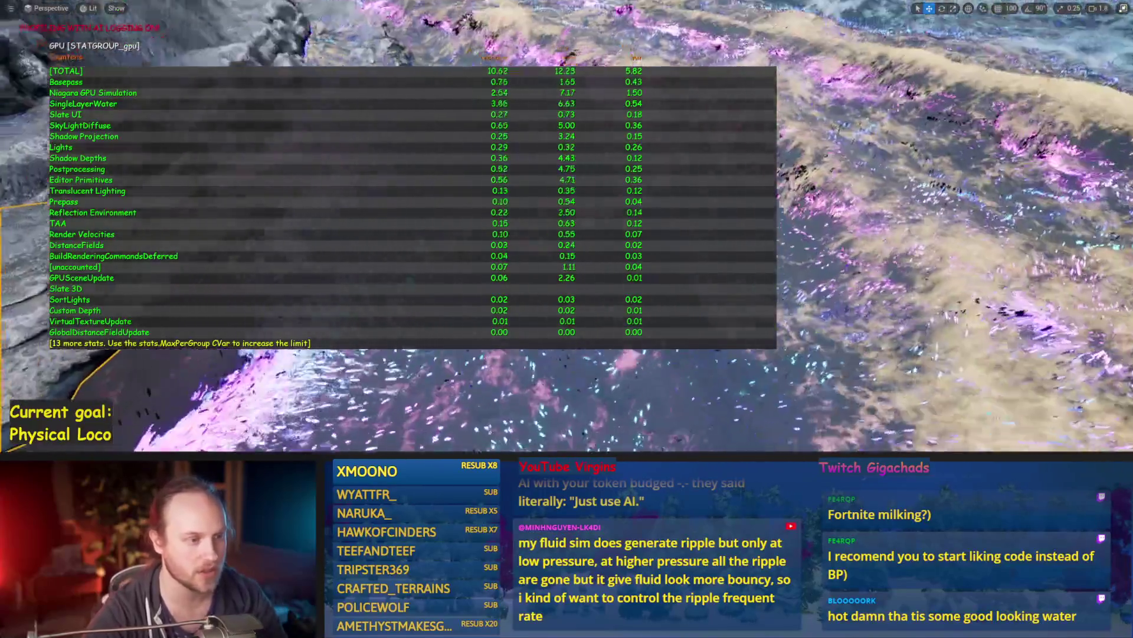
{"action": "left_click_drag", "start_coordinate": [565, 258], "coordinate": [565, 254]}
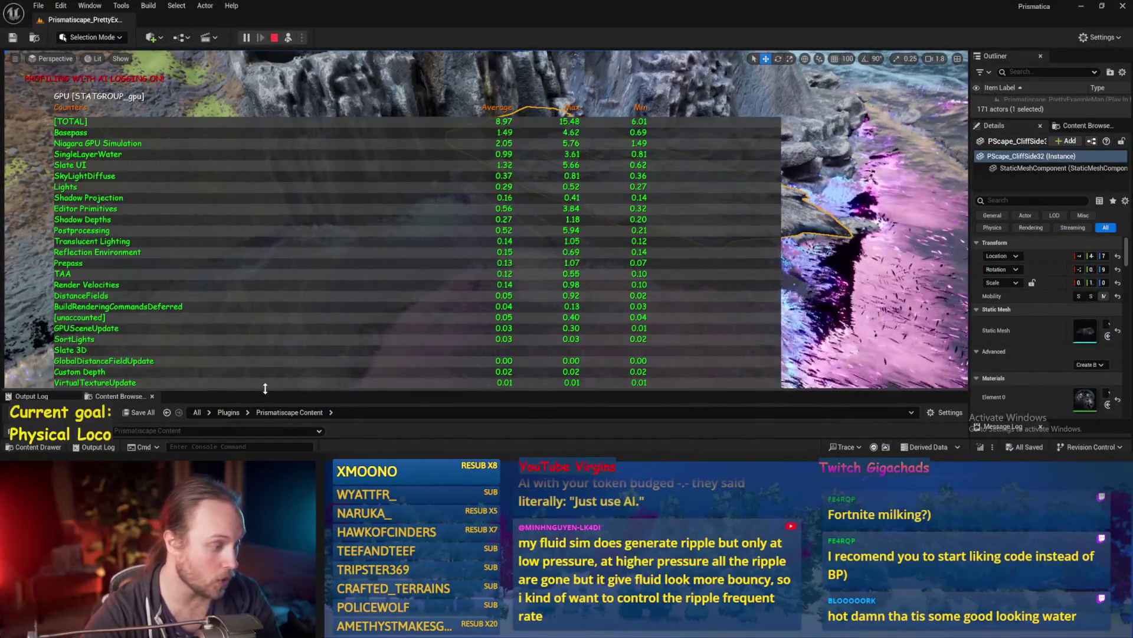
Keep the running play session instead of switching to PrettyExampleMap, then switch editor windows
{"action": "scroll", "coordinate": [650, 401], "scroll_direction": "down", "scroll_amount": 1}
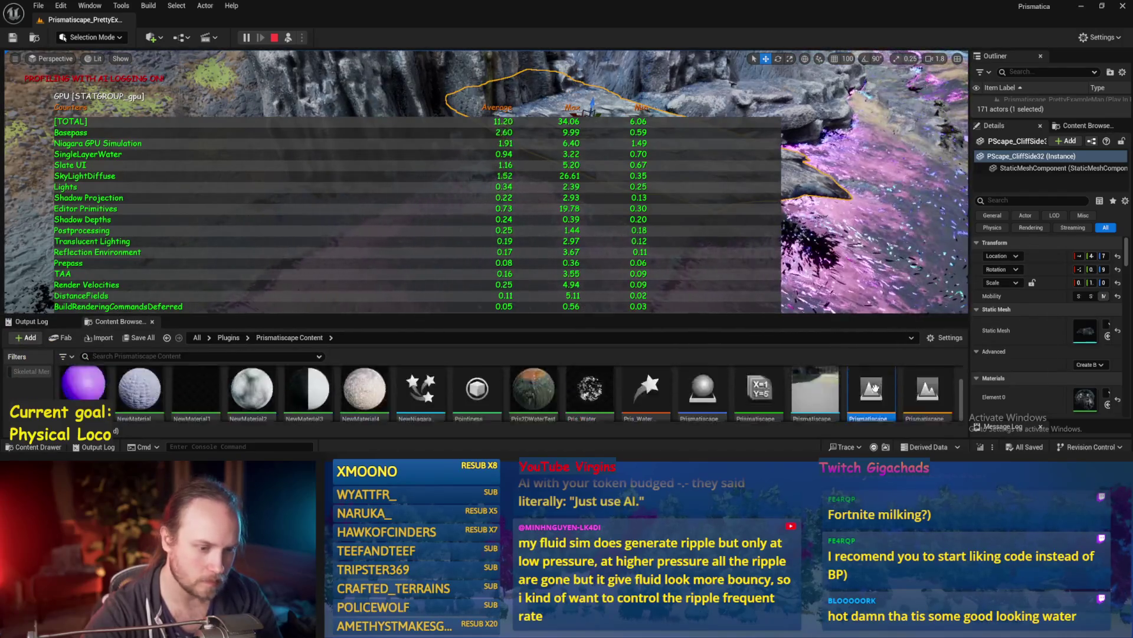
{"action": "double_click", "coordinate": [858, 376]}
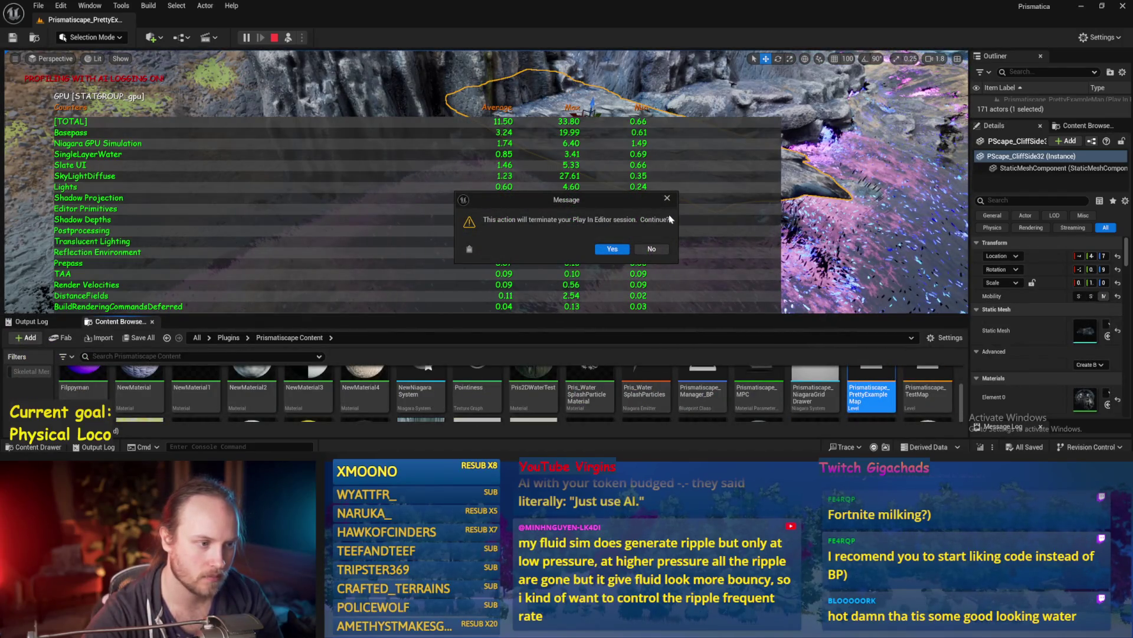
{"action": "left_click", "coordinate": [669, 200]}
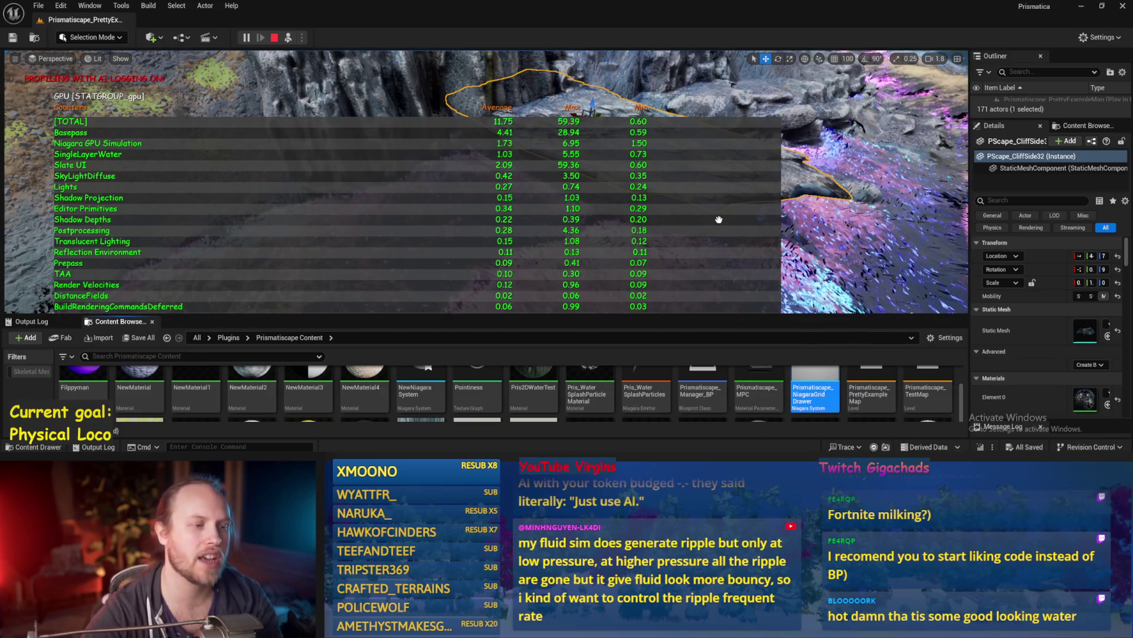
{"action": "key", "text": "alt+Tab"}
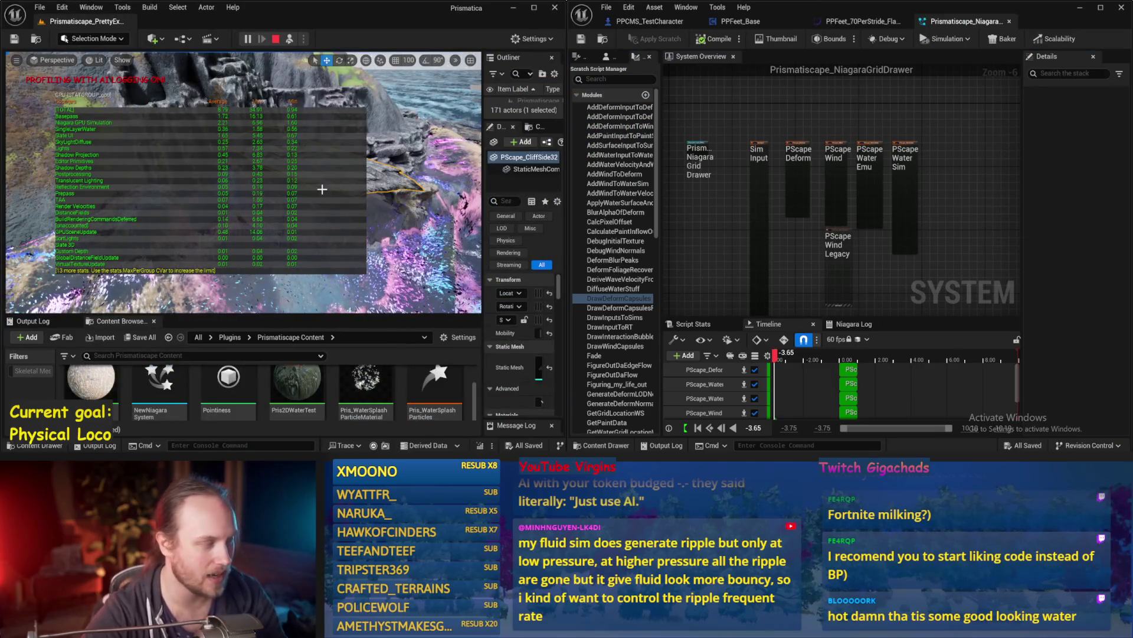
Dismiss the viewport actor menu, then select the PScape_CliffSide32 cliff and the landscape
{"action": "right_click", "coordinate": [319, 189]}
{"action": "type", "text": "gg"}
{"action": "key", "text": "Escape"}
{"action": "right_click", "coordinate": [248, 195]}
{"action": "left_click", "coordinate": [193, 189]}
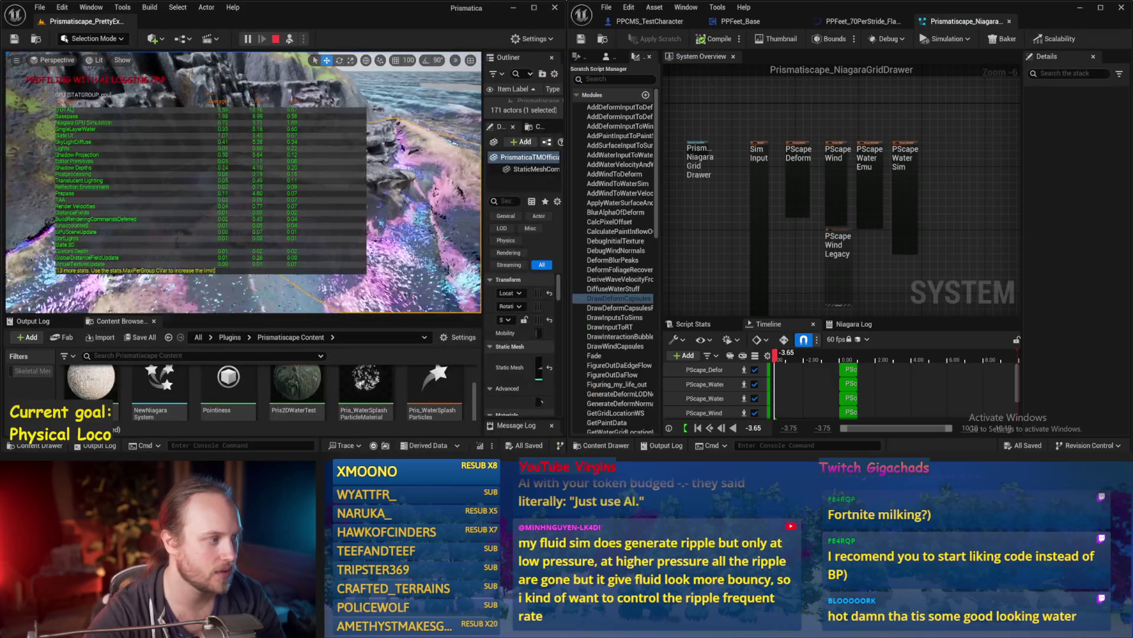
{"action": "left_click", "coordinate": [23, 128]}
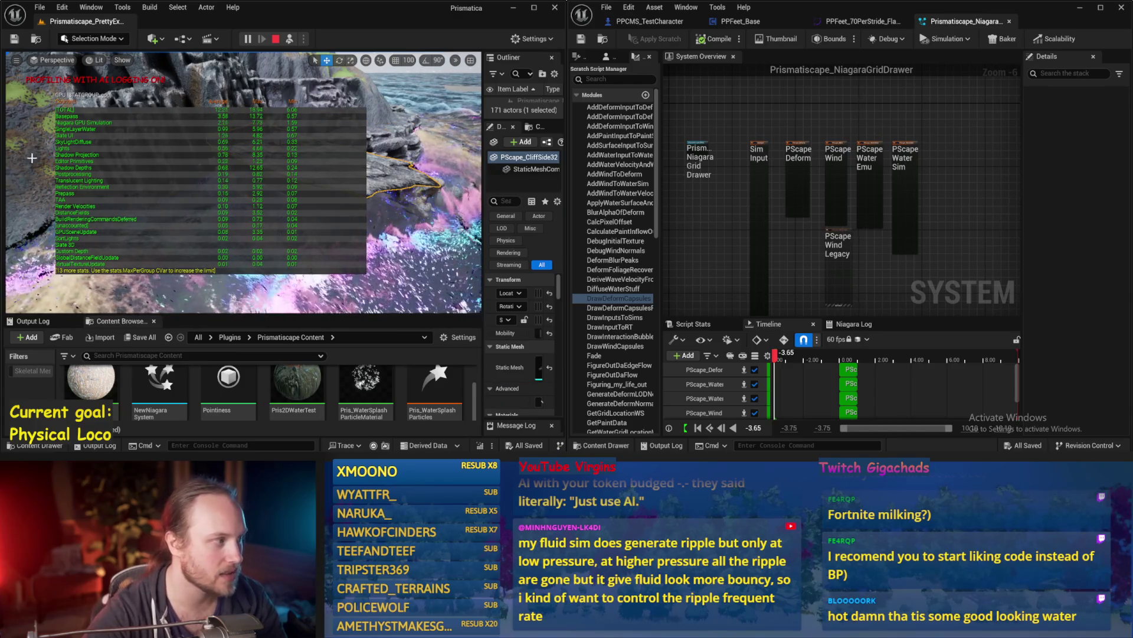
{"action": "left_click", "coordinate": [28, 189]}
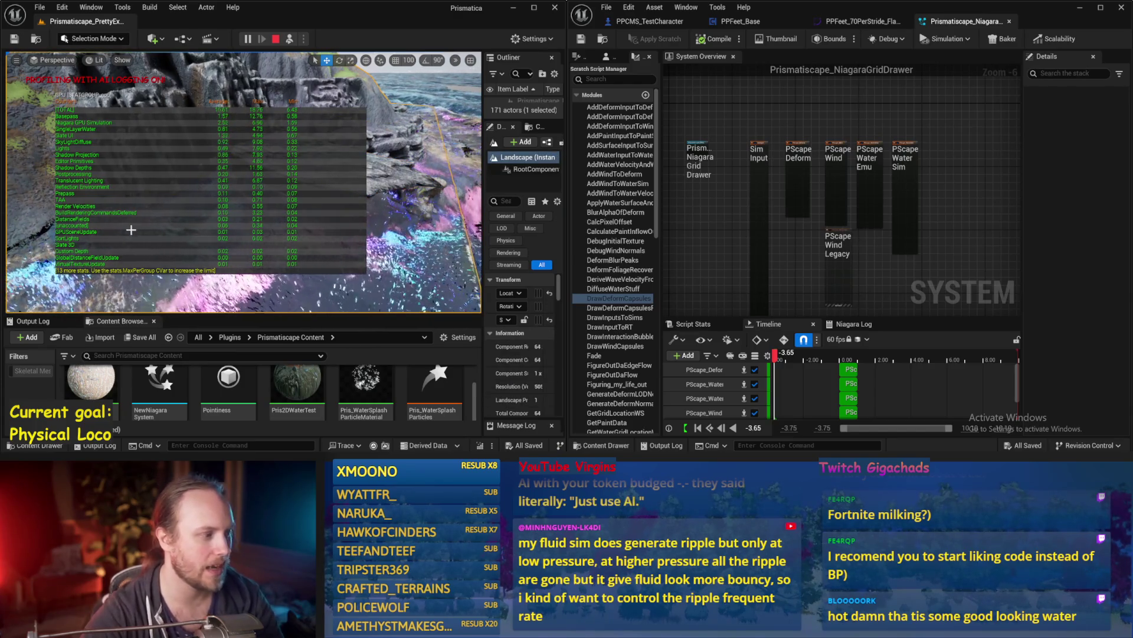
Retake control of the character in a full-window play view with the Niagara emitter headers visible
{"action": "scroll", "coordinate": [859, 215], "scroll_direction": "up", "scroll_amount": 3}
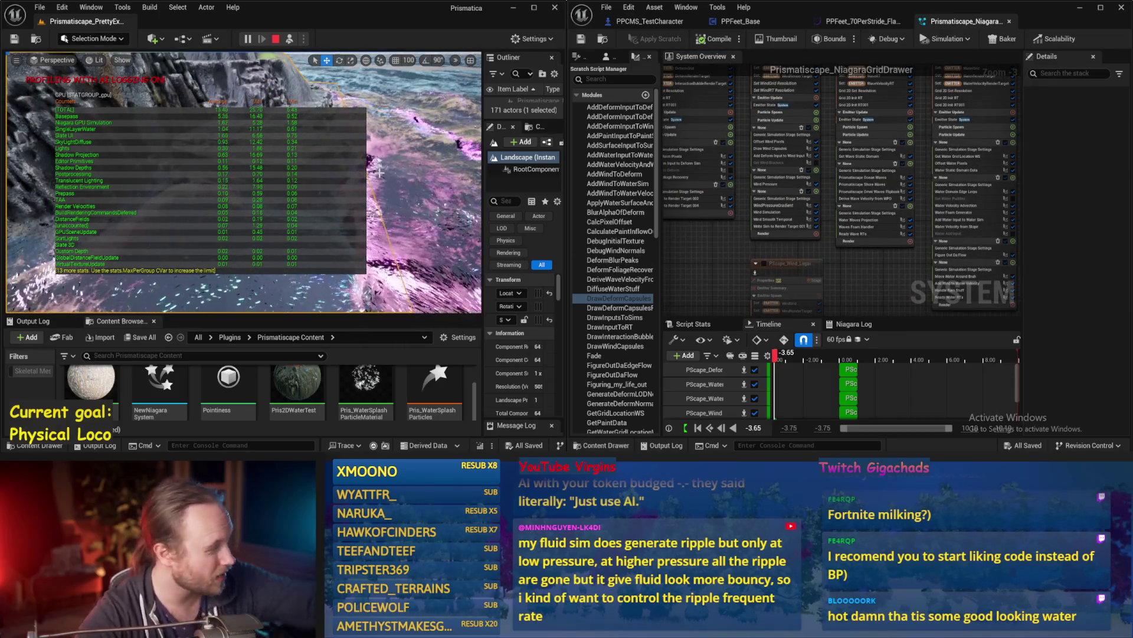
{"action": "left_click_drag", "start_coordinate": [882, 275], "coordinate": [825, 274]}
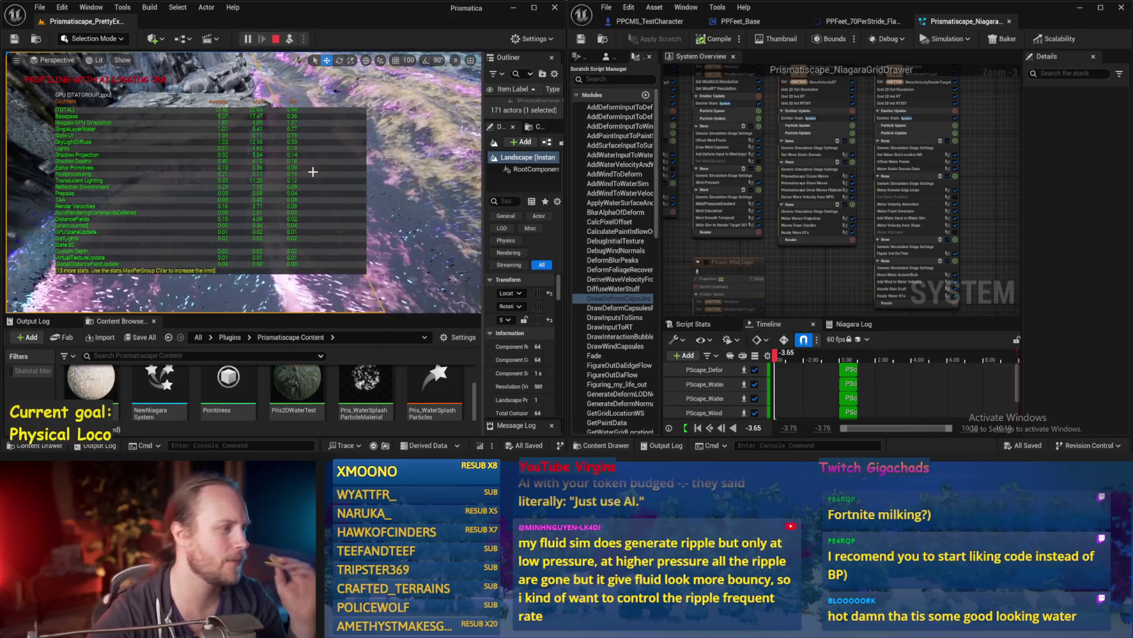
{"action": "key", "text": "F8"}
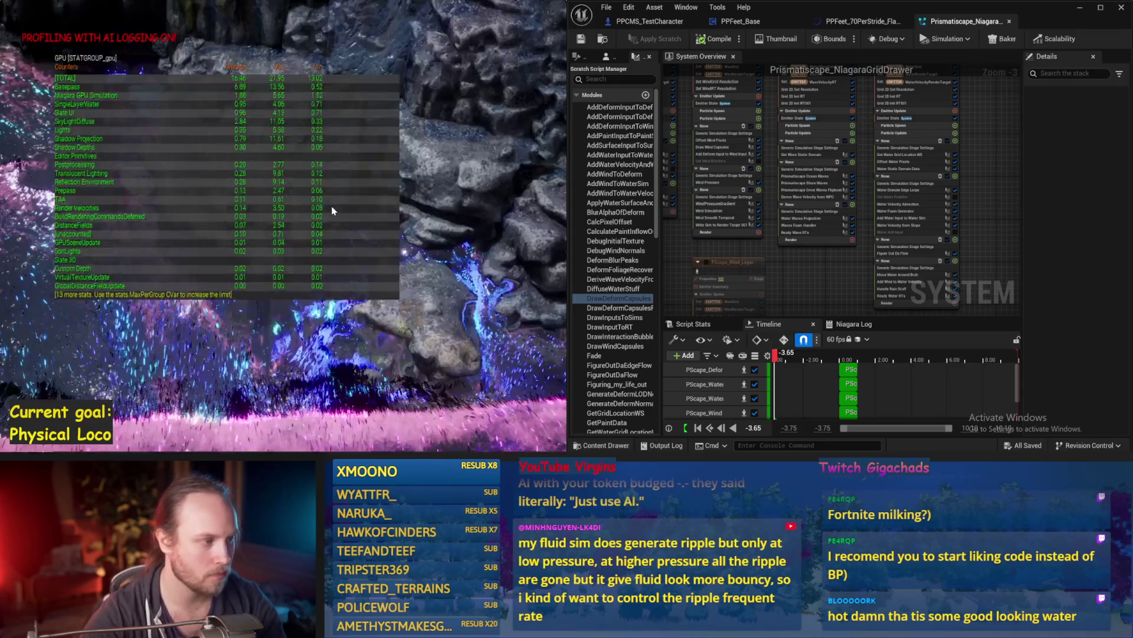
{"action": "key", "text": "F11"}
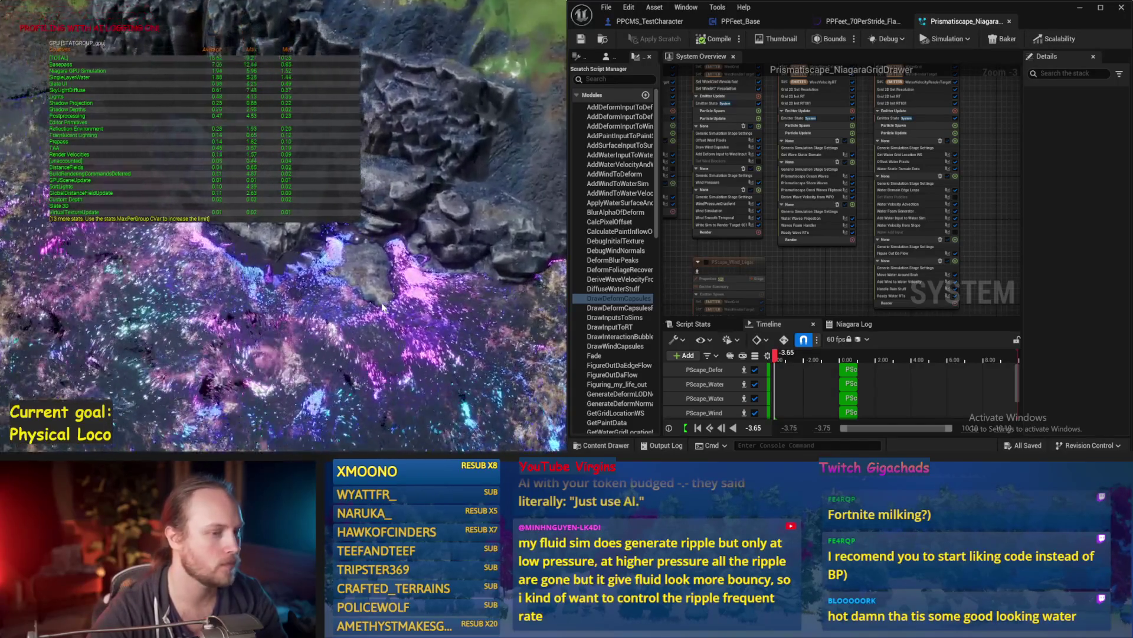
{"action": "left_click_drag", "start_coordinate": [999, 82], "coordinate": [999, 176]}
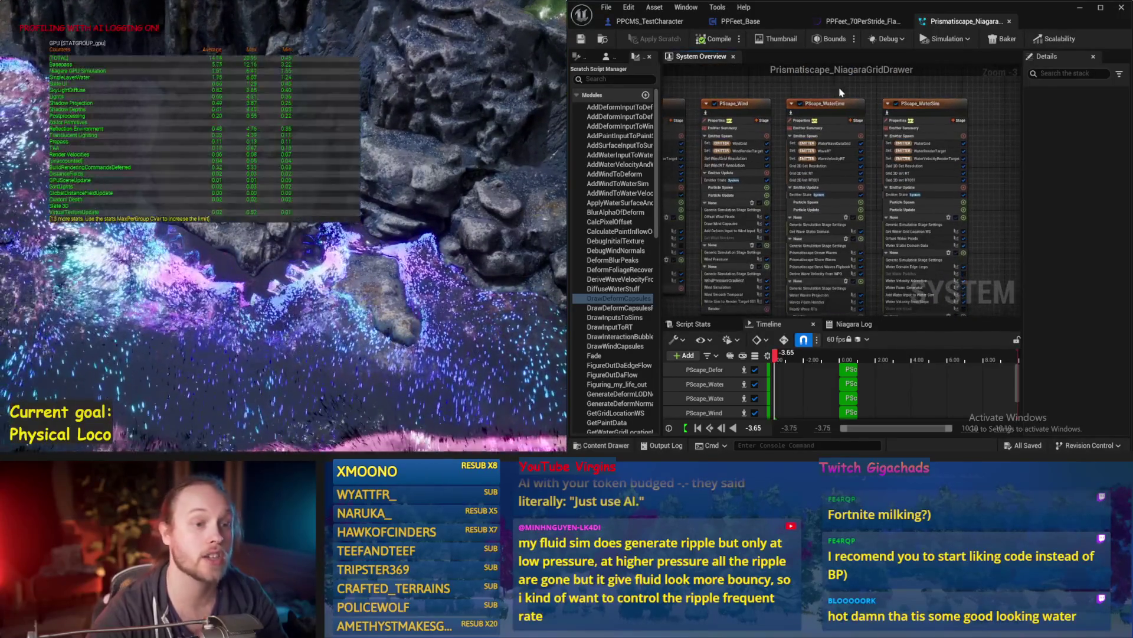
Inspect the PScape_WaterEmu emitter, disable PScape_WaterSim, and view the Ready Wave RTs module settings
{"action": "left_click", "coordinate": [825, 103]}
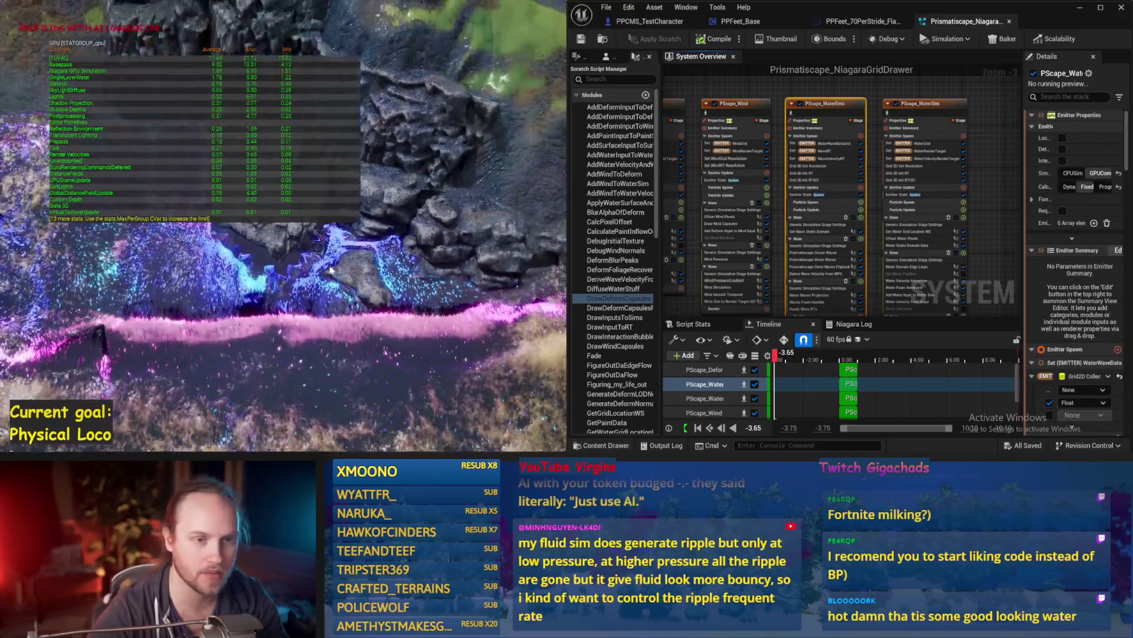
{"action": "left_click", "coordinate": [880, 88]}
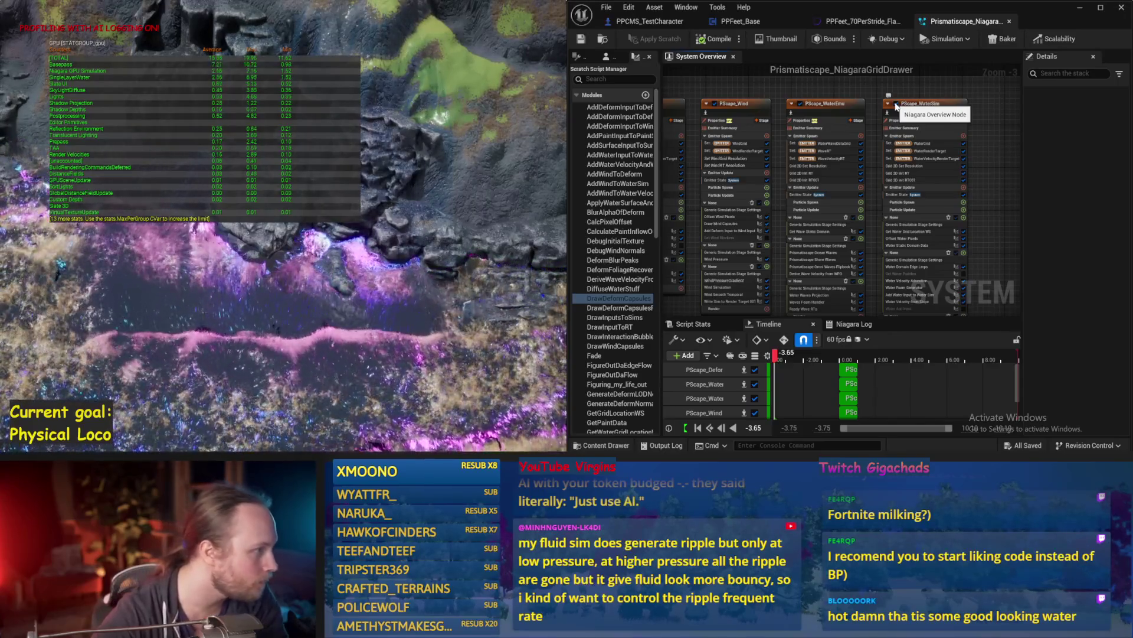
{"action": "left_click", "coordinate": [895, 104]}
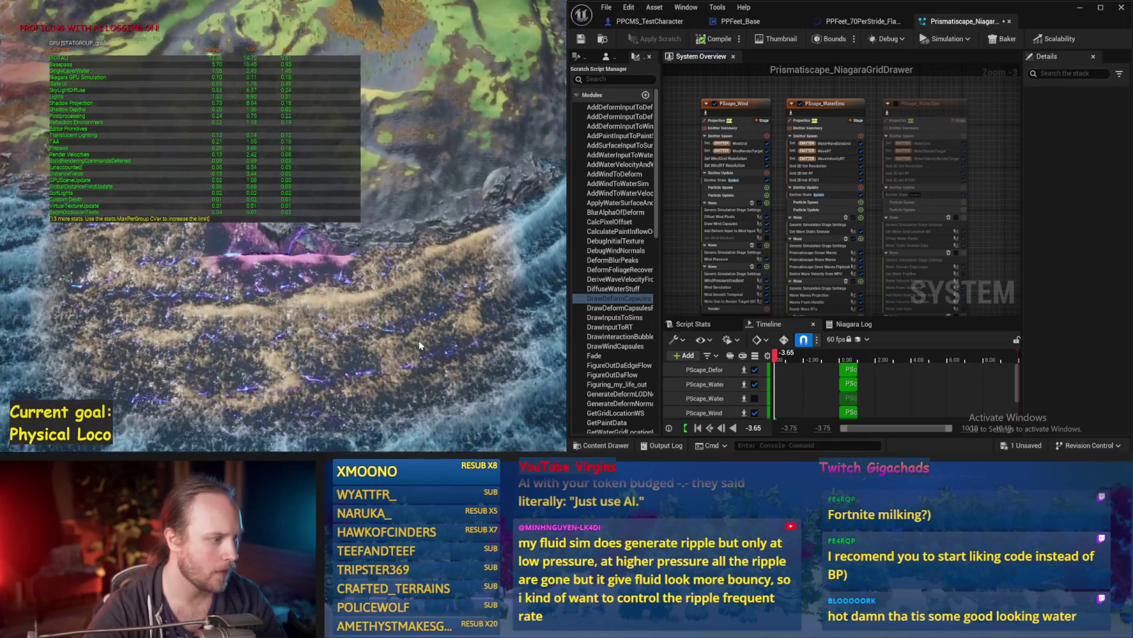
{"action": "scroll", "coordinate": [924, 251], "scroll_direction": "up", "scroll_amount": 2}
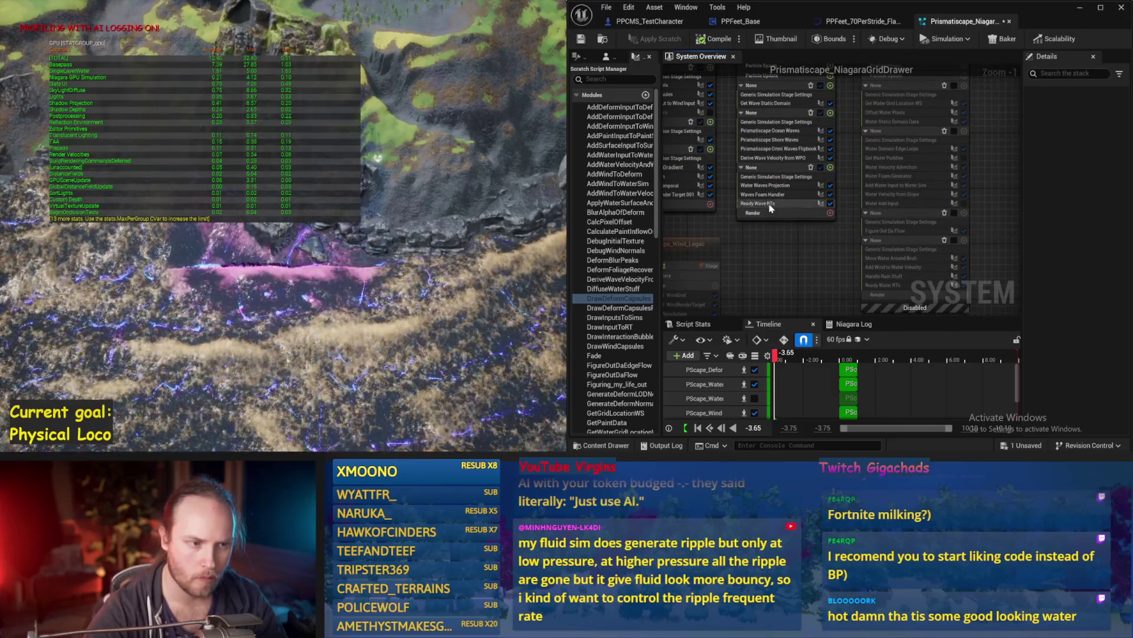
{"action": "left_click", "coordinate": [762, 203]}
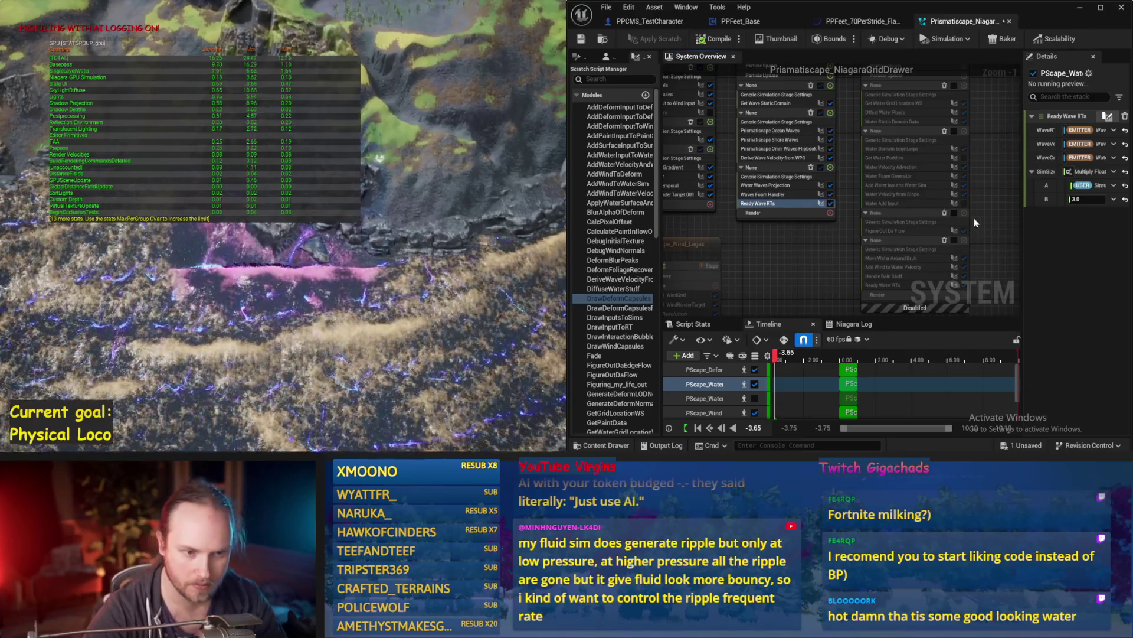
Toggle PScape_WaterSim off and on while ejecting and repossessing to compare, leaving it enabled
{"action": "scroll", "coordinate": [975, 222], "scroll_direction": "up", "scroll_amount": 3}
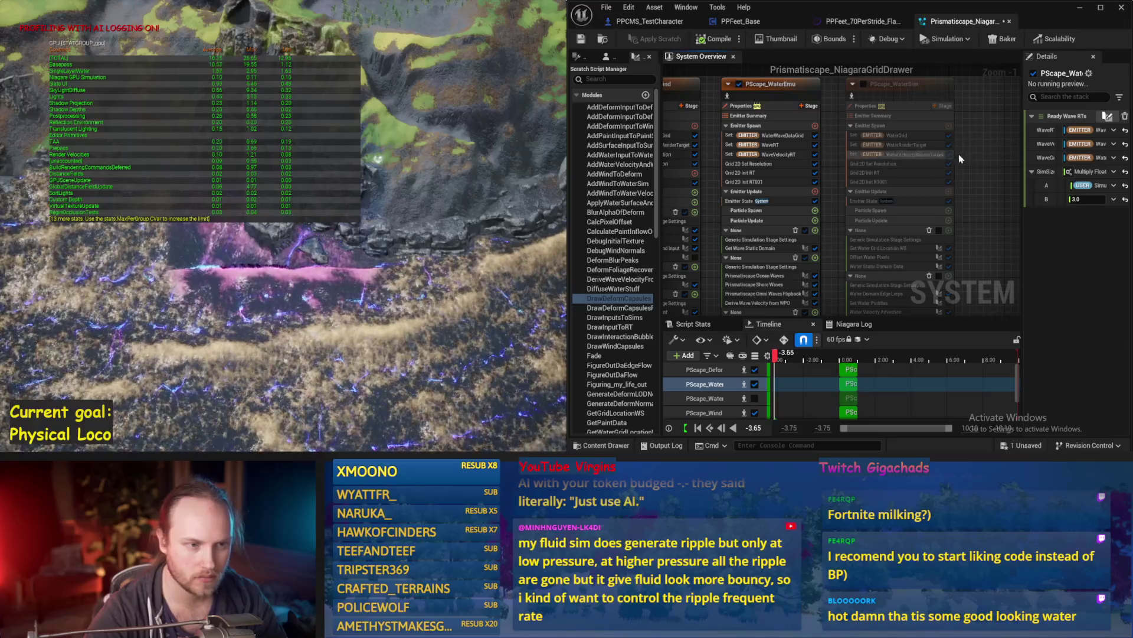
{"action": "left_click_drag", "start_coordinate": [960, 159], "coordinate": [970, 185]}
{"action": "left_click", "coordinate": [867, 130]}
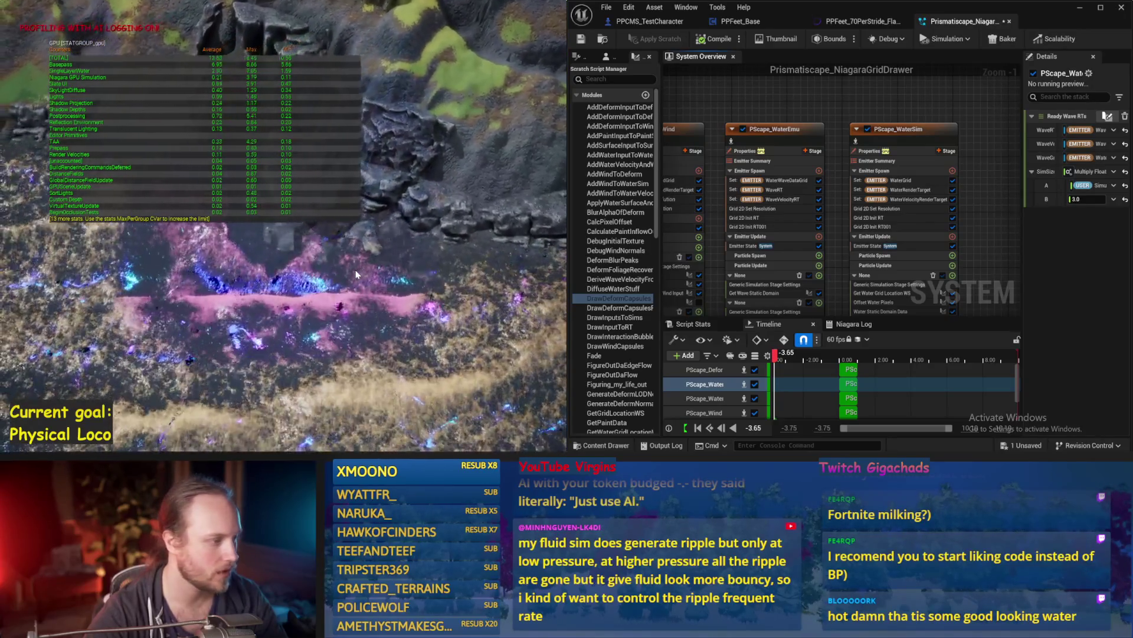
{"action": "key", "text": "Escape"}
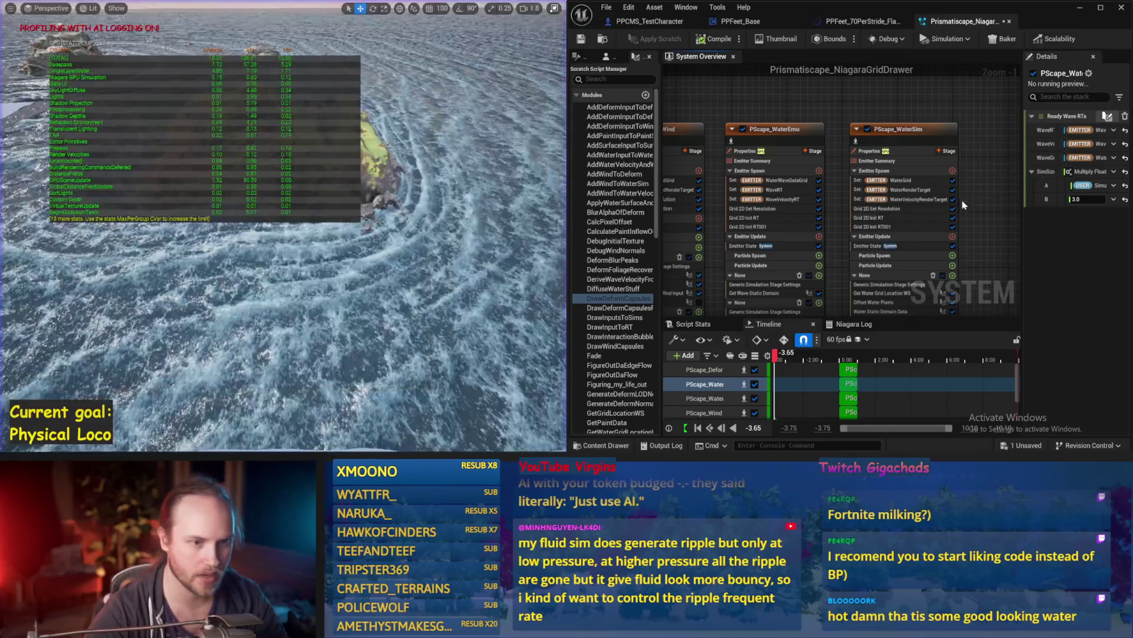
{"action": "left_click", "coordinate": [867, 129]}
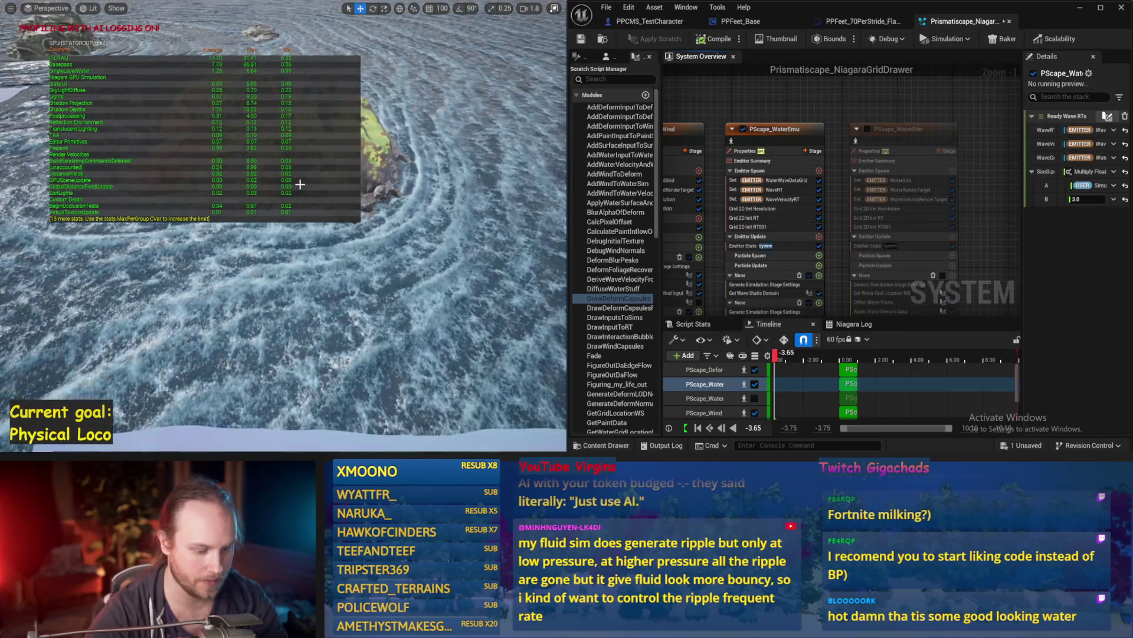
{"action": "key", "text": "alt+p"}
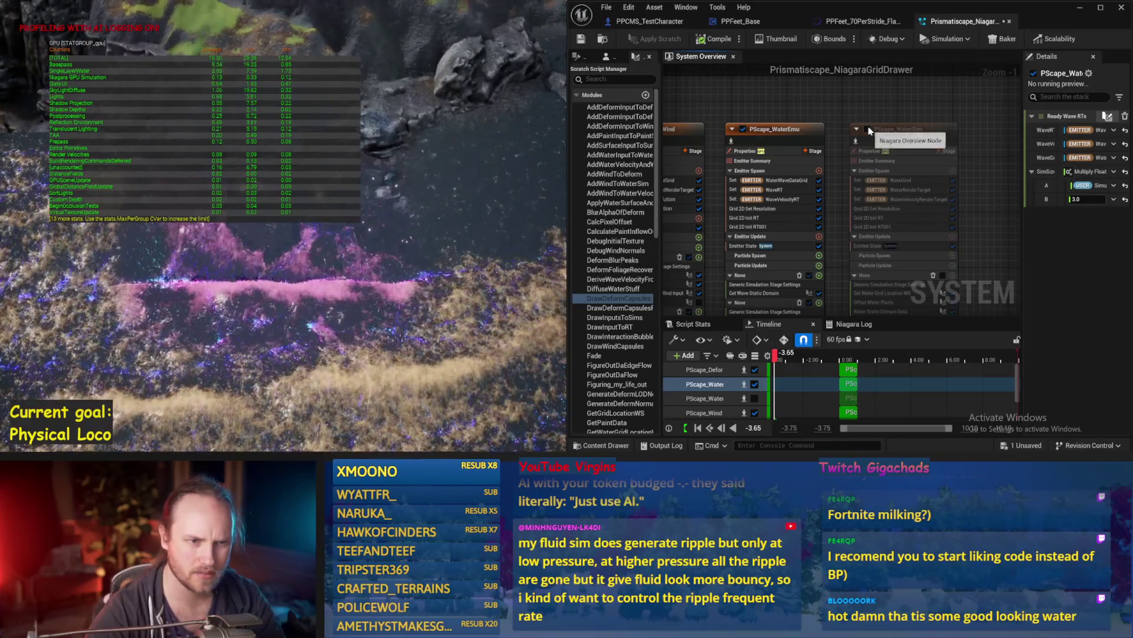
{"action": "left_click", "coordinate": [867, 129]}
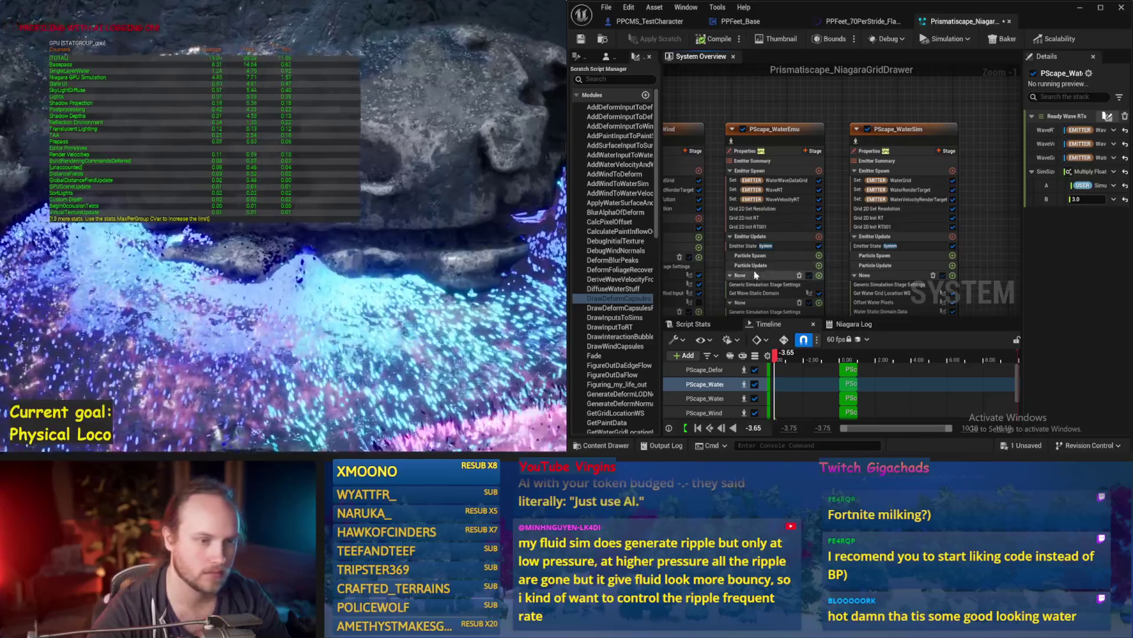
{"action": "scroll", "coordinate": [755, 275], "scroll_direction": "down", "scroll_amount": 3}
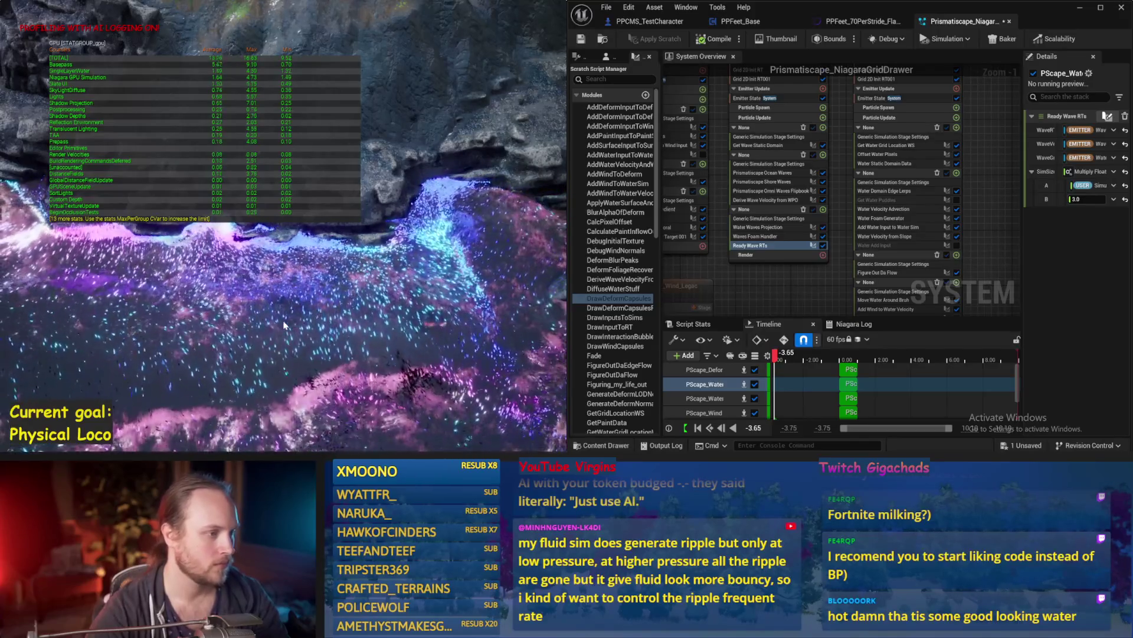
Stop playing the water scene and restore the full editor layout
{"action": "key", "text": "Escape"}
{"action": "left_click_drag", "start_coordinate": [283, 322], "coordinate": [283, 321]}
{"action": "key", "text": "F11"}
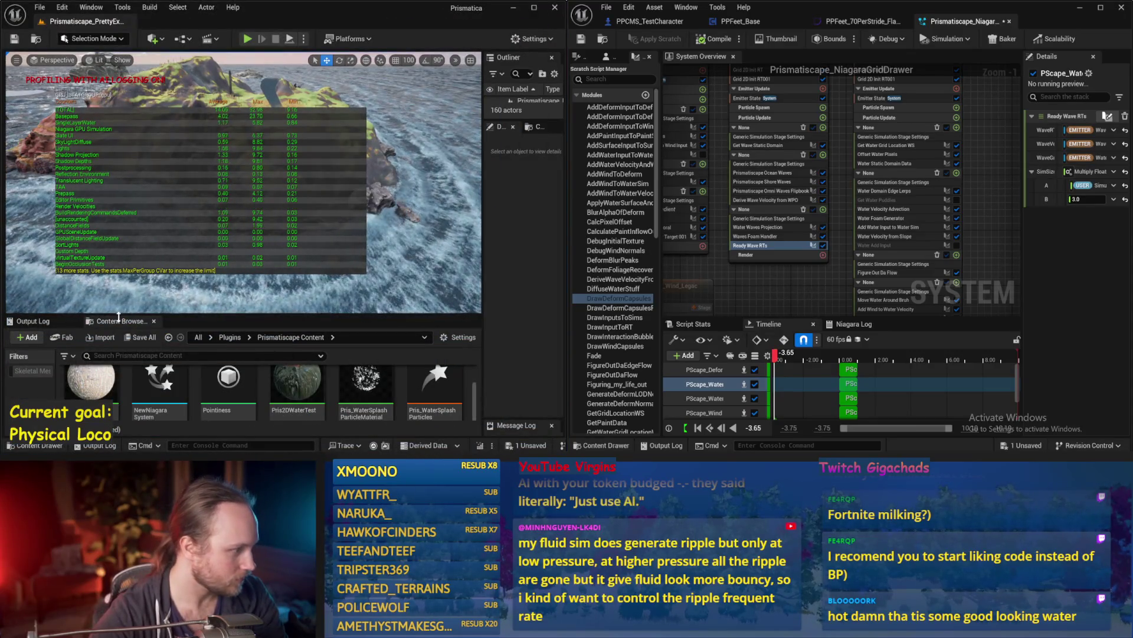
Load PPFeet_TestLevel from PrisPhysicalFeet Content, saving the pending Niagara asset, and save the map
{"action": "left_click", "coordinate": [169, 338]}
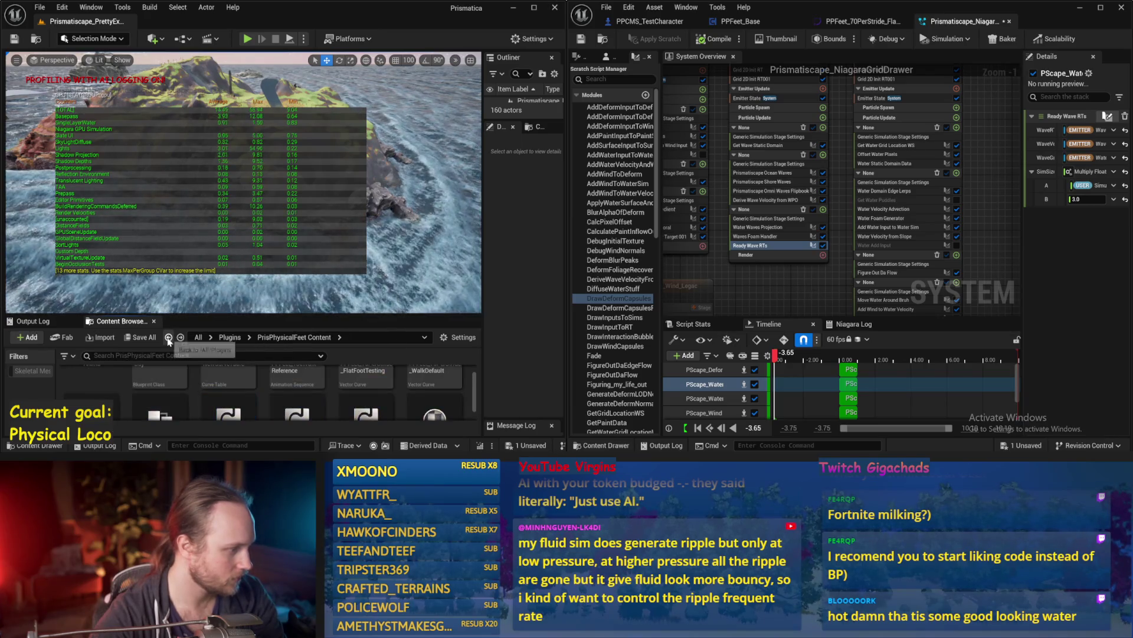
{"action": "scroll", "coordinate": [315, 396], "scroll_direction": "down", "scroll_amount": 8}
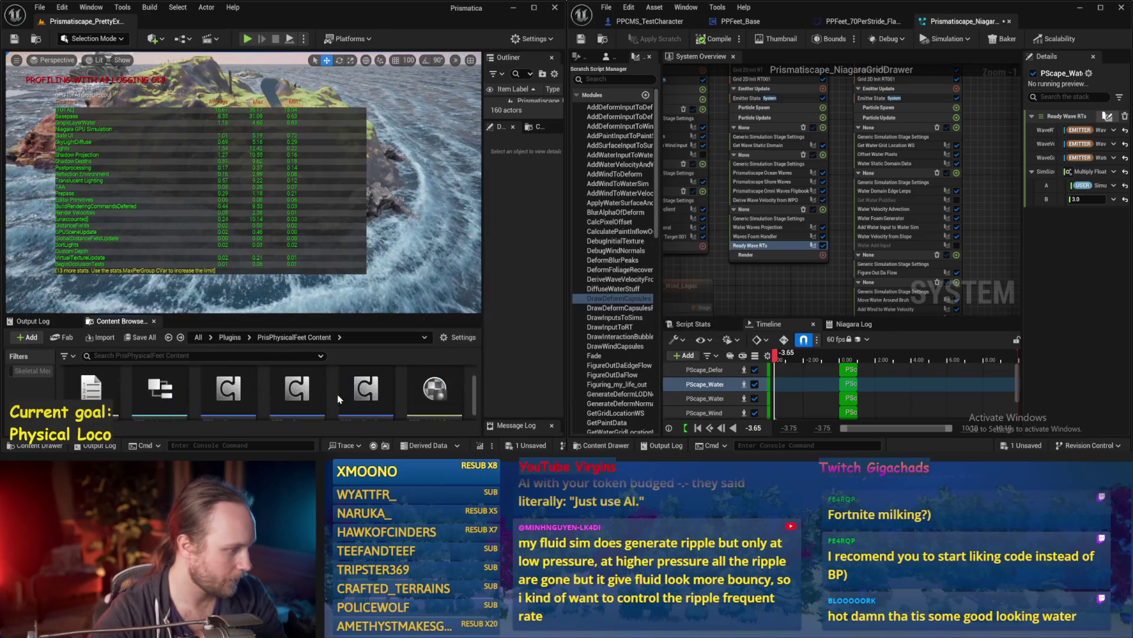
{"action": "scroll", "coordinate": [201, 397], "scroll_direction": "down", "scroll_amount": 4}
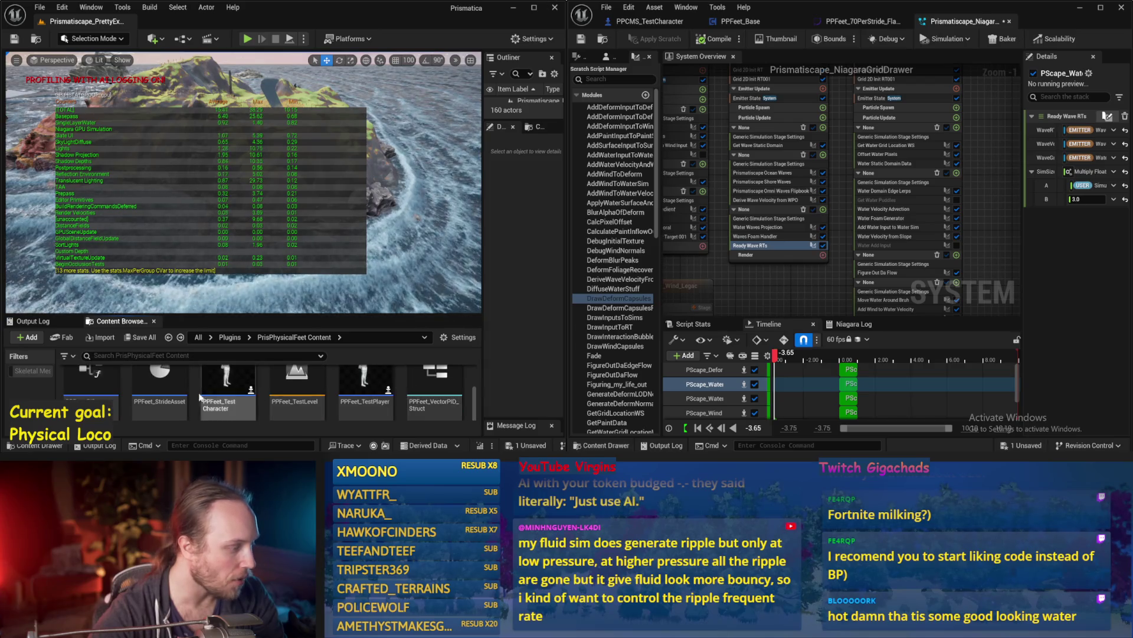
{"action": "double_click", "coordinate": [289, 384]}
{"action": "left_click", "coordinate": [595, 343]}
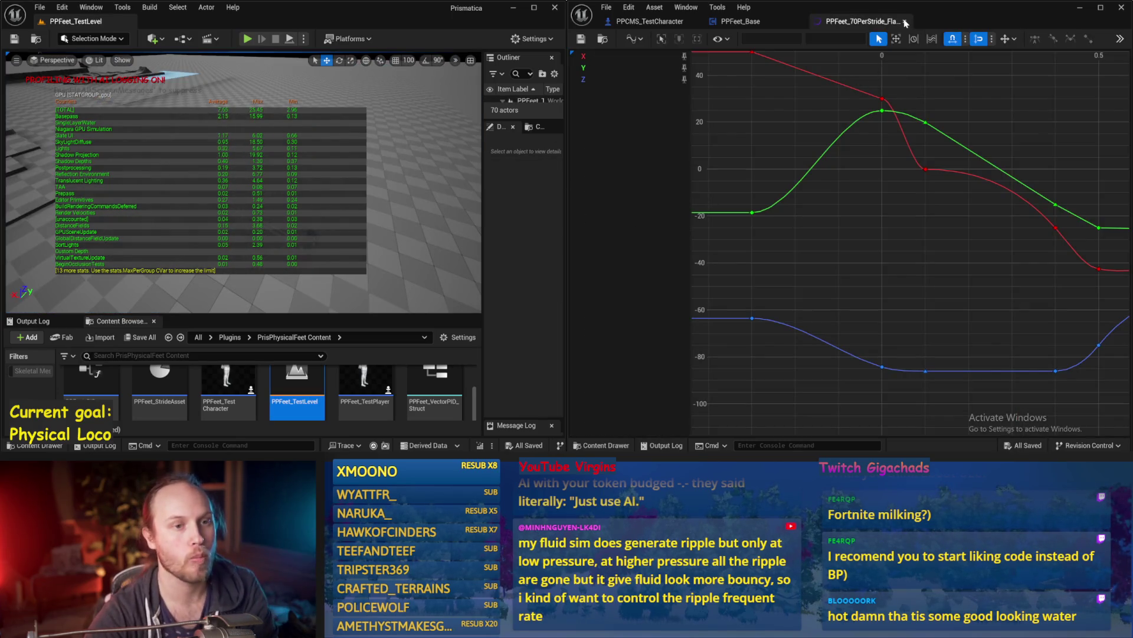
{"action": "left_click", "coordinate": [906, 22]}
{"action": "left_click_drag", "start_coordinate": [564, 238], "coordinate": [631, 239]}
{"action": "key", "text": "ctrl+s"}
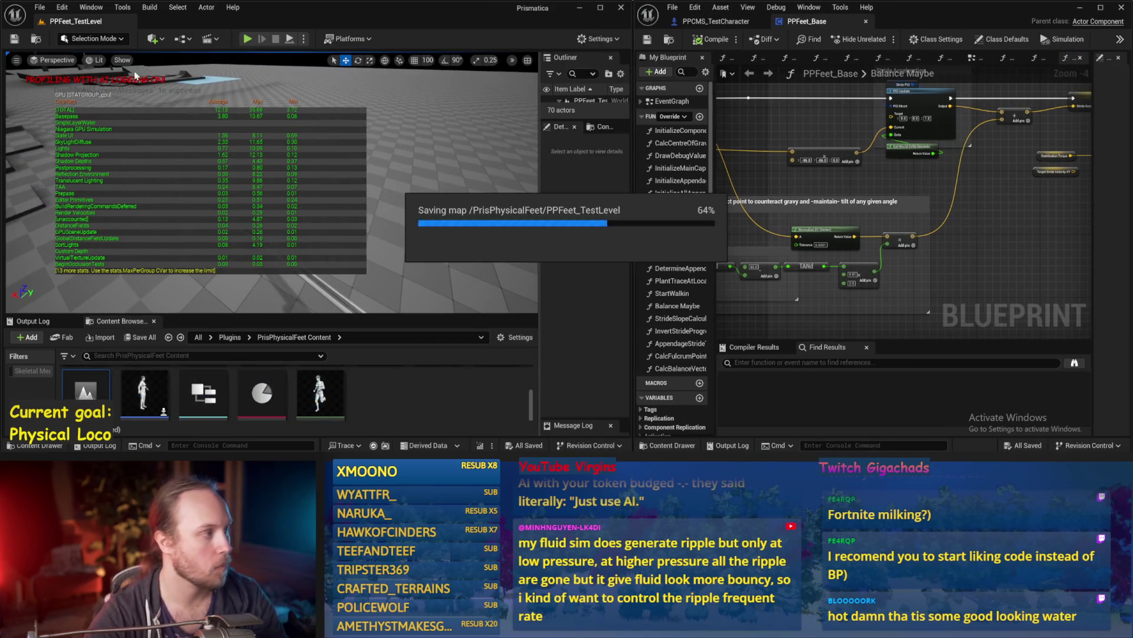
Run File > Save All twice while orbiting the camera around PPFeet_TestLevel
{"action": "left_click", "coordinate": [39, 7]}
{"action": "left_click", "coordinate": [88, 148]}
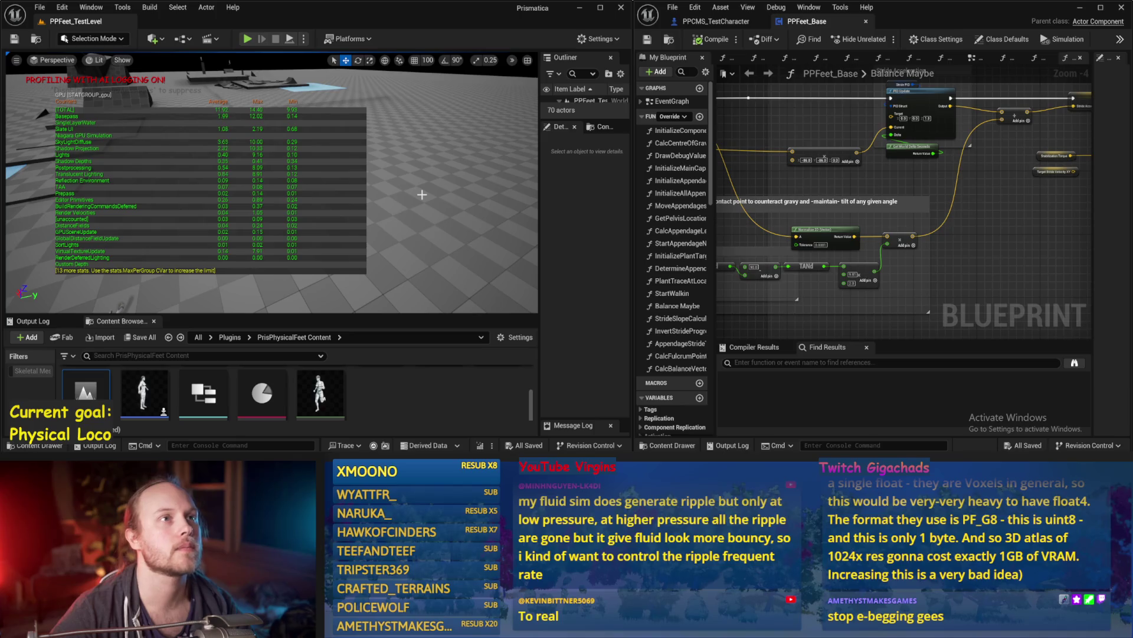
{"action": "left_click_drag", "start_coordinate": [392, 231], "coordinate": [375, 295]}
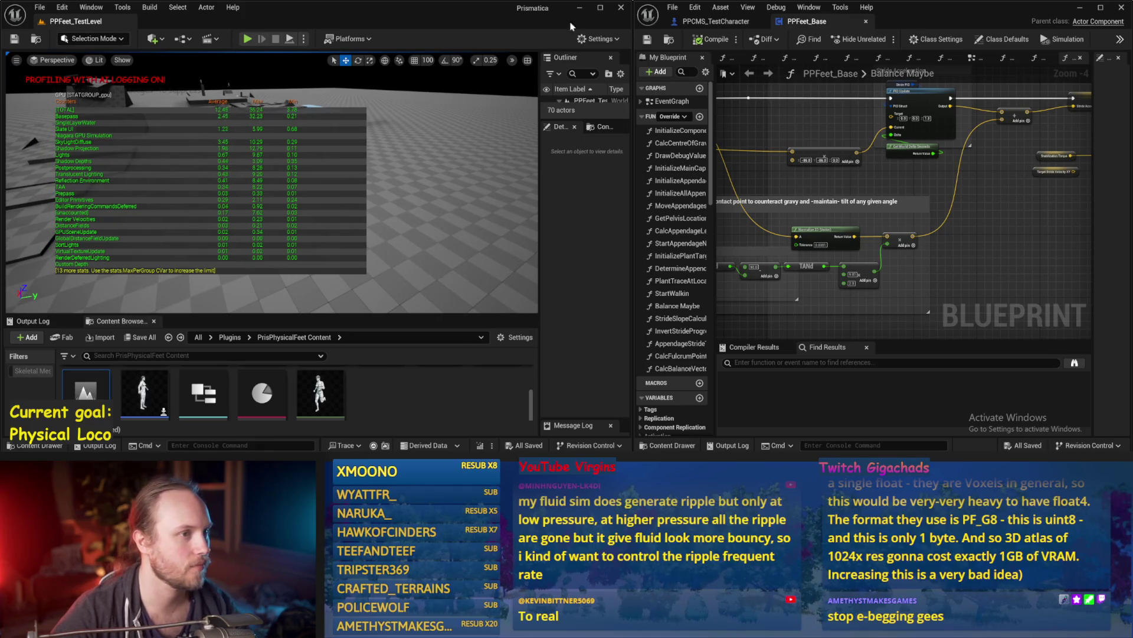
{"action": "left_click", "coordinate": [40, 7]}
{"action": "left_click", "coordinate": [79, 148]}
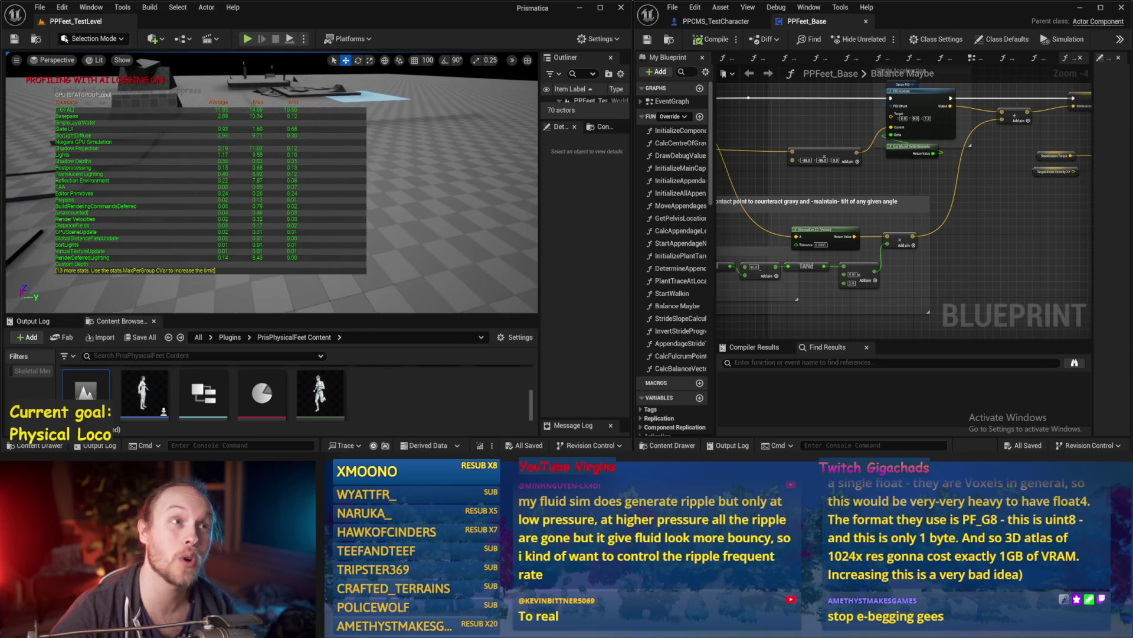
{"action": "left_click_drag", "start_coordinate": [366, 195], "coordinate": [366, 195]}
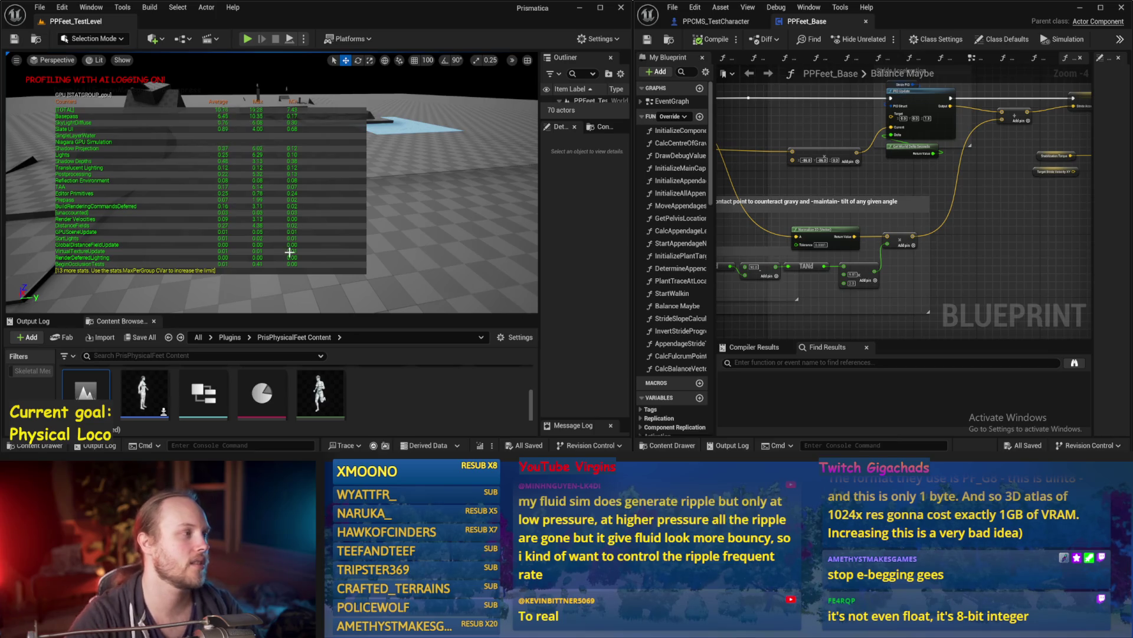
{"action": "left_click", "coordinate": [40, 7]}
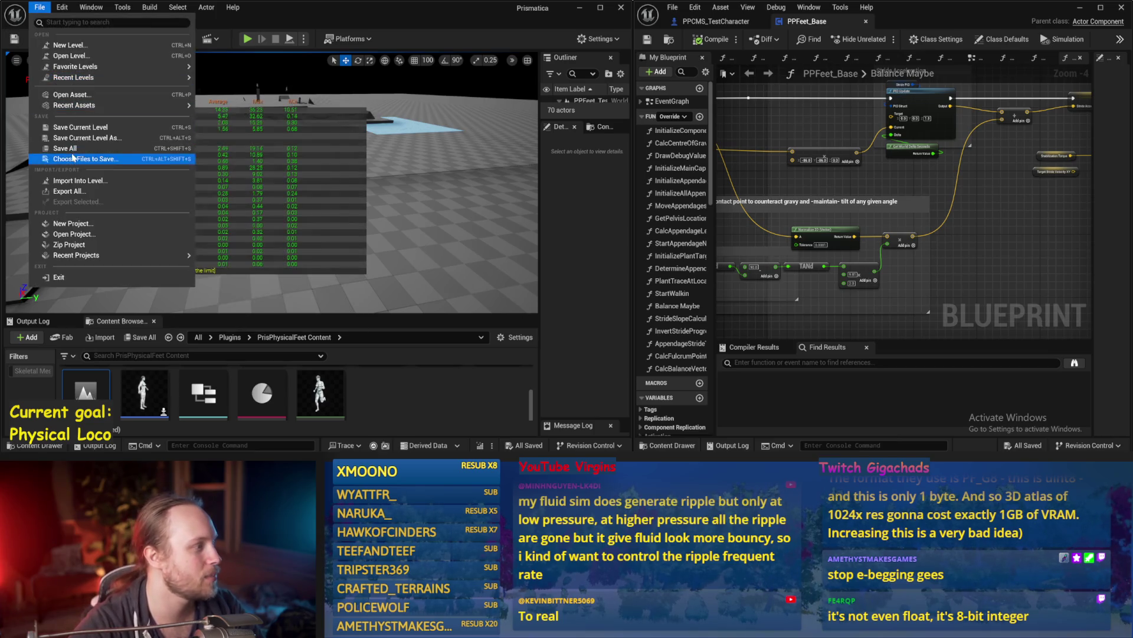
Enter 'stat gpu' in the console with the viewport in immersive mode to clear the GPU overlay
{"action": "key", "text": "Escape"}
{"action": "key", "text": "F11"}
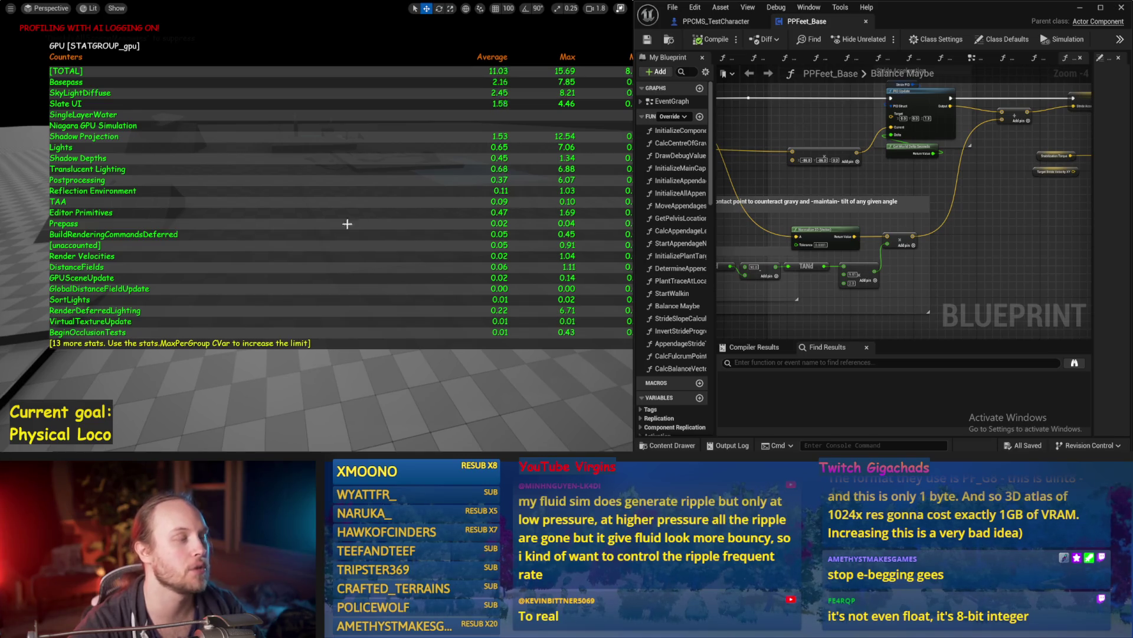
{"action": "mouse_move", "coordinate": [306, 223]}
{"action": "left_mouse_down"}
{"action": "mouse_move", "coordinate": [277, 224]}
{"action": "mouse_move", "coordinate": [57, 93]}
{"action": "left_mouse_up"}
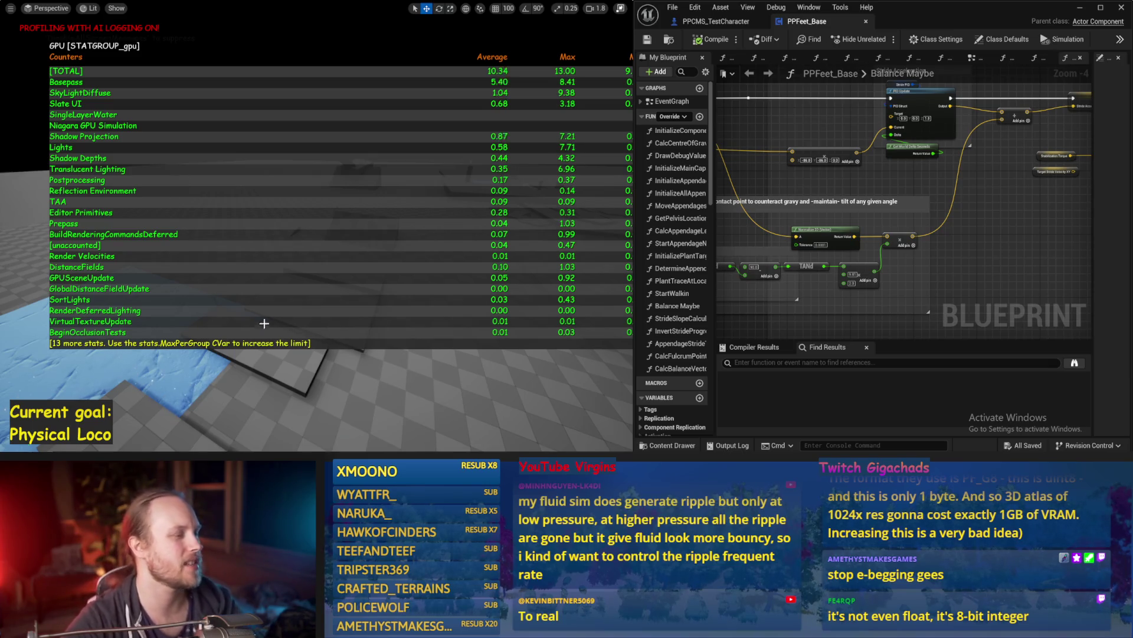
{"action": "key", "text": "grave"}
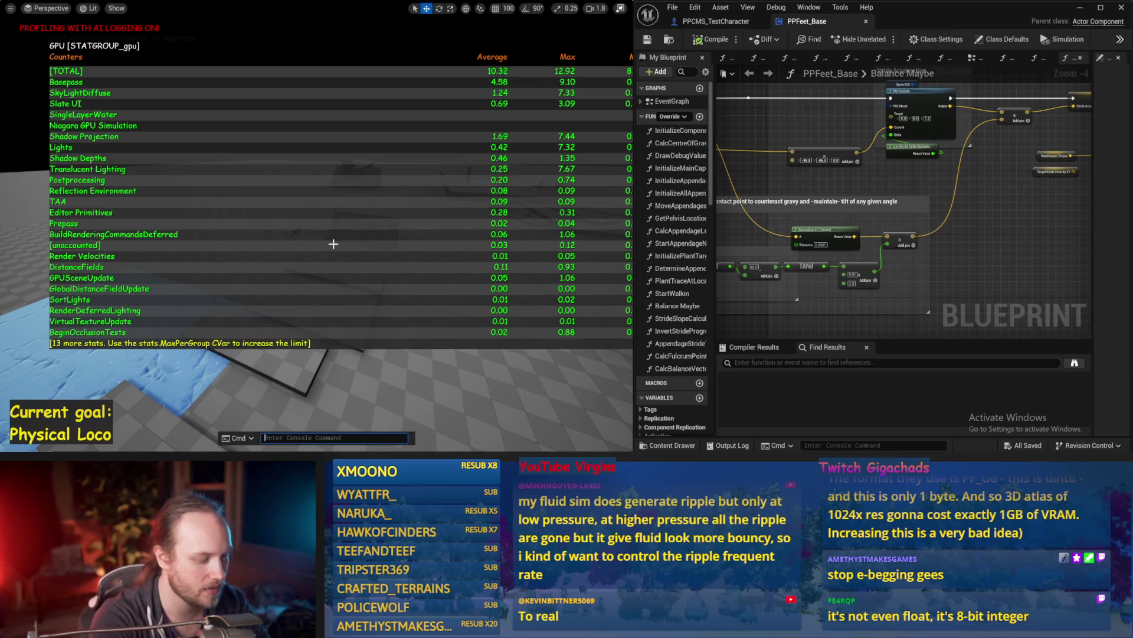
{"action": "type", "text": "stat gpu"}
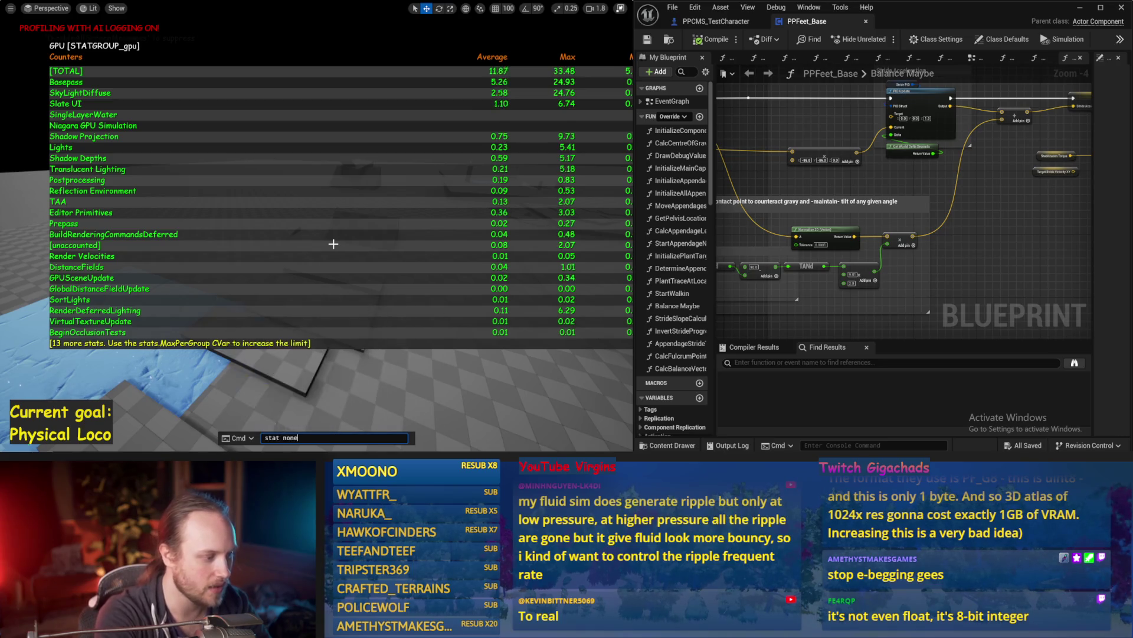
{"action": "key", "text": "Return"}
Fly the camera down onto the tiled ramp and out over the blue ice area
{"action": "key", "text": "w"}
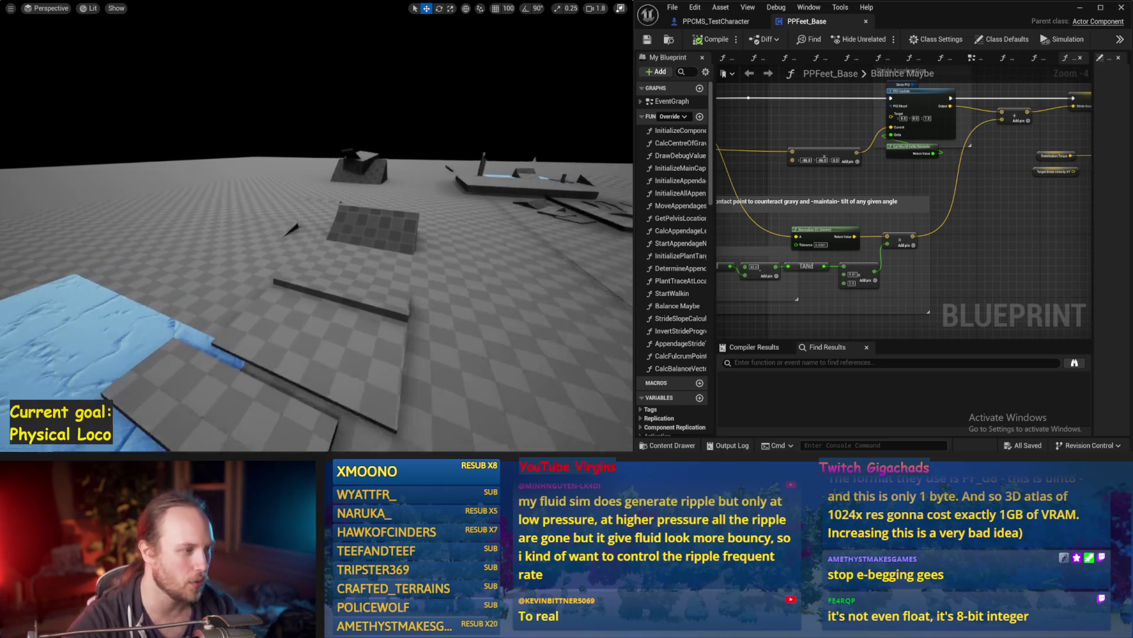
{"action": "key", "text": "w"}
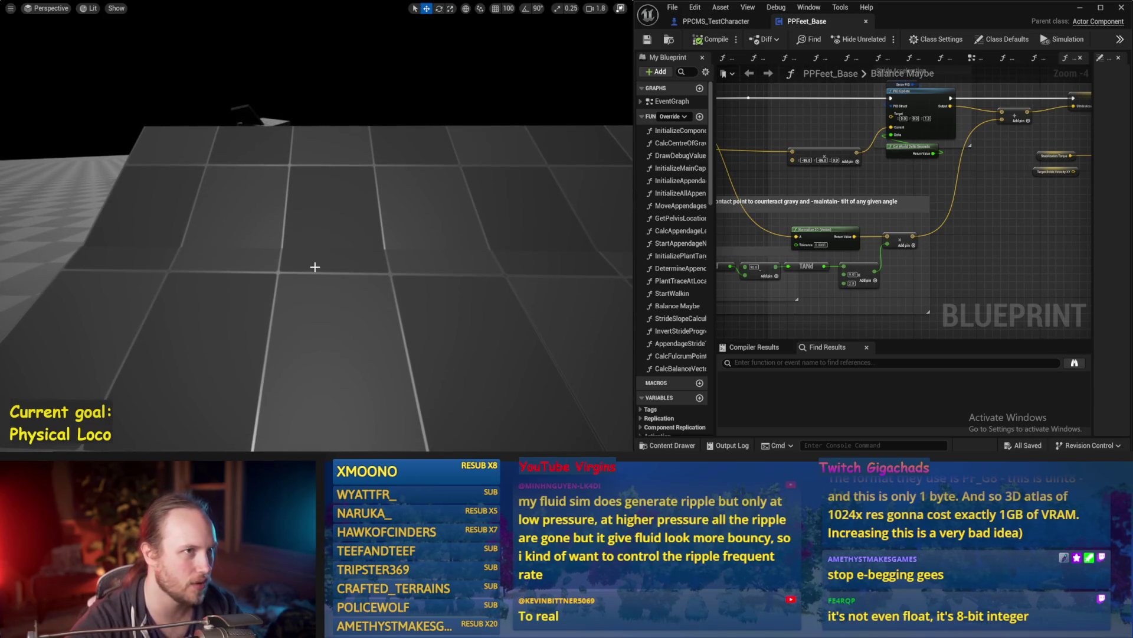
{"action": "scroll", "coordinate": [503, 250], "scroll_direction": "up", "scroll_amount": 2}
{"action": "key", "text": "s"}
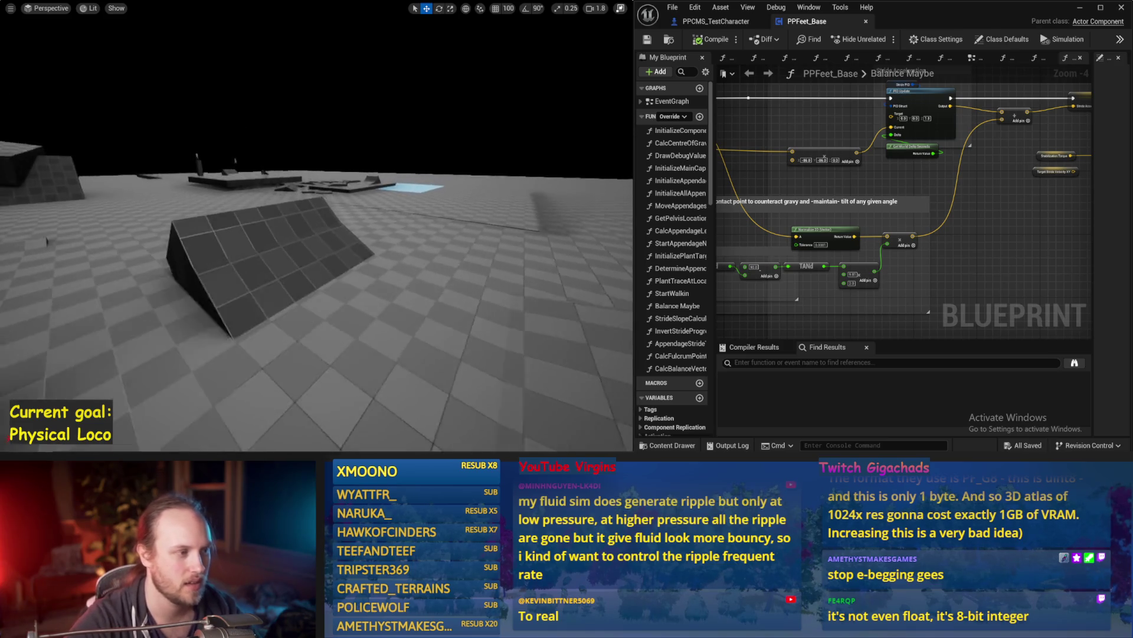
{"action": "scroll", "coordinate": [317, 248], "scroll_direction": "down", "scroll_amount": 1}
{"action": "key", "text": "w"}
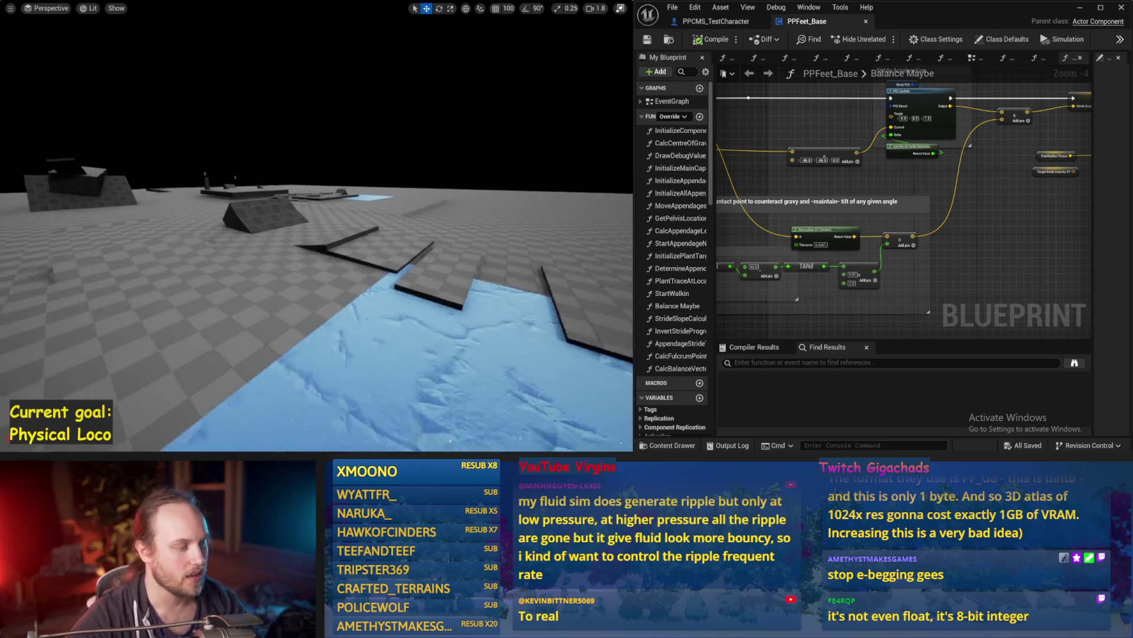
{"action": "key", "text": "w"}
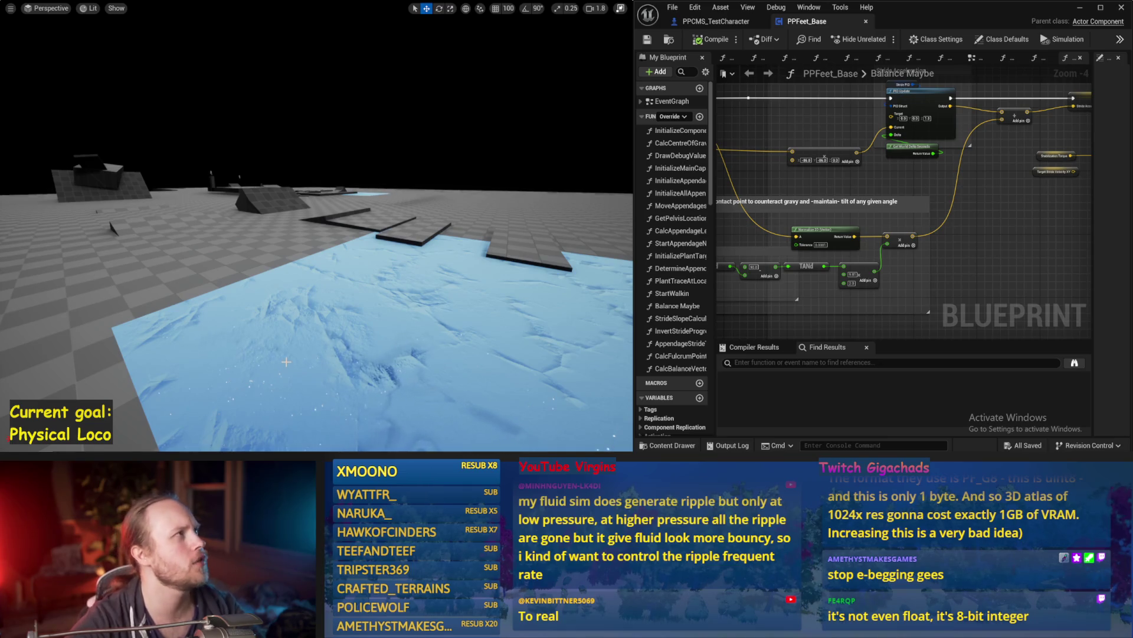
{"action": "left_click_drag", "start_coordinate": [286, 369], "coordinate": [277, 396]}
Save the PPFeet_Base blueprint and start simulating the test level
{"action": "mouse_move", "coordinate": [917, 257]}
{"action": "left_mouse_down"}
{"action": "mouse_move", "coordinate": [968, 227]}
{"action": "mouse_move", "coordinate": [933, 259]}
{"action": "mouse_move", "coordinate": [941, 218]}
{"action": "left_mouse_up"}
{"action": "key", "text": "ctrl+s"}
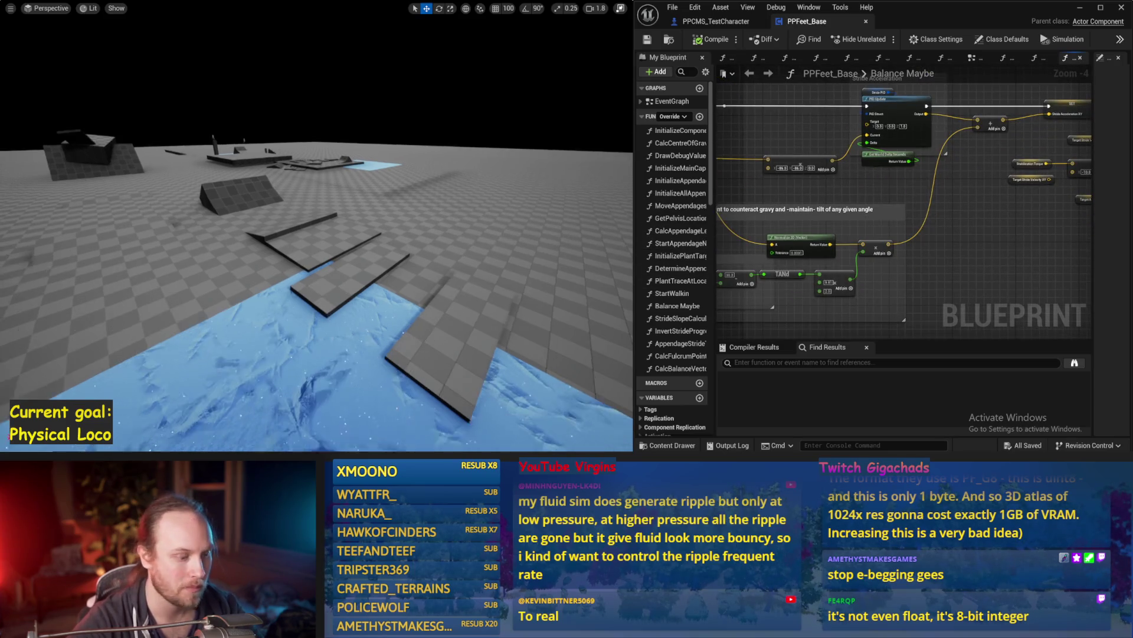
{"action": "key", "text": "alt+p"}
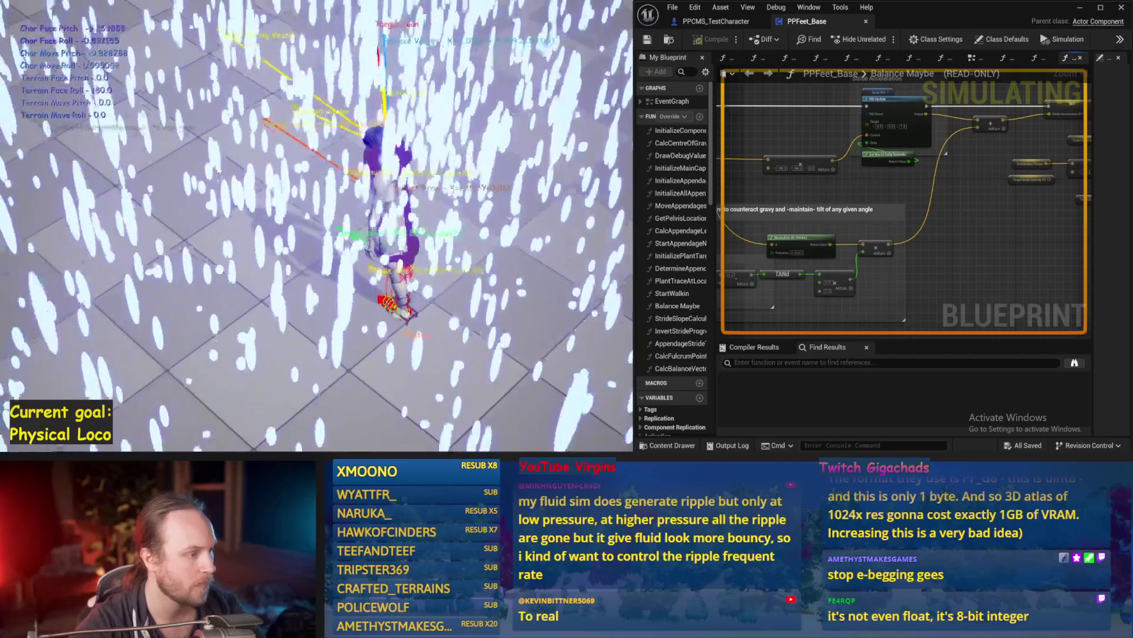
Stop the simulation and pan the graph toward the balance comment section
{"action": "key", "text": "Escape"}
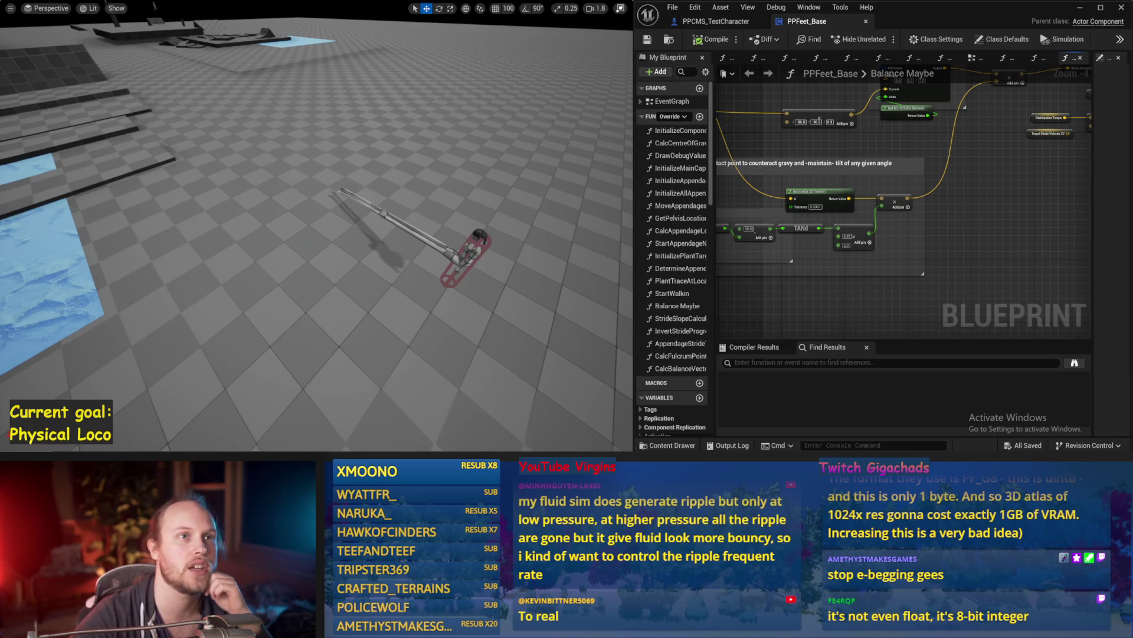
{"action": "mouse_move", "coordinate": [882, 169]}
{"action": "left_mouse_down"}
{"action": "mouse_move", "coordinate": [860, 201]}
{"action": "mouse_move", "coordinate": [910, 174]}
{"action": "left_mouse_up"}
Move the Add node up in the Balance Maybe graph and save PPFeet_Base
{"action": "key", "text": "ctrl+s"}
{"action": "scroll", "coordinate": [831, 158], "scroll_direction": "up", "scroll_amount": 2}
{"action": "left_click_drag", "start_coordinate": [830, 145], "coordinate": [838, 112]}
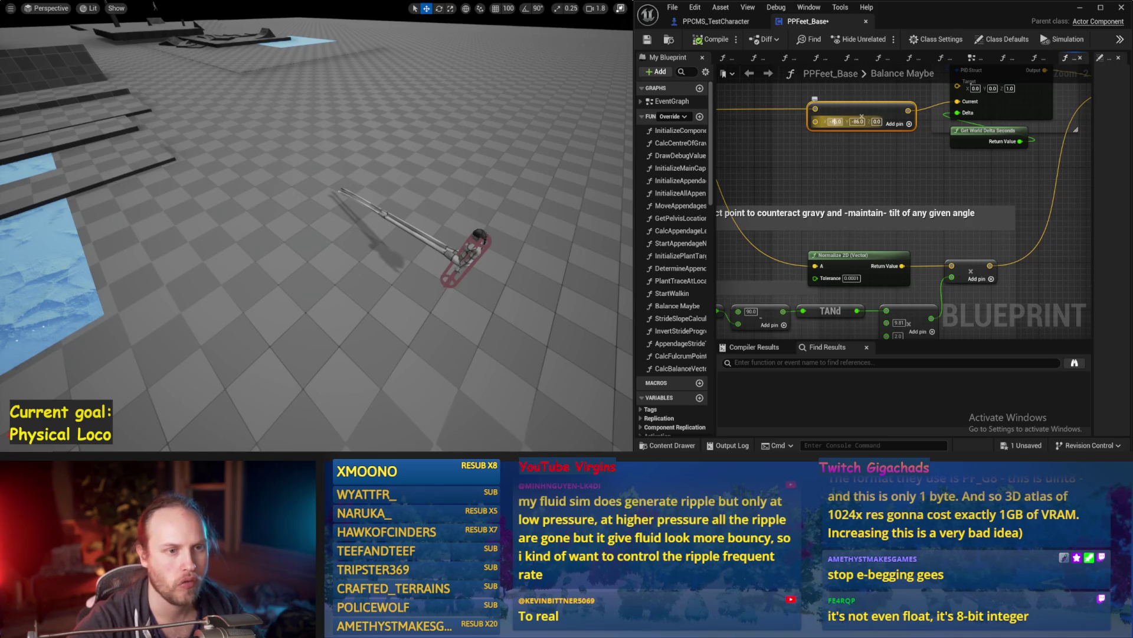
{"action": "left_click_drag", "start_coordinate": [836, 122], "coordinate": [817, 169]}
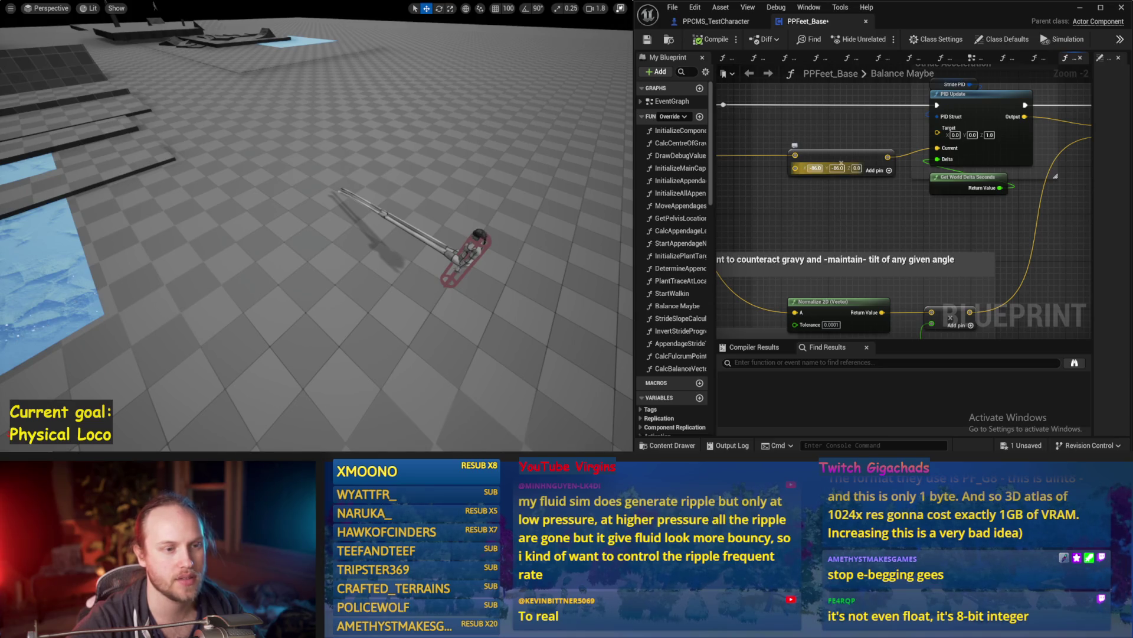
{"action": "left_click_drag", "start_coordinate": [922, 254], "coordinate": [914, 191]}
{"action": "key", "text": "ctrl+s"}
Rerun the simulation with the updated blueprint, stop it, and save the changed packages
{"action": "left_click", "coordinate": [404, 235]}
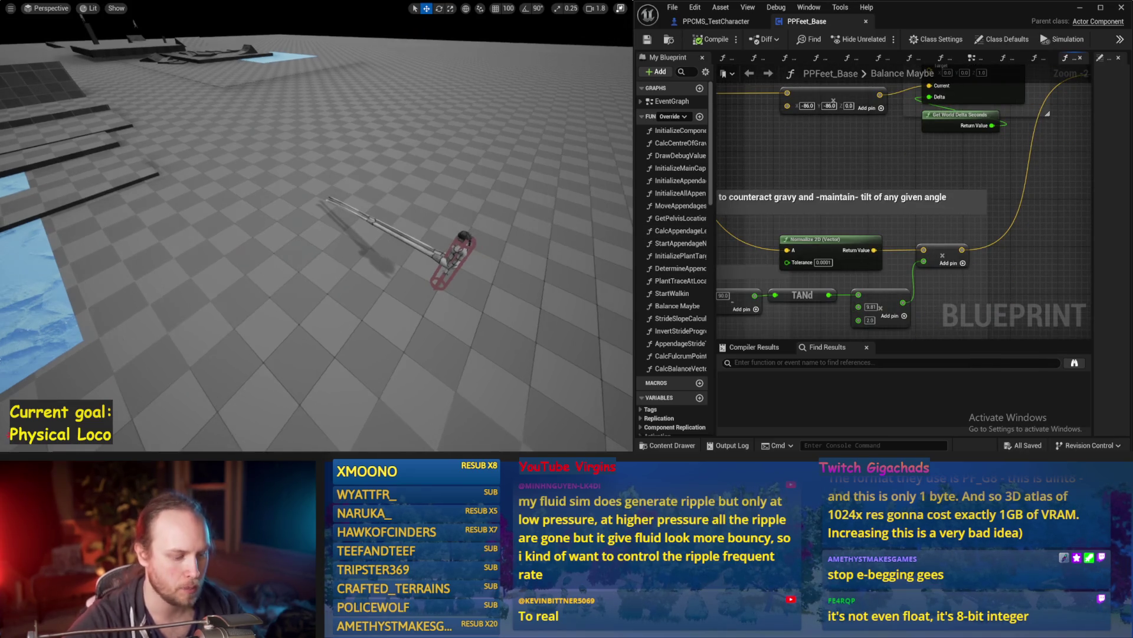
{"action": "key", "text": "alt+s"}
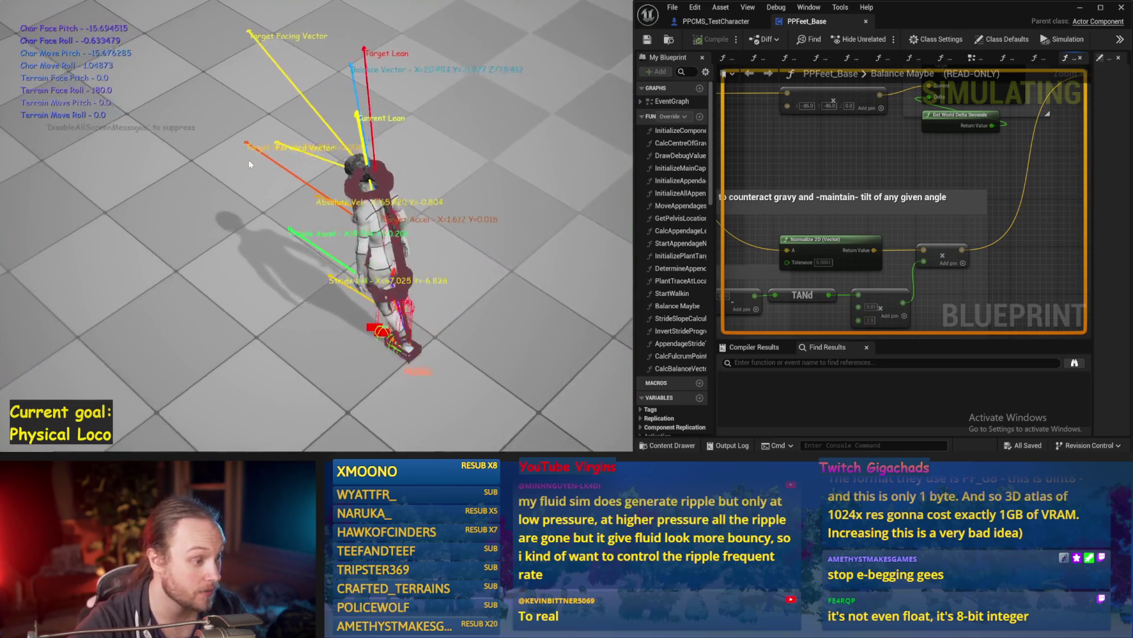
{"action": "key", "text": "Escape"}
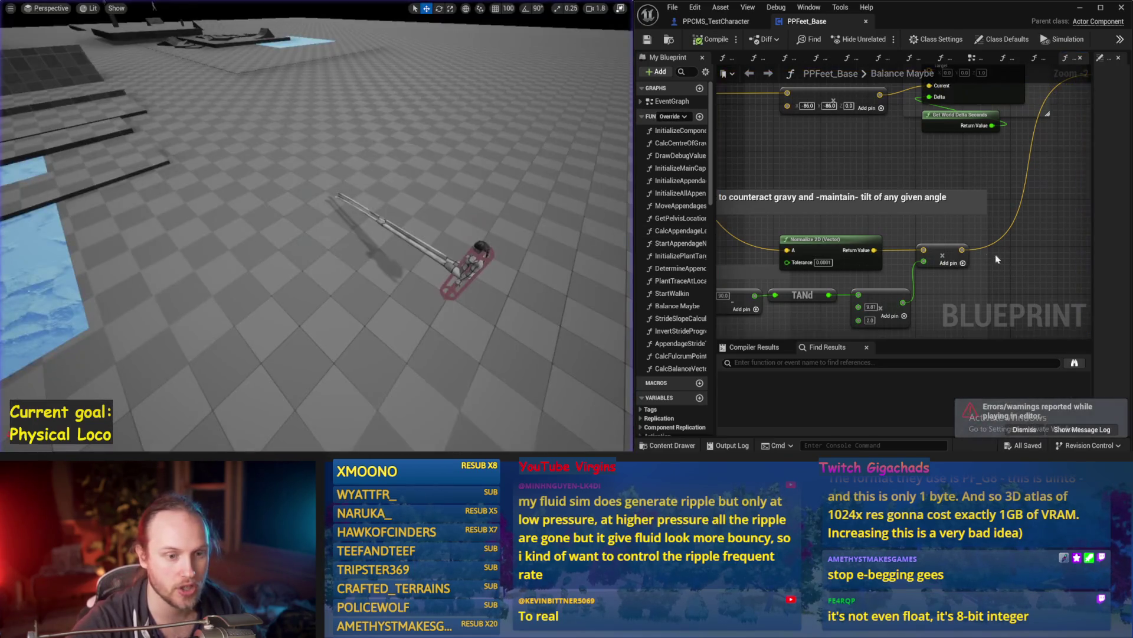
{"action": "key", "text": "ctrl+s"}
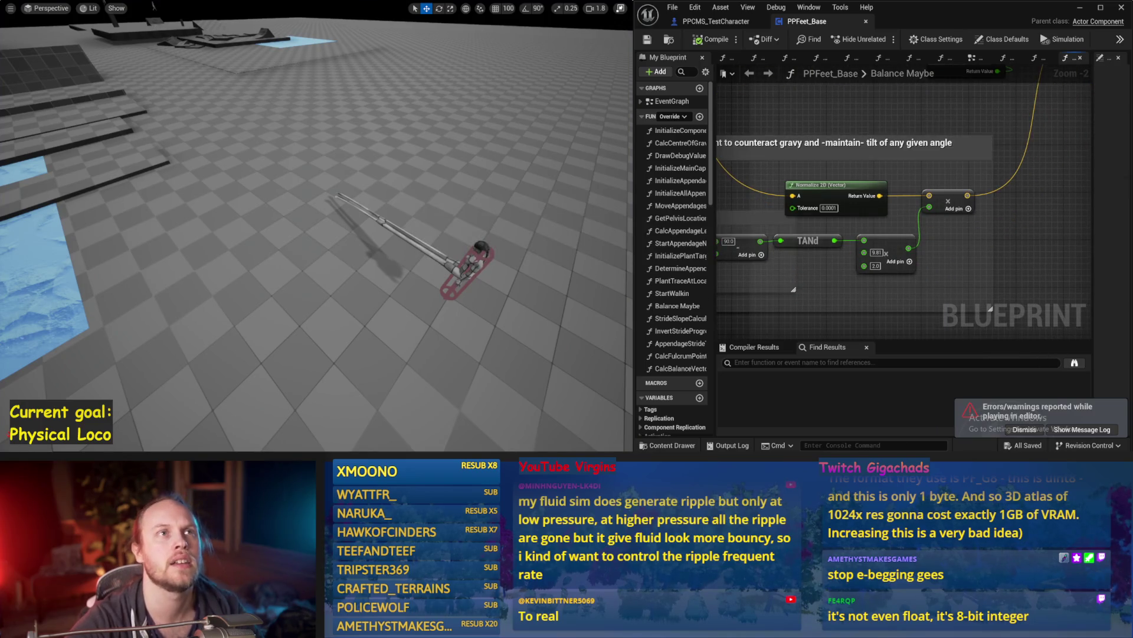
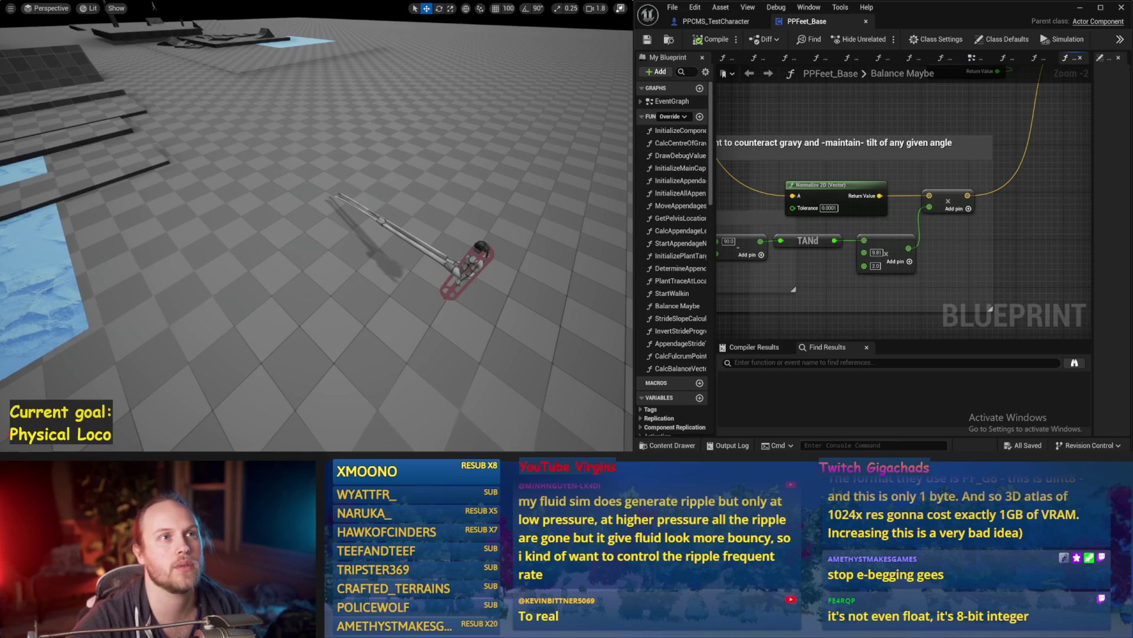
Move the (-86, -86, 0) vector node aside and bring the Stride Acceleration nodes into view
{"action": "scroll", "coordinate": [913, 261], "scroll_direction": "down", "scroll_amount": 1}
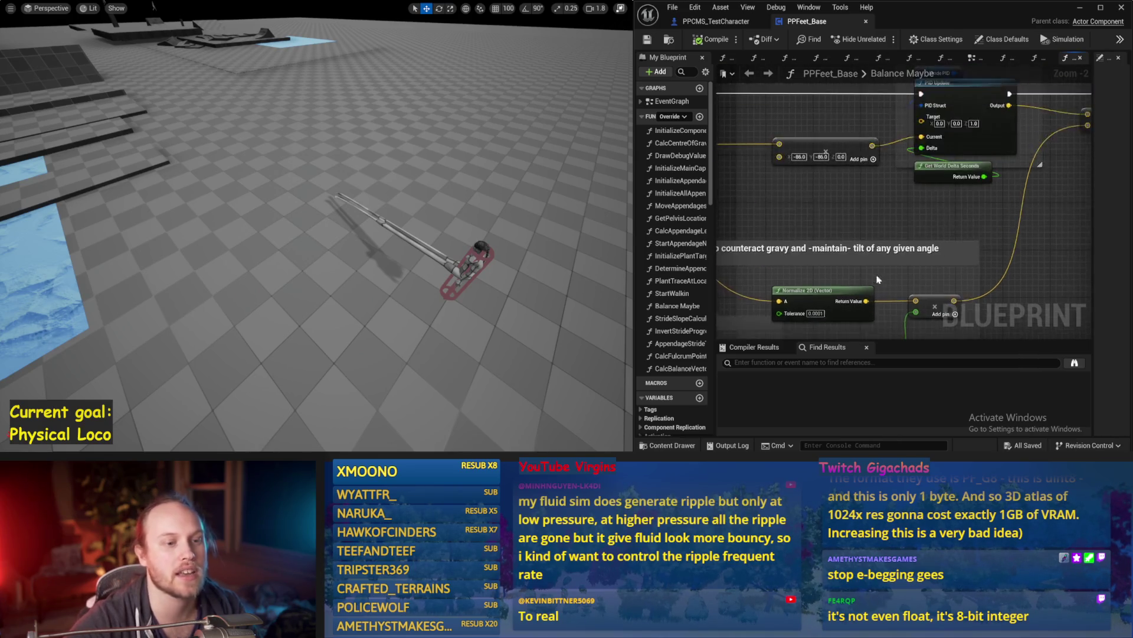
{"action": "left_click_drag", "start_coordinate": [913, 261], "coordinate": [994, 234]}
{"action": "mouse_move", "coordinate": [961, 183]}
{"action": "left_mouse_down"}
{"action": "mouse_move", "coordinate": [838, 133]}
{"action": "mouse_move", "coordinate": [814, 237]}
{"action": "mouse_move", "coordinate": [965, 168]}
{"action": "mouse_move", "coordinate": [983, 195]}
{"action": "left_mouse_up"}
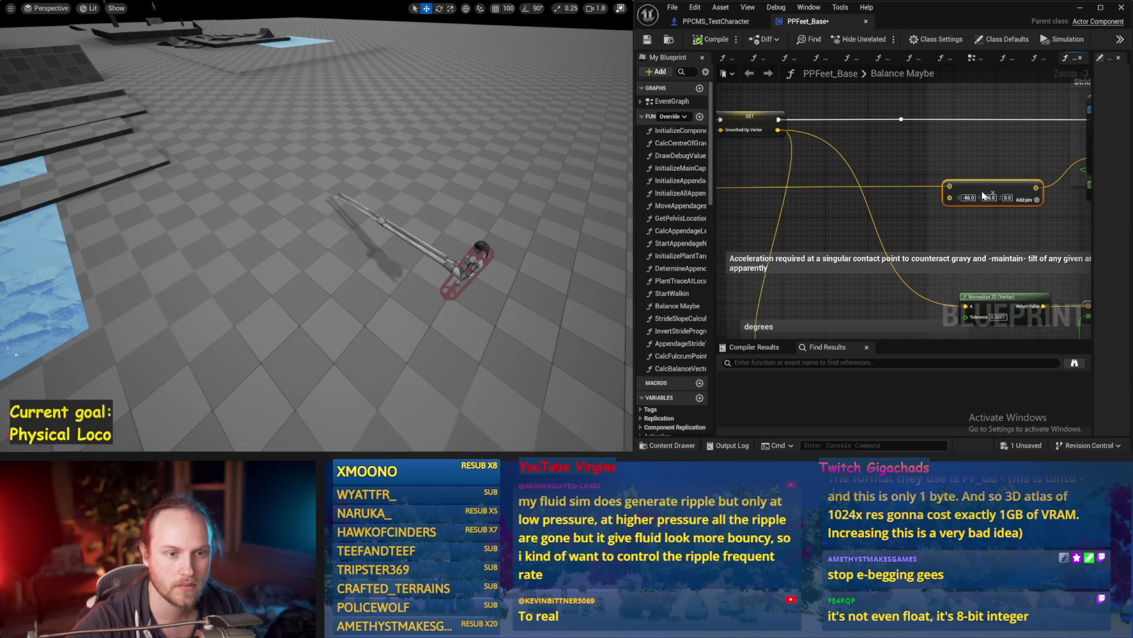
{"action": "left_click", "coordinate": [910, 177]}
{"action": "scroll", "coordinate": [910, 177], "scroll_direction": "down", "scroll_amount": 3}
{"action": "scroll", "coordinate": [906, 172], "scroll_direction": "up", "scroll_amount": 3}
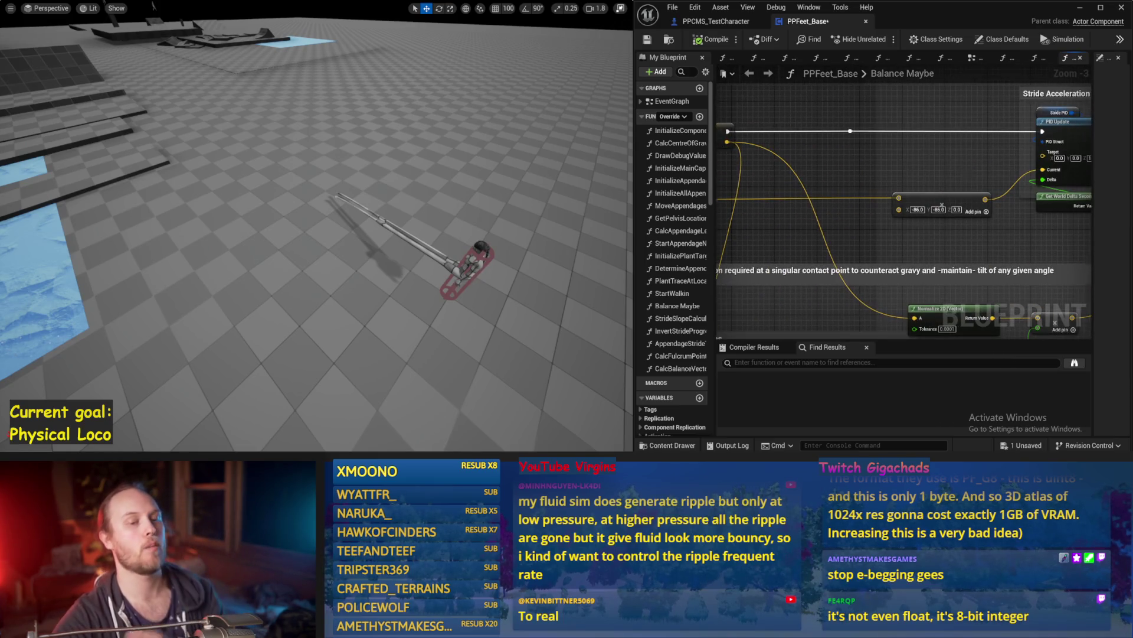
{"action": "left_click_drag", "start_coordinate": [972, 169], "coordinate": [875, 177]}
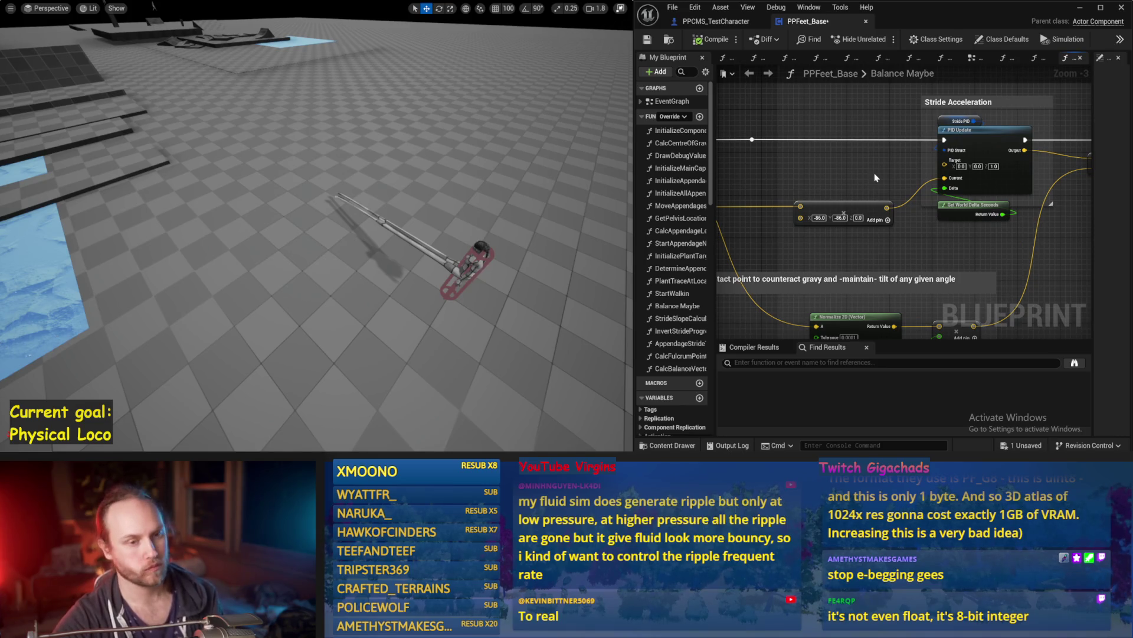
Add a Get Appendage Target Crouch Offset node and place it to the left
{"action": "right_click", "coordinate": [840, 177]}
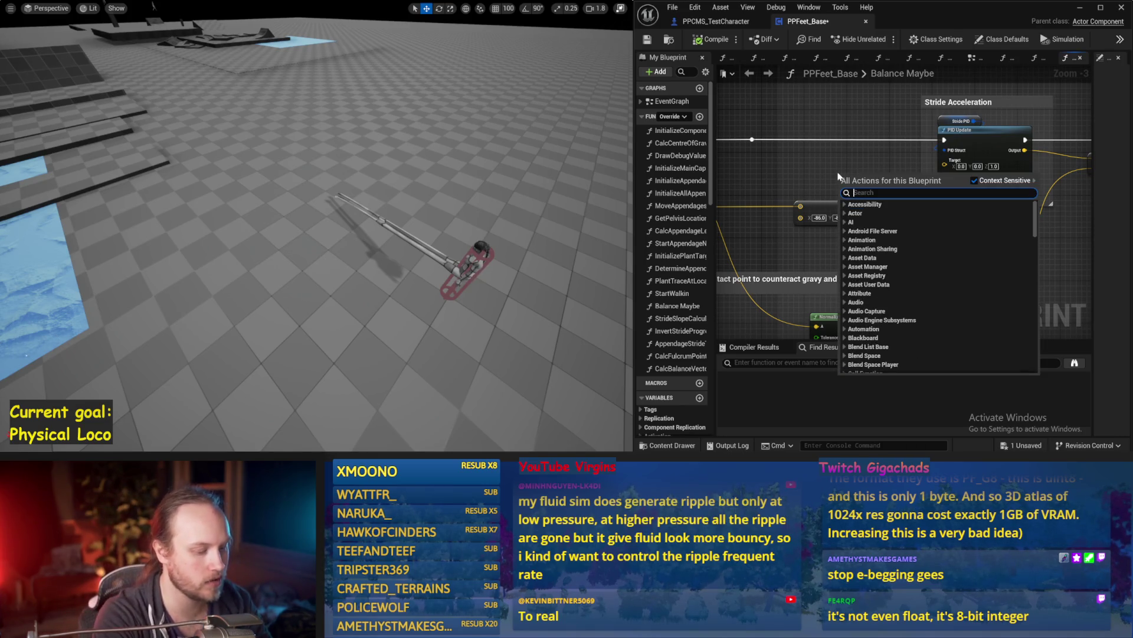
{"action": "type", "text": "target"}
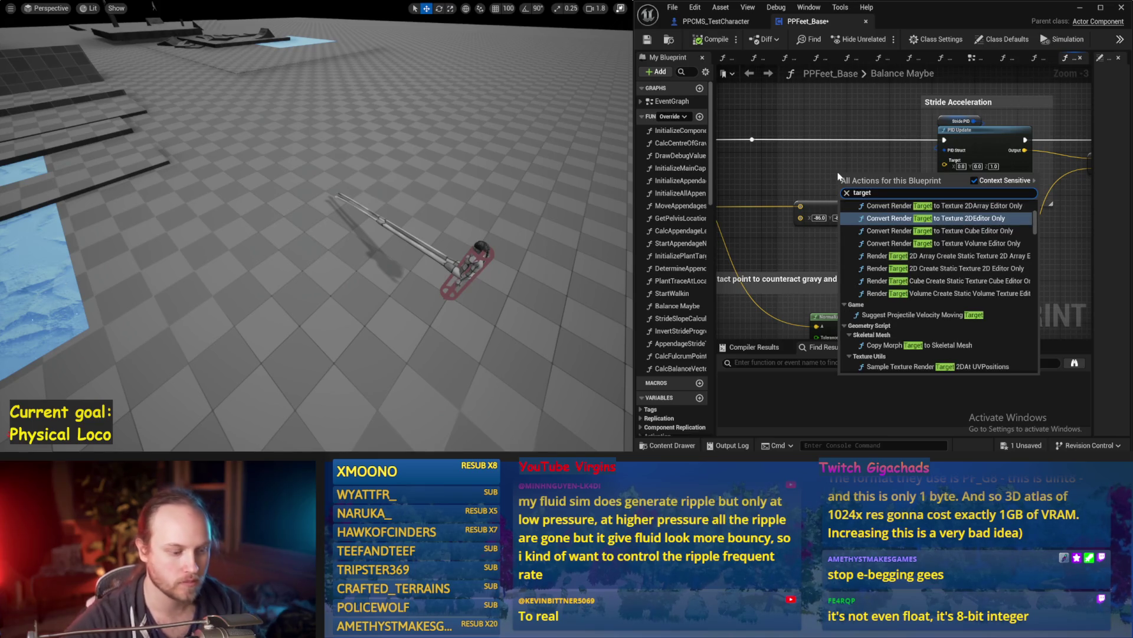
{"action": "type", "text": " cf"}
{"action": "key", "text": "BackSpace"}
{"action": "type", "text": "rou"}
{"action": "key", "text": "Return"}
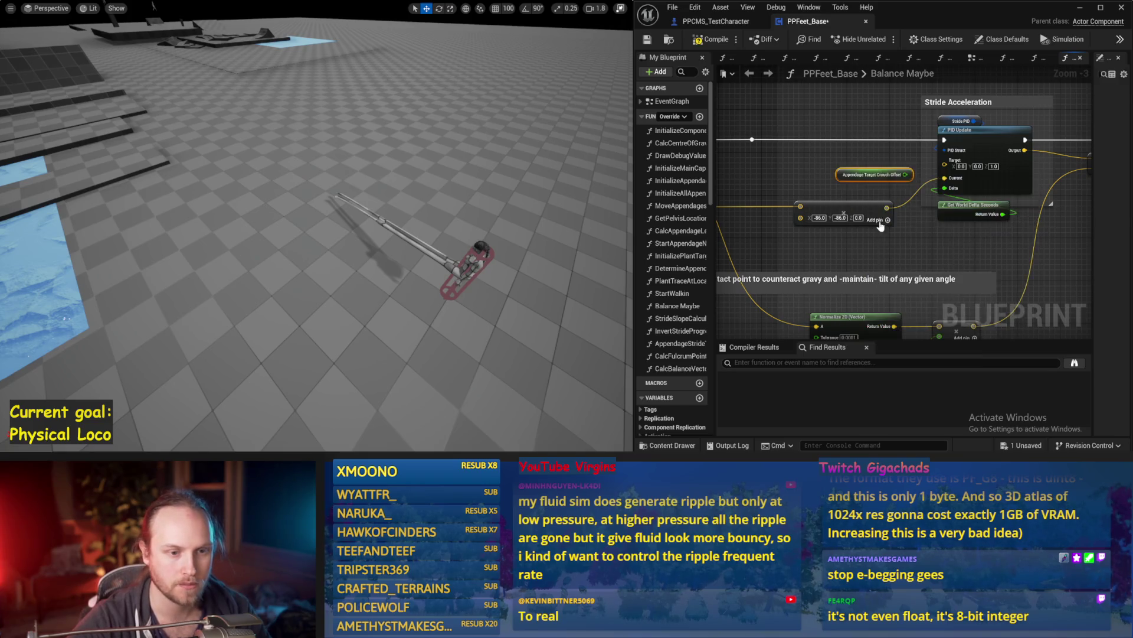
{"action": "mouse_move", "coordinate": [906, 180]}
{"action": "left_mouse_down"}
{"action": "mouse_move", "coordinate": [810, 186]}
{"action": "mouse_move", "coordinate": [781, 238]}
{"action": "left_mouse_up"}
Add a Print String fed by the crouch offset and route the execution flow through it
{"action": "mouse_move", "coordinate": [847, 227]}
{"action": "left_mouse_down"}
{"action": "mouse_move", "coordinate": [891, 213]}
{"action": "mouse_move", "coordinate": [1003, 216]}
{"action": "mouse_move", "coordinate": [966, 234]}
{"action": "mouse_move", "coordinate": [867, 203]}
{"action": "mouse_move", "coordinate": [771, 241]}
{"action": "left_mouse_up"}
{"action": "scroll", "coordinate": [886, 215], "scroll_direction": "down", "scroll_amount": 1}
{"action": "type", "text": "print"}
{"action": "key", "text": "Return"}
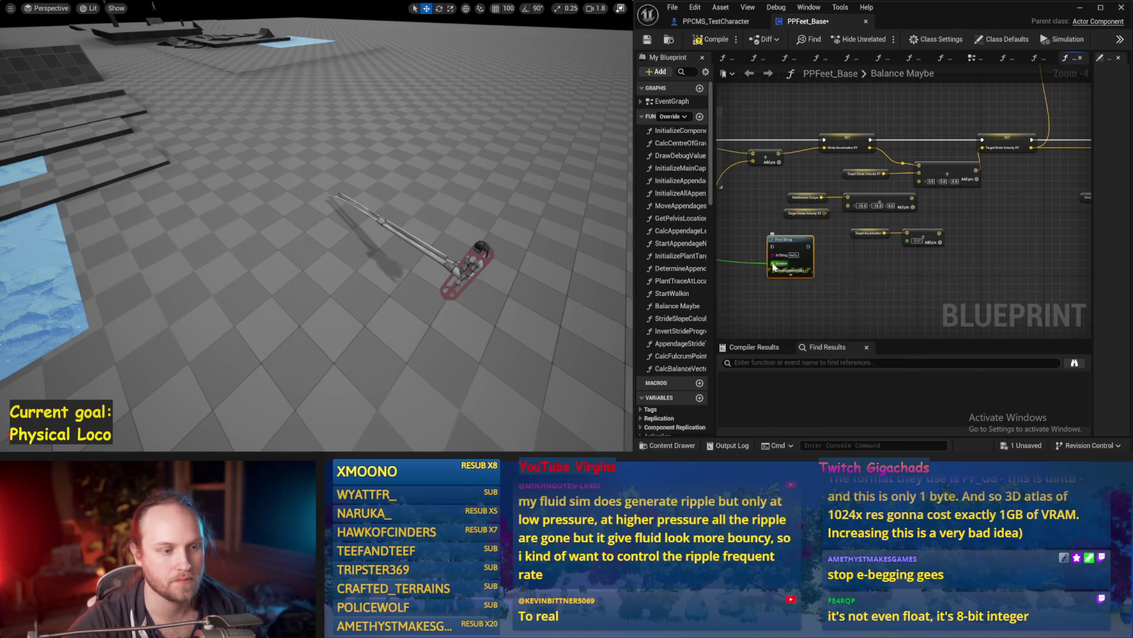
{"action": "mouse_move", "coordinate": [776, 248]}
{"action": "left_mouse_down"}
{"action": "mouse_move", "coordinate": [763, 165]}
{"action": "mouse_move", "coordinate": [836, 143]}
{"action": "left_mouse_up"}
{"action": "mouse_move", "coordinate": [770, 158]}
{"action": "left_mouse_down"}
{"action": "mouse_move", "coordinate": [791, 177]}
{"action": "mouse_move", "coordinate": [820, 133]}
{"action": "mouse_move", "coordinate": [896, 160]}
{"action": "left_mouse_up"}
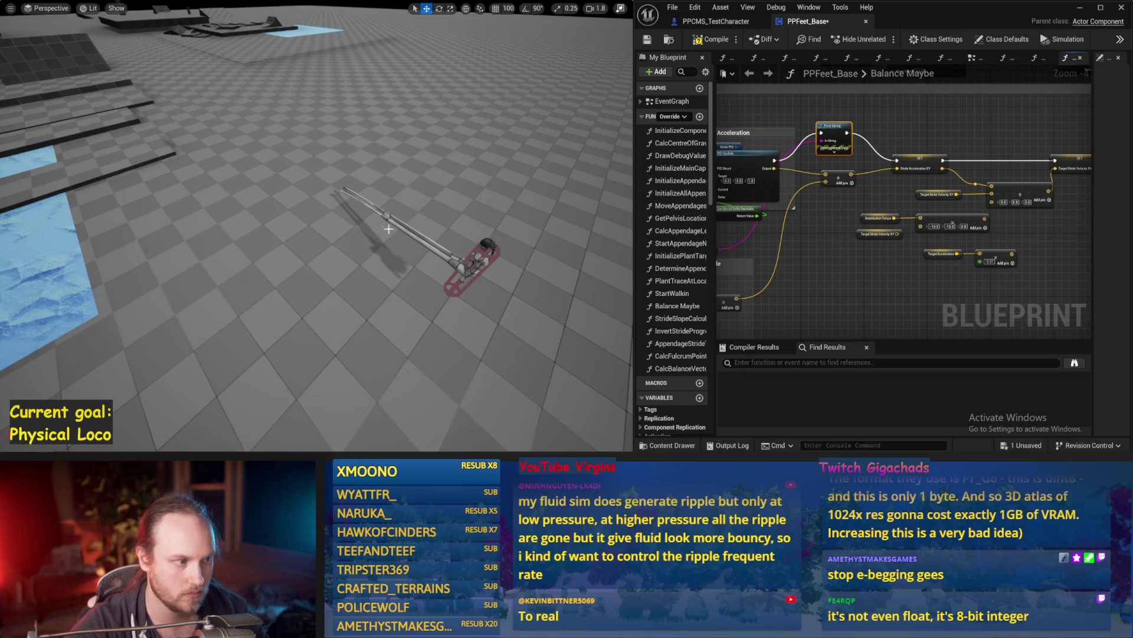
{"action": "key", "text": "alt+p"}
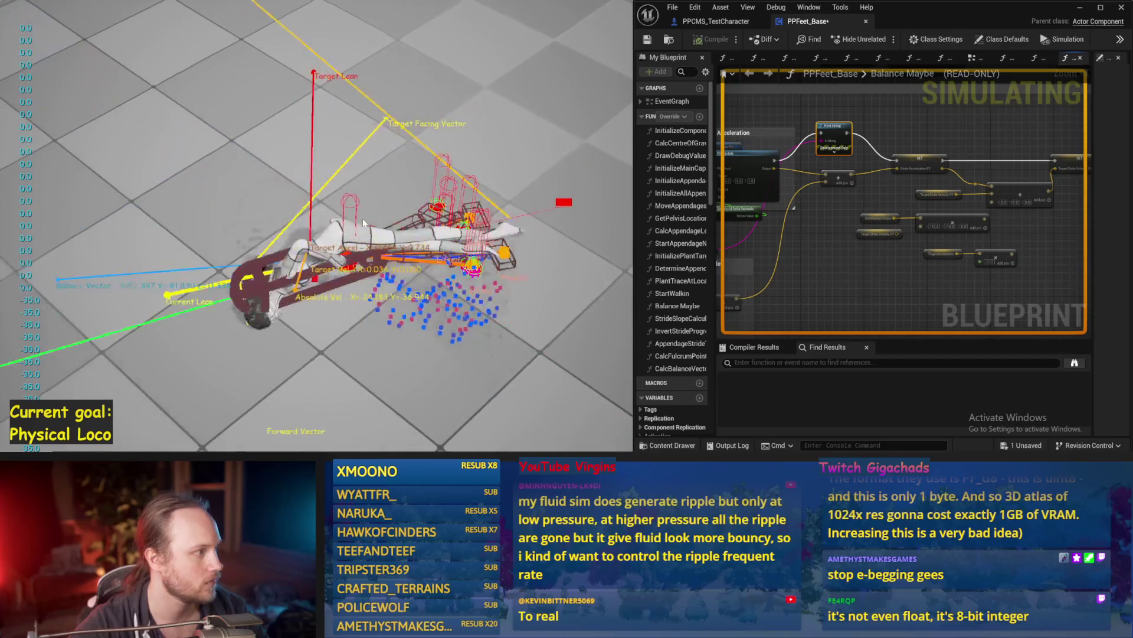
{"action": "key", "text": "Escape"}
{"action": "key", "text": "alt+p"}
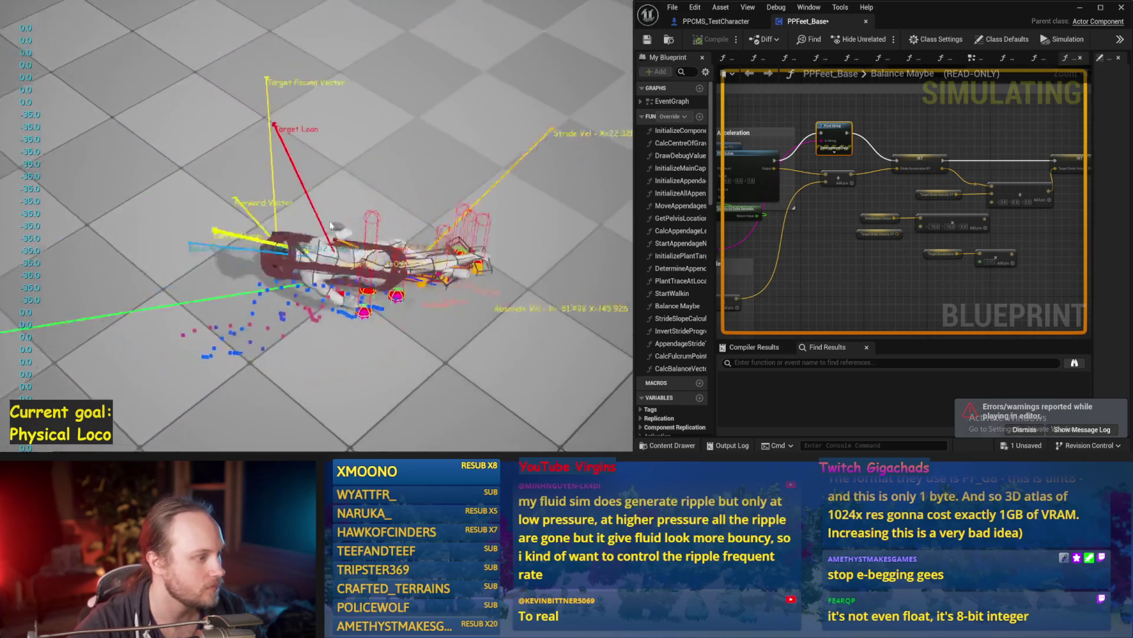
{"action": "key", "text": "Escape"}
{"action": "key", "text": "alt+p"}
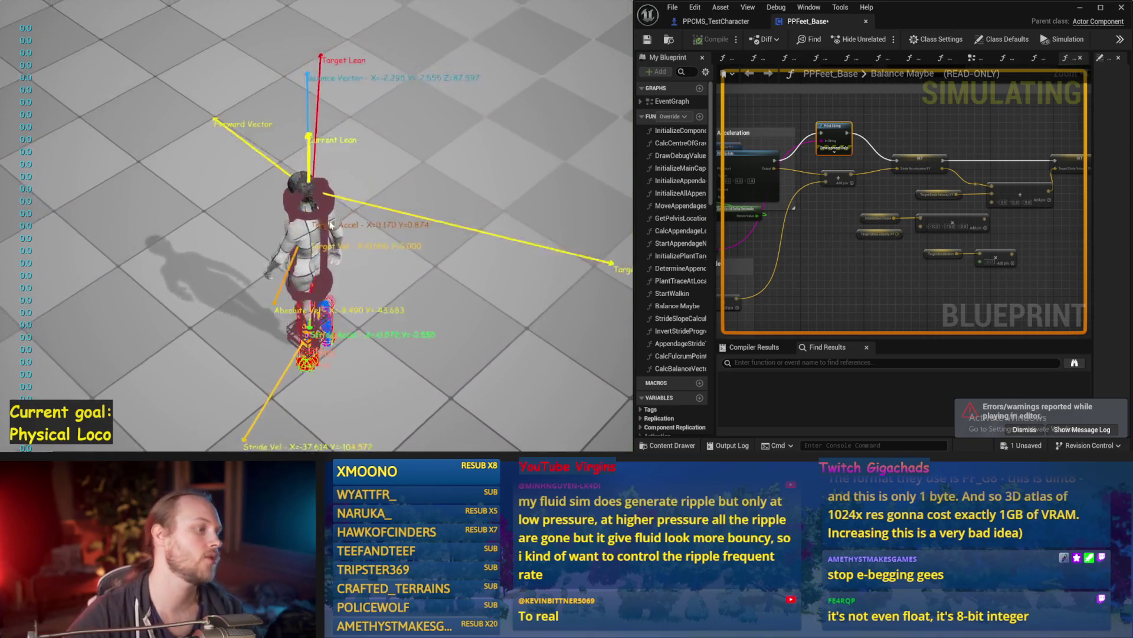
{"action": "key", "text": "Escape"}
{"action": "scroll", "coordinate": [895, 265], "scroll_direction": "up", "scroll_amount": 2}
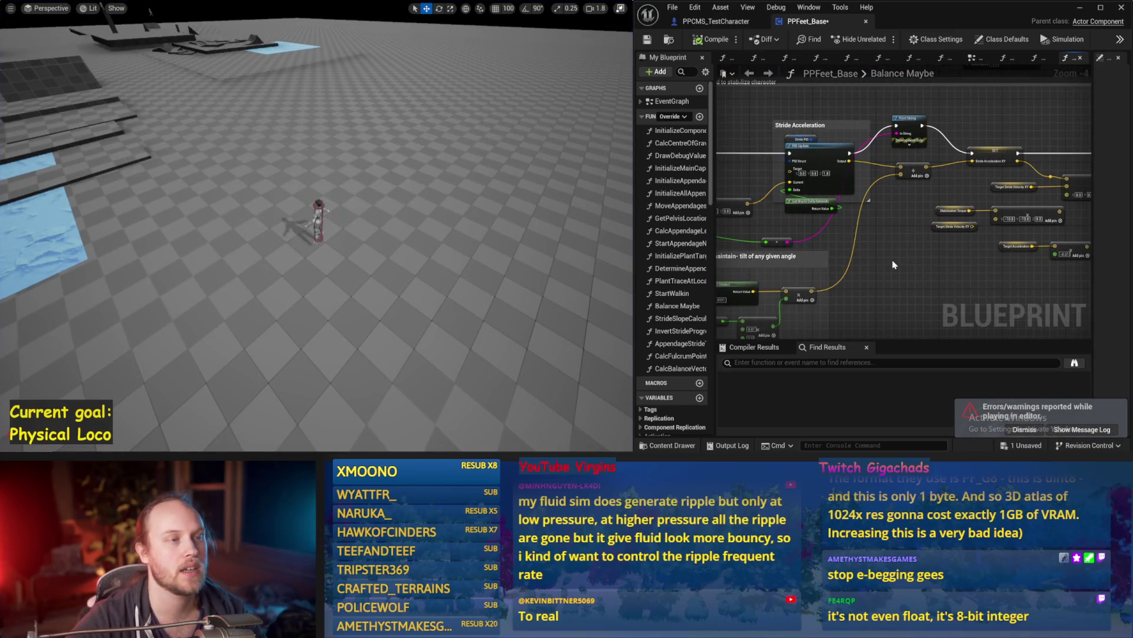
Add a Target Pelvis Height getter, wire it into the node below, and test-simulate
{"action": "left_click_drag", "start_coordinate": [894, 265], "coordinate": [1072, 246]}
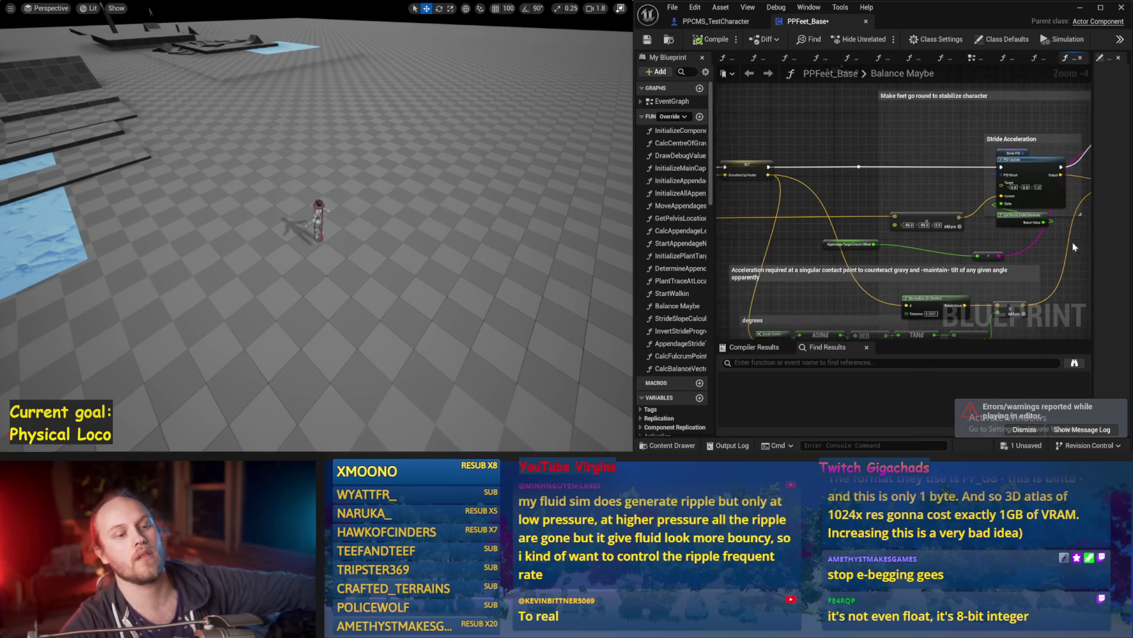
{"action": "right_click", "coordinate": [805, 137]}
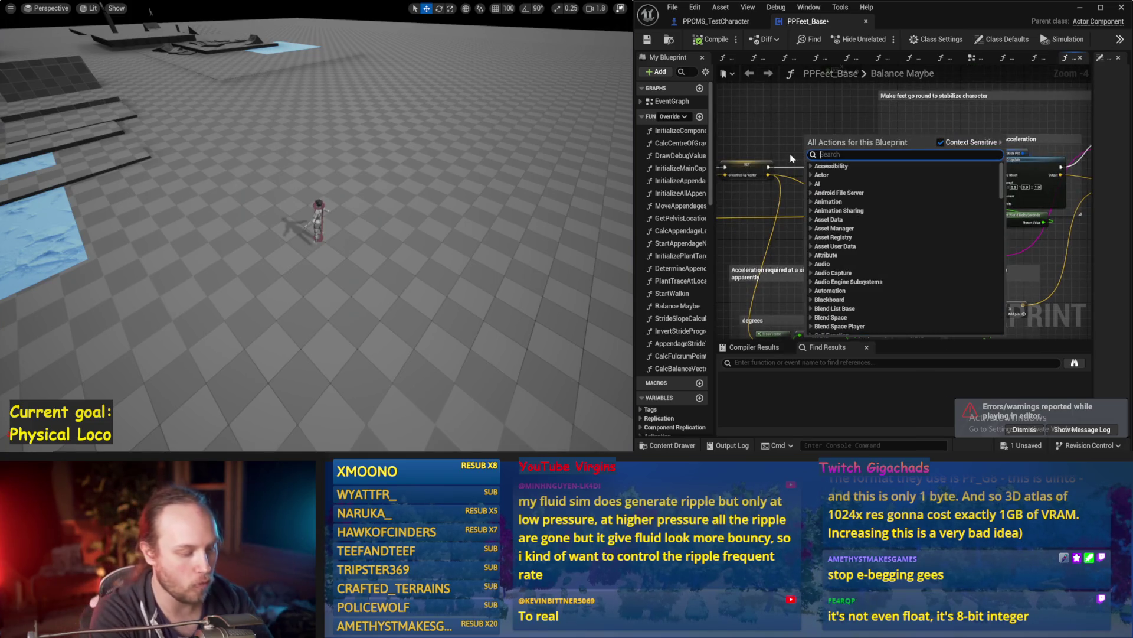
{"action": "type", "text": "length"}
{"action": "scroll", "coordinate": [854, 270], "scroll_direction": "down", "scroll_amount": 5}
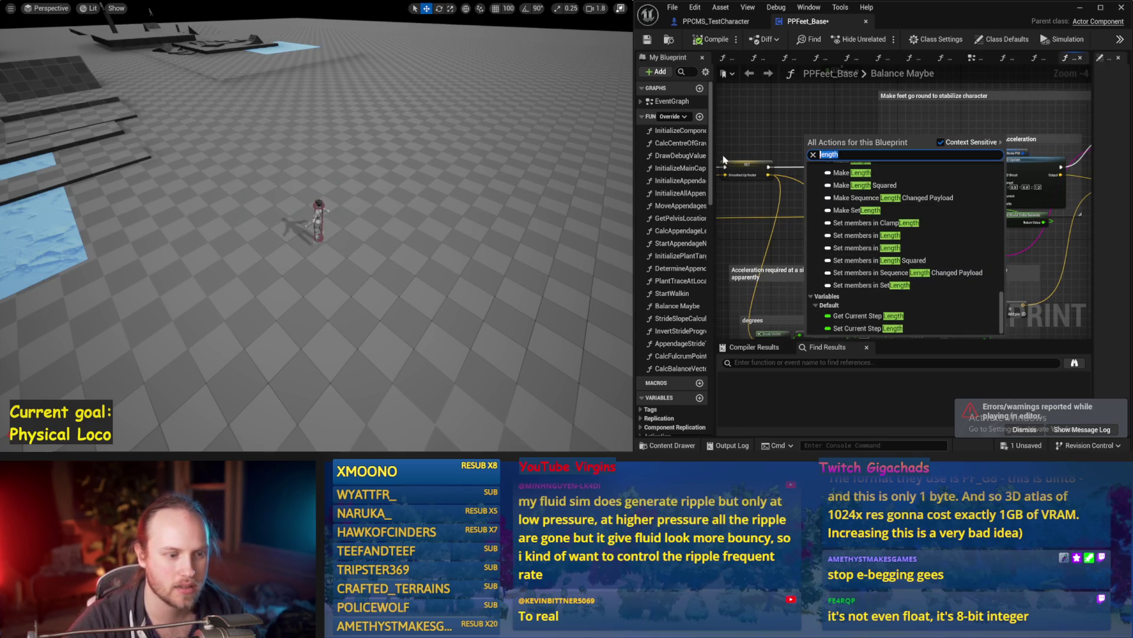
{"action": "type", "text": "height"}
{"action": "scroll", "coordinate": [839, 295], "scroll_direction": "down", "scroll_amount": 5}
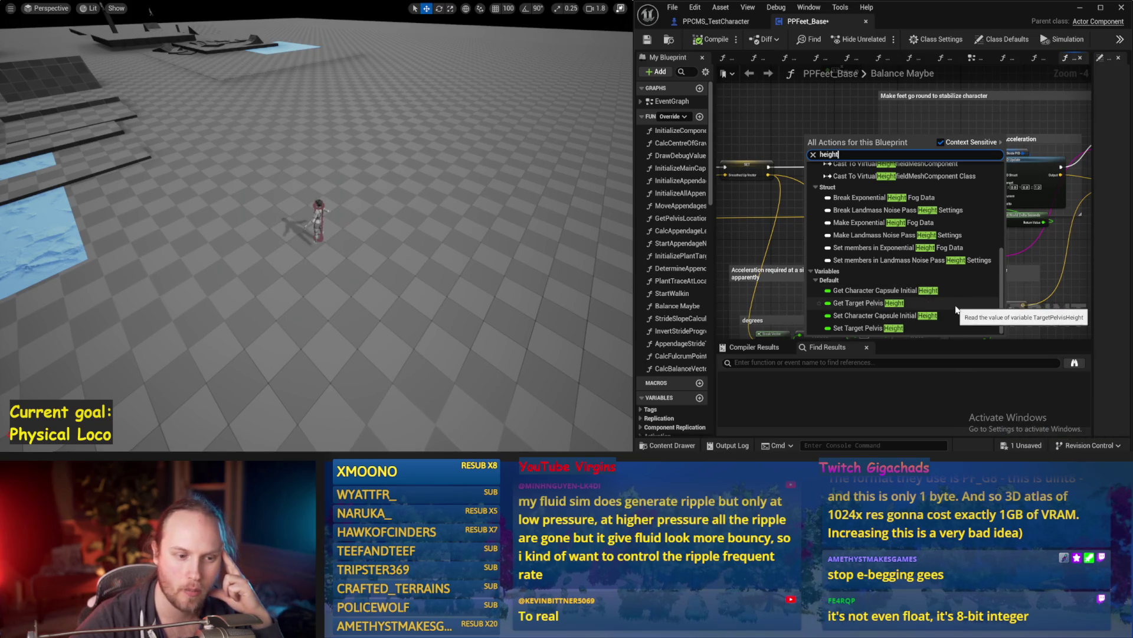
{"action": "left_click", "coordinate": [956, 308]}
{"action": "left_click_drag", "start_coordinate": [767, 158], "coordinate": [886, 169]}
{"action": "mouse_move", "coordinate": [812, 168]}
{"action": "left_mouse_down"}
{"action": "mouse_move", "coordinate": [835, 285]}
{"action": "mouse_move", "coordinate": [841, 273]}
{"action": "left_mouse_up"}
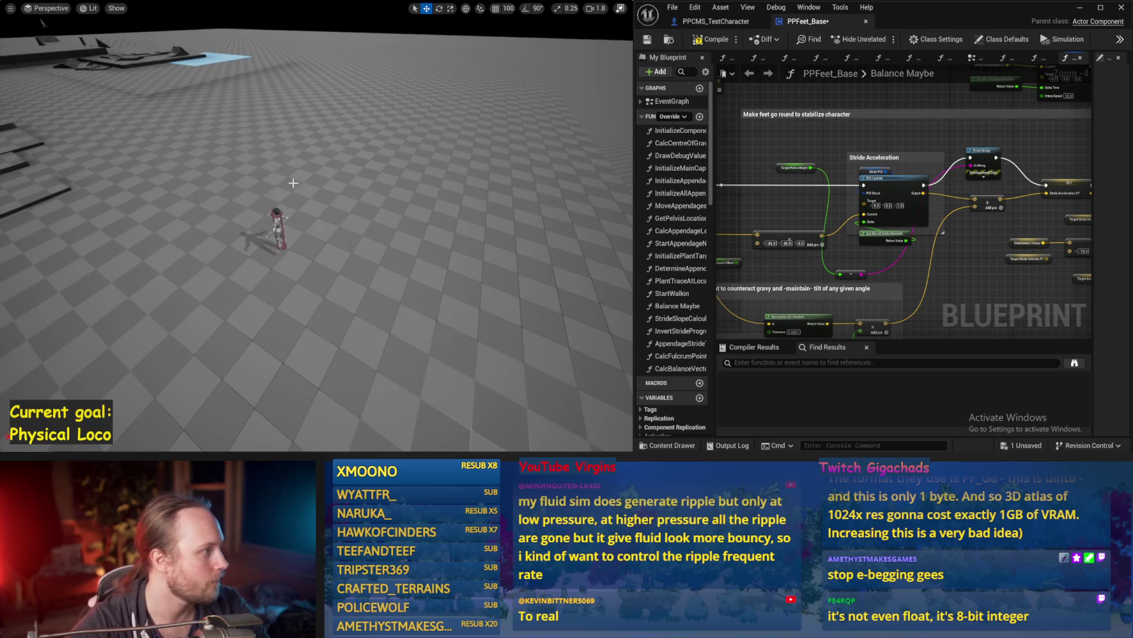
{"action": "key", "text": "alt+p"}
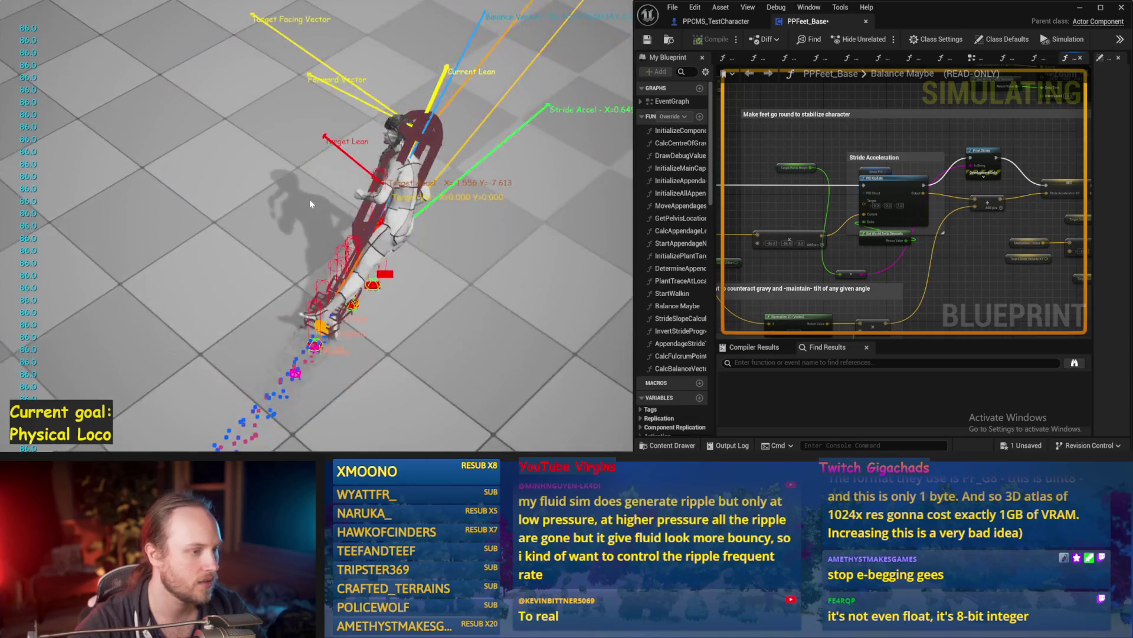
{"action": "key", "text": "Escape"}
Add Target Pelvis Height and Crouch Offset with an Add node into In Double, then simulate
{"action": "left_click_drag", "start_coordinate": [785, 171], "coordinate": [813, 165]}
{"action": "type", "text": "+"}
{"action": "key", "text": "Return"}
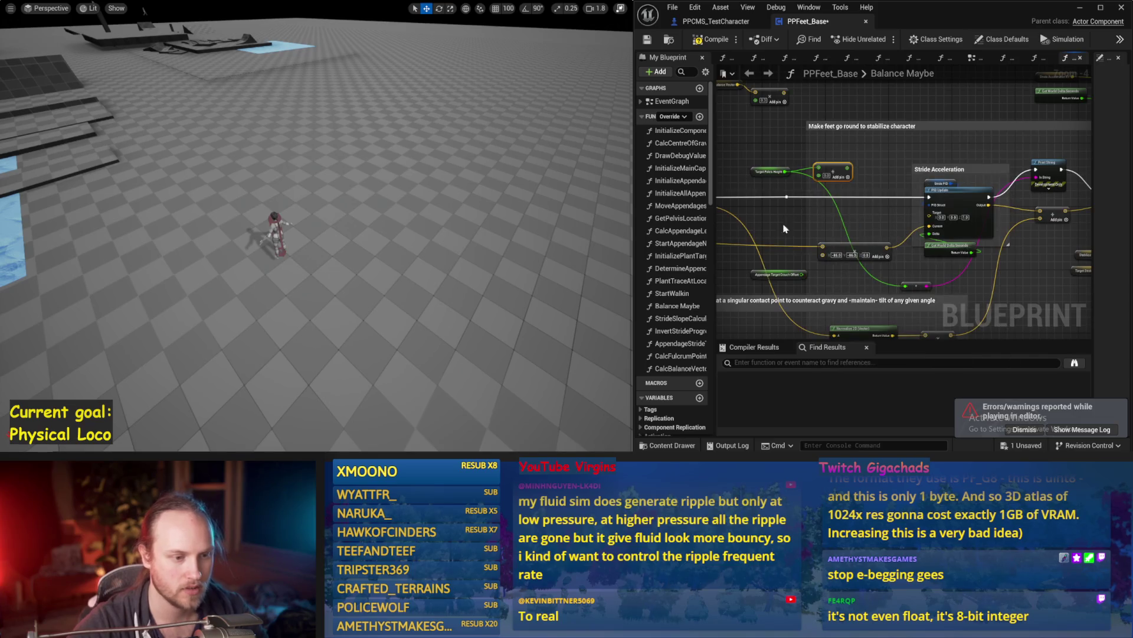
{"action": "left_click", "coordinate": [787, 196]}
{"action": "scroll", "coordinate": [795, 248], "scroll_direction": "up", "scroll_amount": 2}
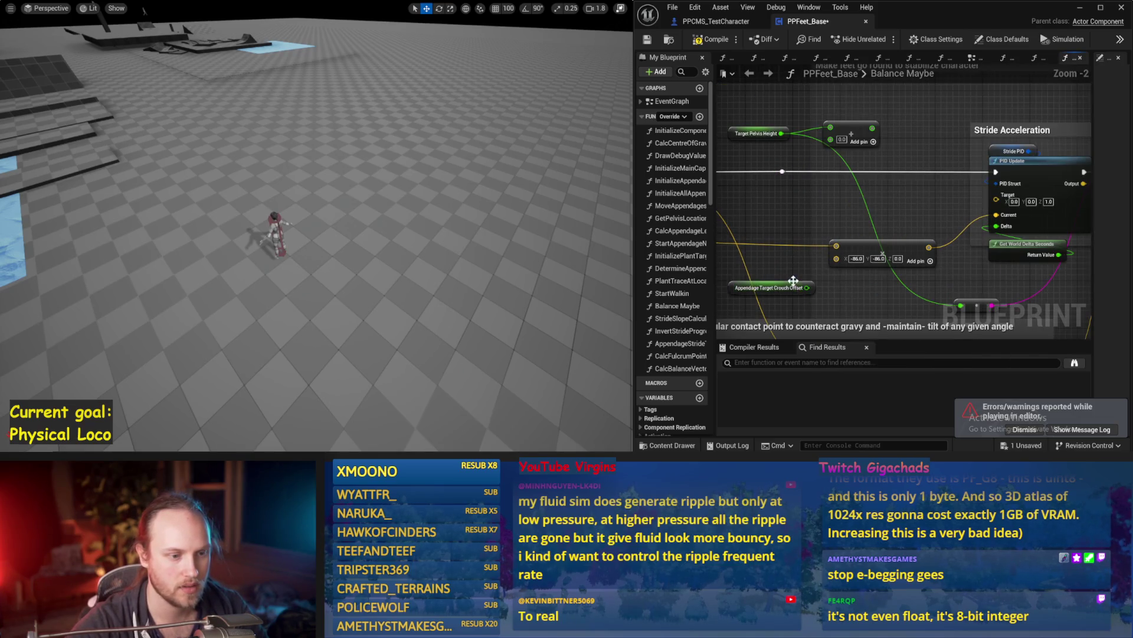
{"action": "mouse_move", "coordinate": [791, 286]}
{"action": "left_mouse_down"}
{"action": "mouse_move", "coordinate": [768, 150]}
{"action": "mouse_move", "coordinate": [936, 112]}
{"action": "left_mouse_up"}
{"action": "key", "text": "Escape"}
{"action": "left_click_drag", "start_coordinate": [962, 305], "coordinate": [868, 127]}
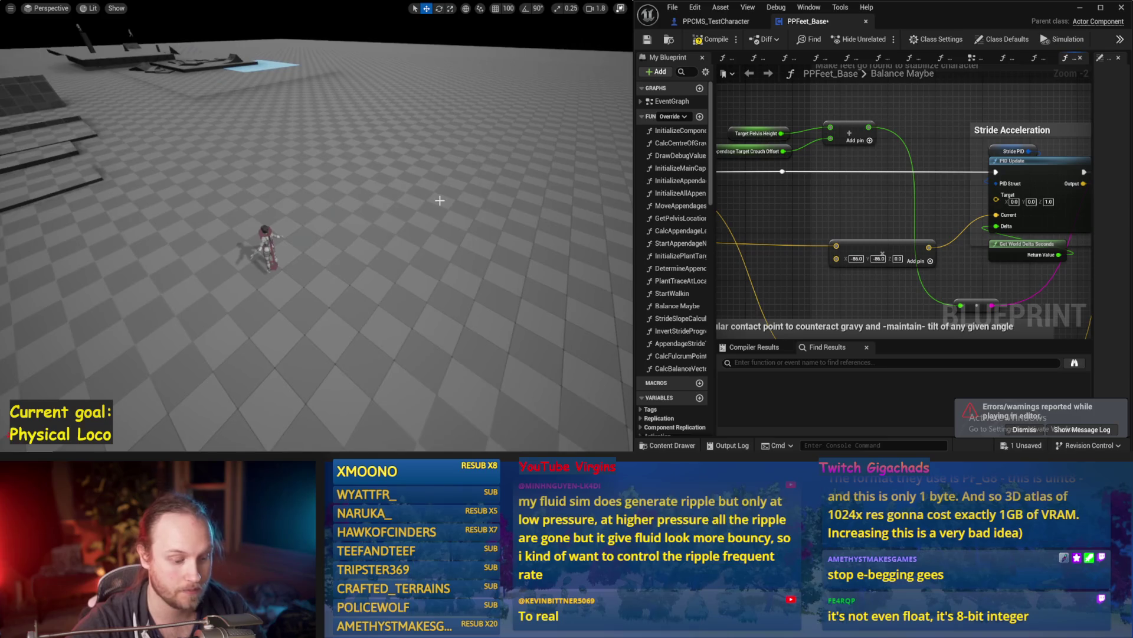
{"action": "key", "text": "alt+s"}
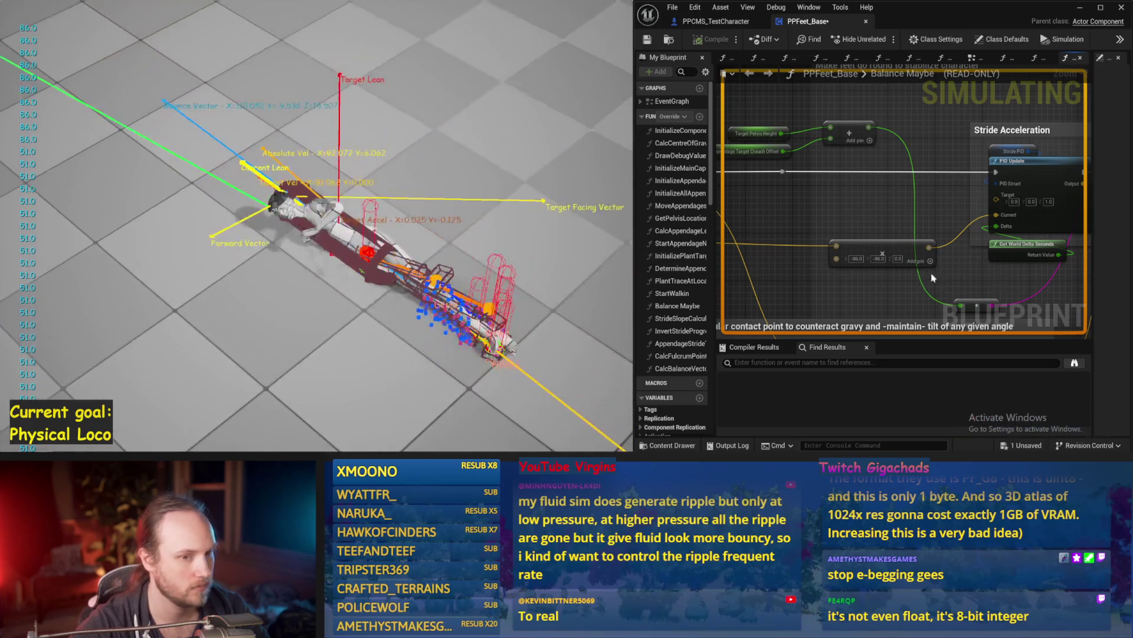
Stop the simulation and place a Multiply node after the Add node's output
{"action": "key", "text": "Escape"}
{"action": "mouse_move", "coordinate": [897, 224]}
{"action": "left_mouse_down"}
{"action": "mouse_move", "coordinate": [885, 219]}
{"action": "mouse_move", "coordinate": [970, 206]}
{"action": "left_mouse_up"}
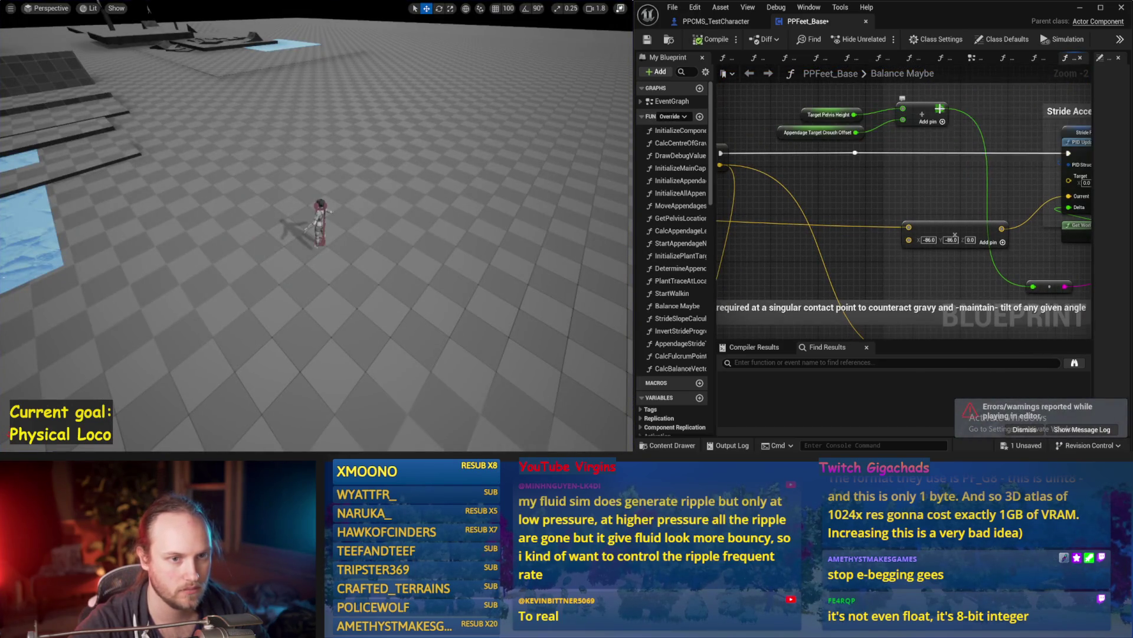
{"action": "mouse_move", "coordinate": [942, 109]}
{"action": "left_mouse_down"}
{"action": "mouse_move", "coordinate": [927, 180]}
{"action": "mouse_move", "coordinate": [1013, 193]}
{"action": "mouse_move", "coordinate": [910, 217]}
{"action": "mouse_move", "coordinate": [974, 212]}
{"action": "left_mouse_up"}
{"action": "type", "text": "multiply"}
{"action": "key", "text": "Return"}
{"action": "scroll", "coordinate": [1067, 194], "scroll_direction": "down", "scroll_amount": 1}
{"action": "left_click", "coordinate": [897, 173]}
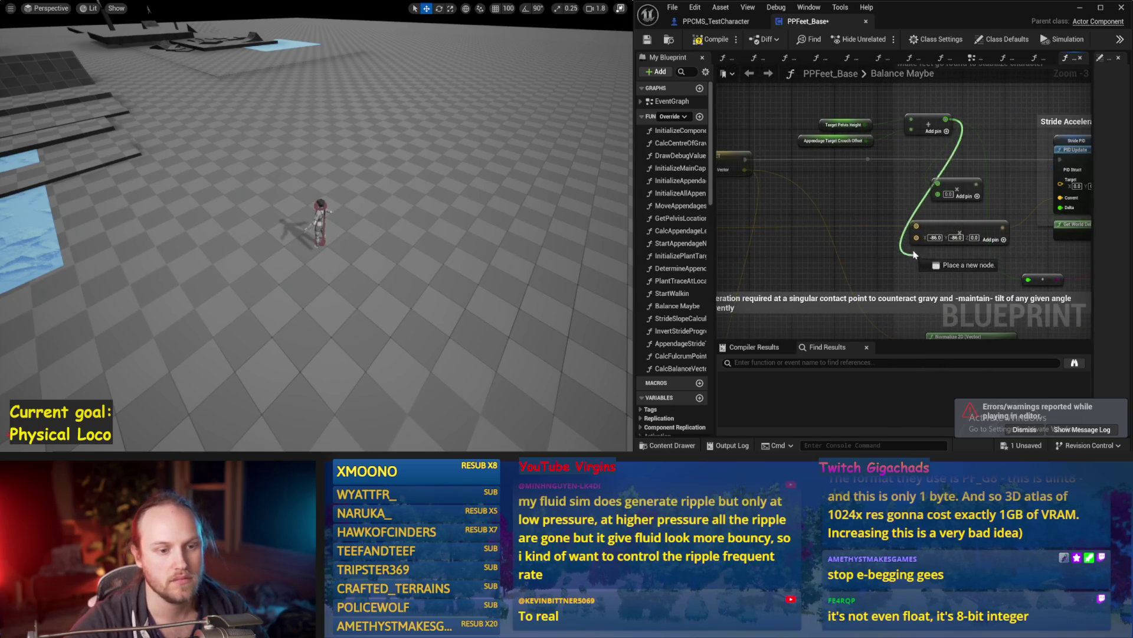
{"action": "left_click_drag", "start_coordinate": [930, 266], "coordinate": [864, 267]}
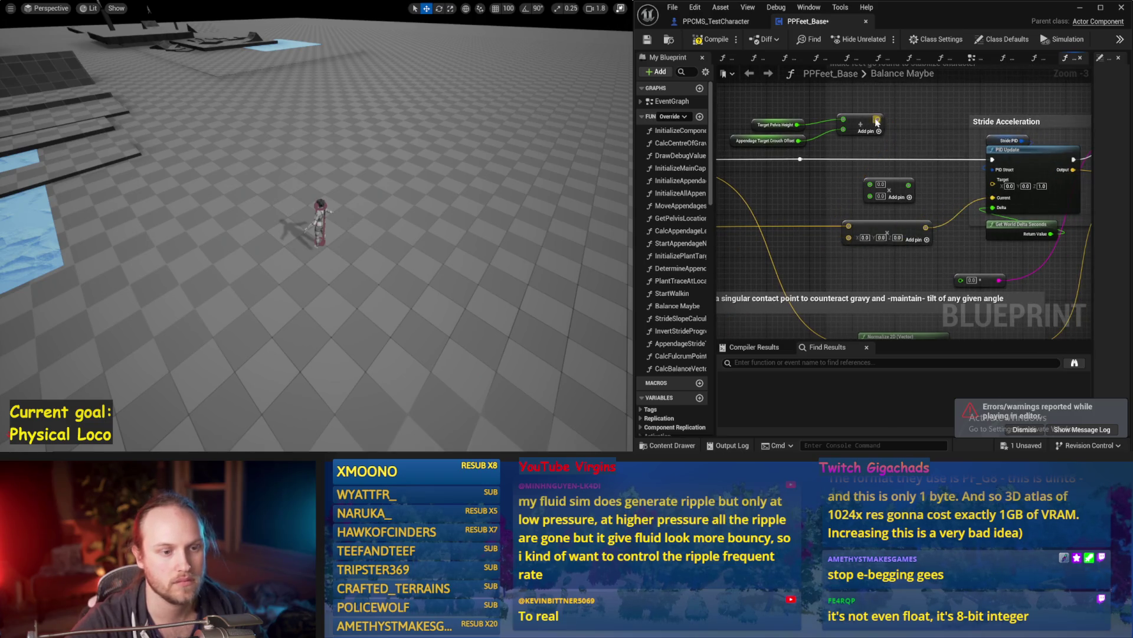
Convert both Add nodes' pins to double-precision float, compile, and test-simulate
{"action": "right_click", "coordinate": [849, 236]}
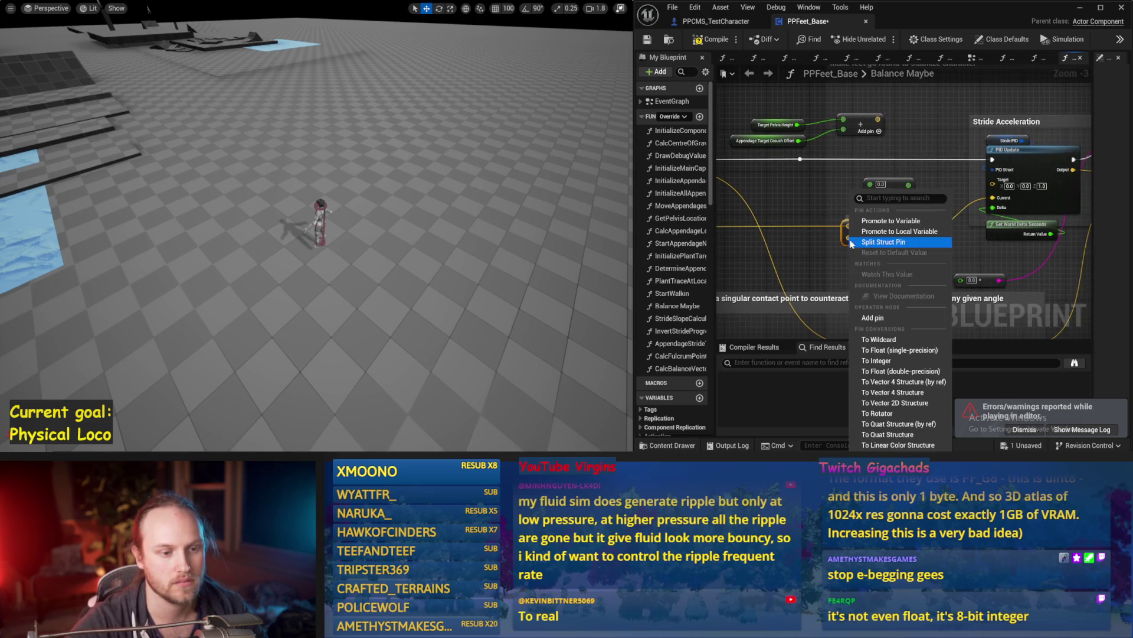
{"action": "left_click", "coordinate": [901, 370]}
{"action": "right_click", "coordinate": [878, 120]}
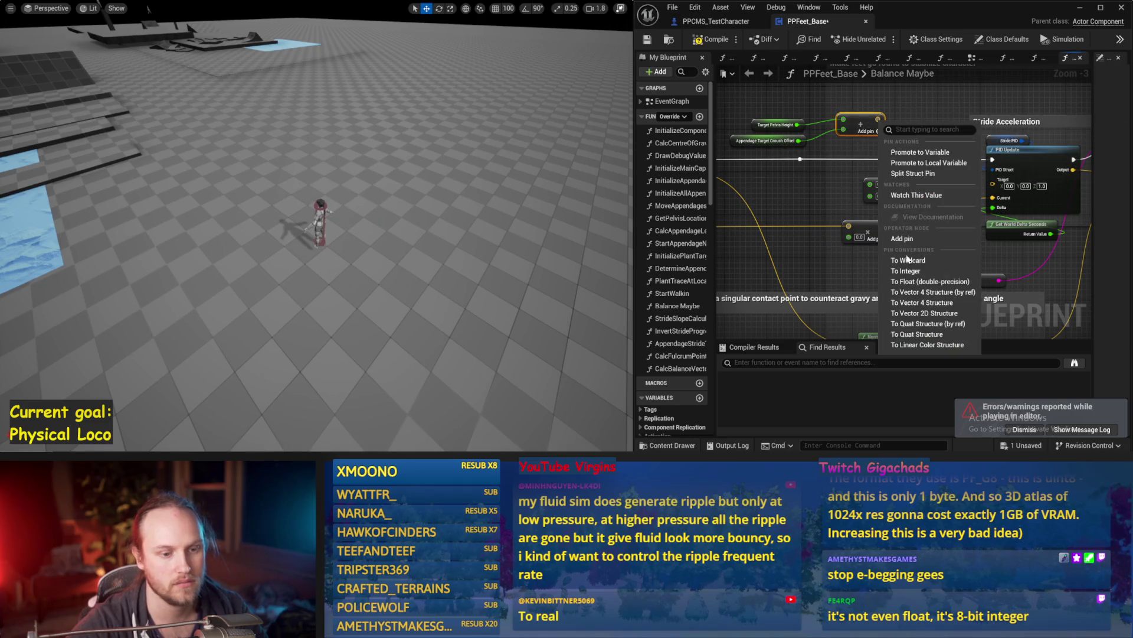
{"action": "left_click", "coordinate": [912, 281]}
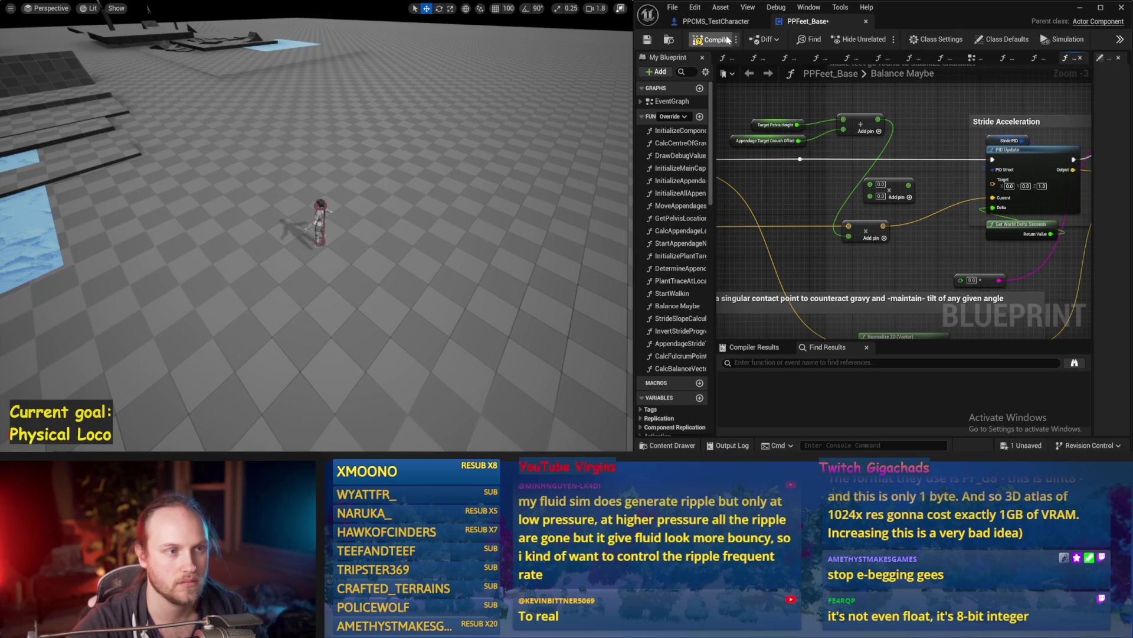
{"action": "left_click", "coordinate": [647, 40]}
{"action": "key", "text": "alt+s"}
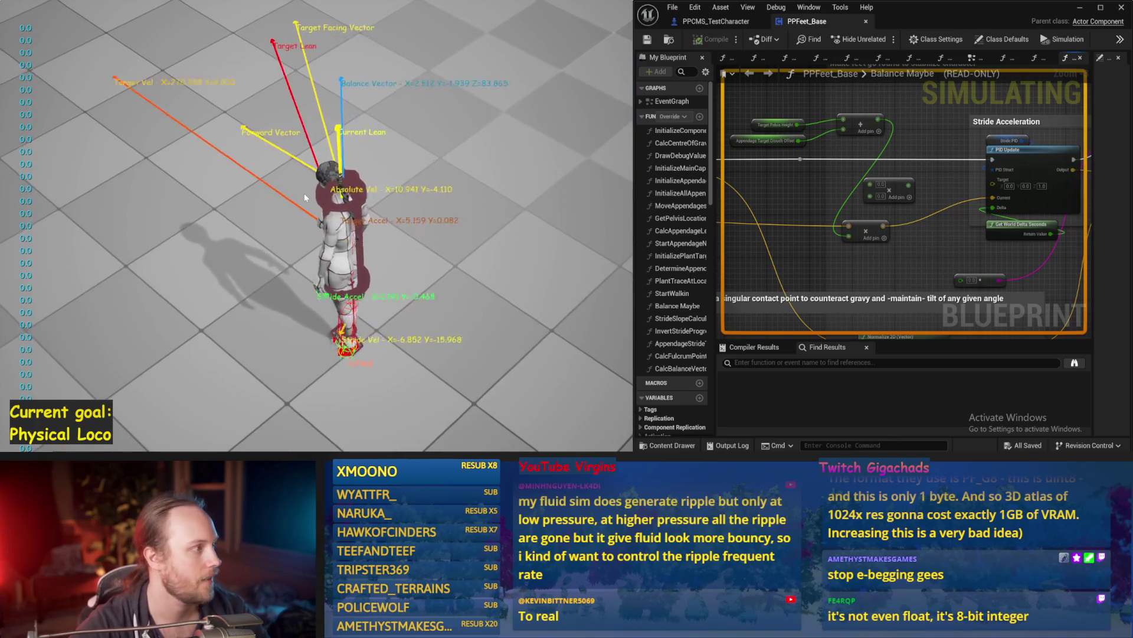
{"action": "key", "text": "Escape"}
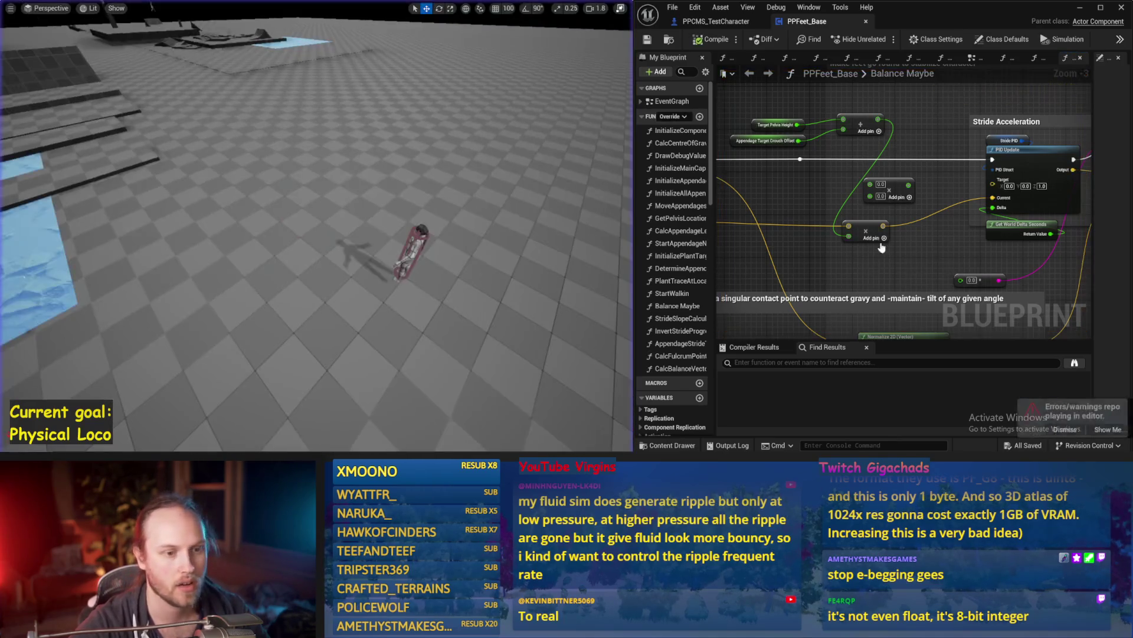
Delete the leftover 0.0 Add node, move the pelvis-height nodes down, then compile and save
{"action": "key", "text": "Delete"}
{"action": "left_click", "coordinate": [820, 190]}
{"action": "key", "text": "Delete"}
{"action": "scroll", "coordinate": [891, 230], "scroll_direction": "down", "scroll_amount": 1}
{"action": "left_click_drag", "start_coordinate": [858, 106], "coordinate": [739, 152]}
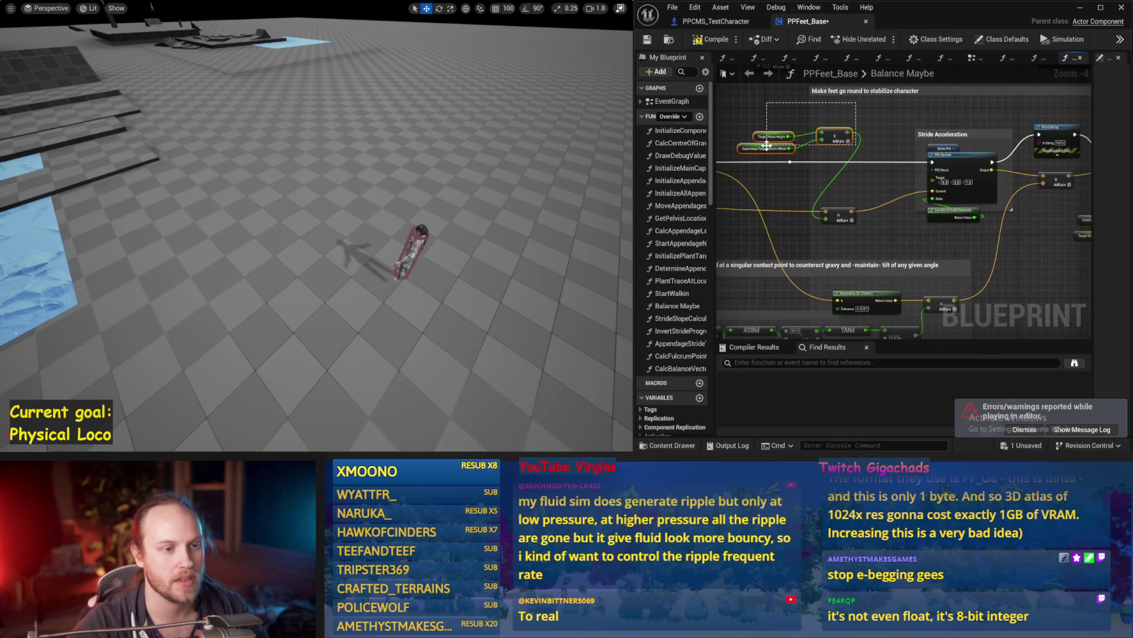
{"action": "left_click_drag", "start_coordinate": [849, 129], "coordinate": [848, 181]}
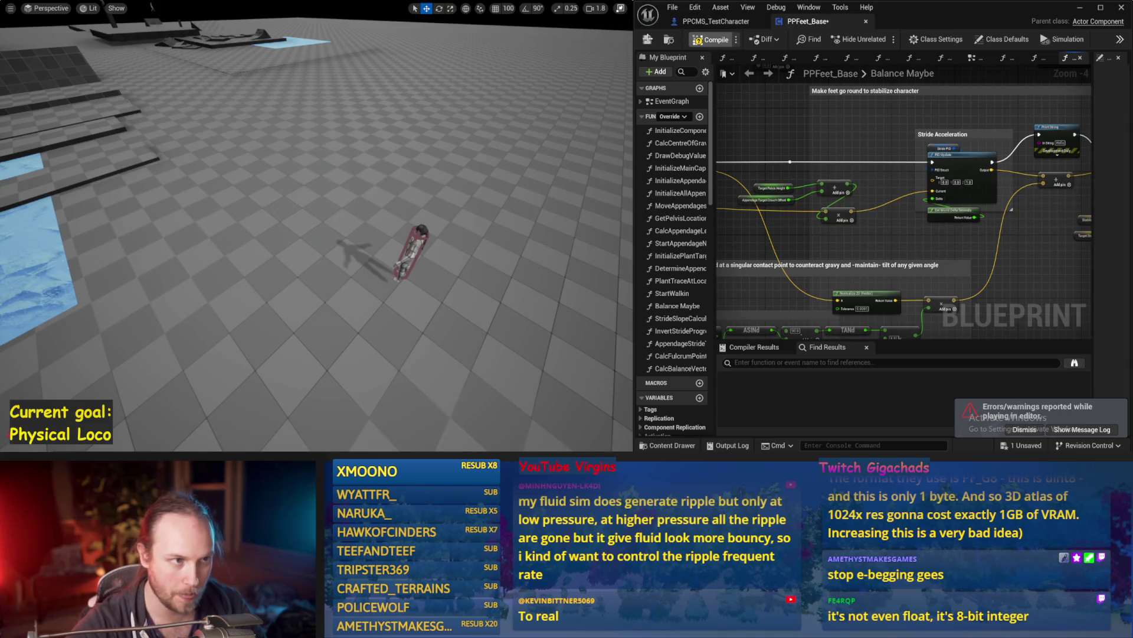
{"action": "left_click", "coordinate": [709, 41]}
{"action": "key", "text": "ctrl+s"}
{"action": "mouse_move", "coordinate": [840, 171]}
{"action": "left_mouse_down"}
{"action": "mouse_move", "coordinate": [769, 208]}
{"action": "mouse_move", "coordinate": [929, 245]}
{"action": "mouse_move", "coordinate": [961, 216]}
{"action": "left_mouse_up"}
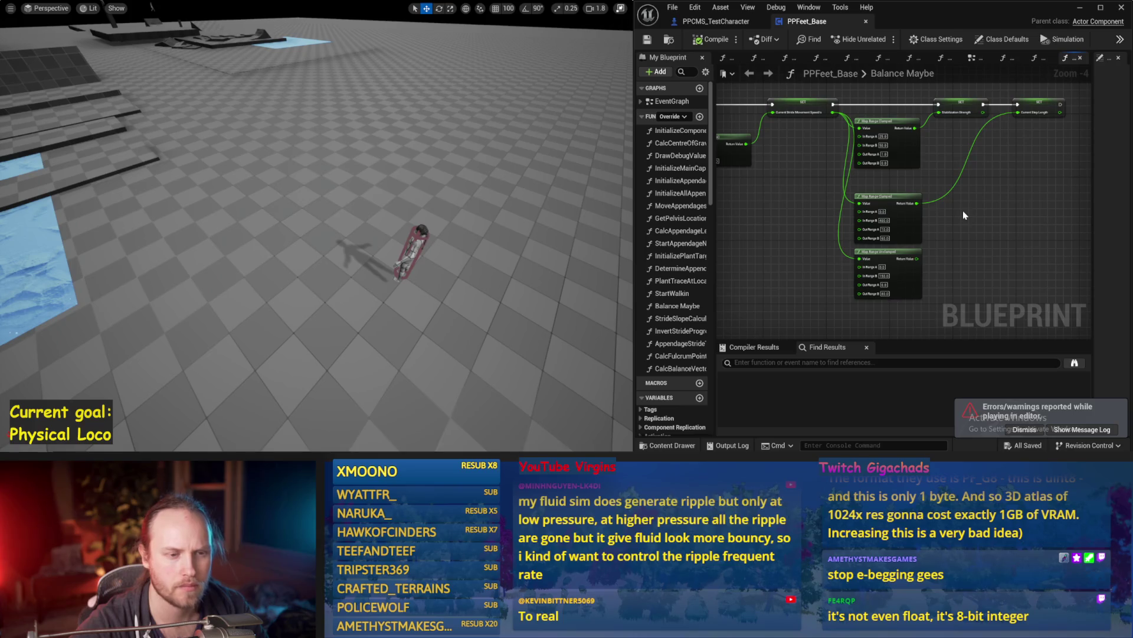
Set the middle Map Range Clamped Out Range to 20–80 and run a quick play test
{"action": "scroll", "coordinate": [963, 215], "scroll_direction": "up", "scroll_amount": 1}
{"action": "left_click_drag", "start_coordinate": [902, 234], "coordinate": [896, 205]}
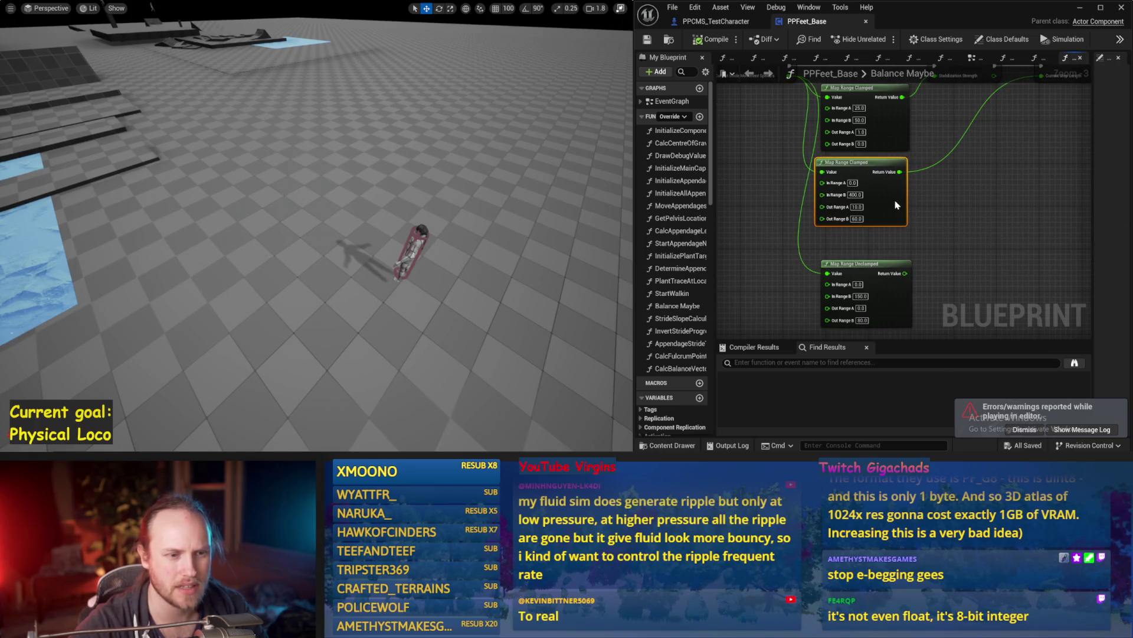
{"action": "left_click", "coordinate": [862, 207]}
{"action": "type", "text": "0"}
{"action": "key", "text": "Tab"}
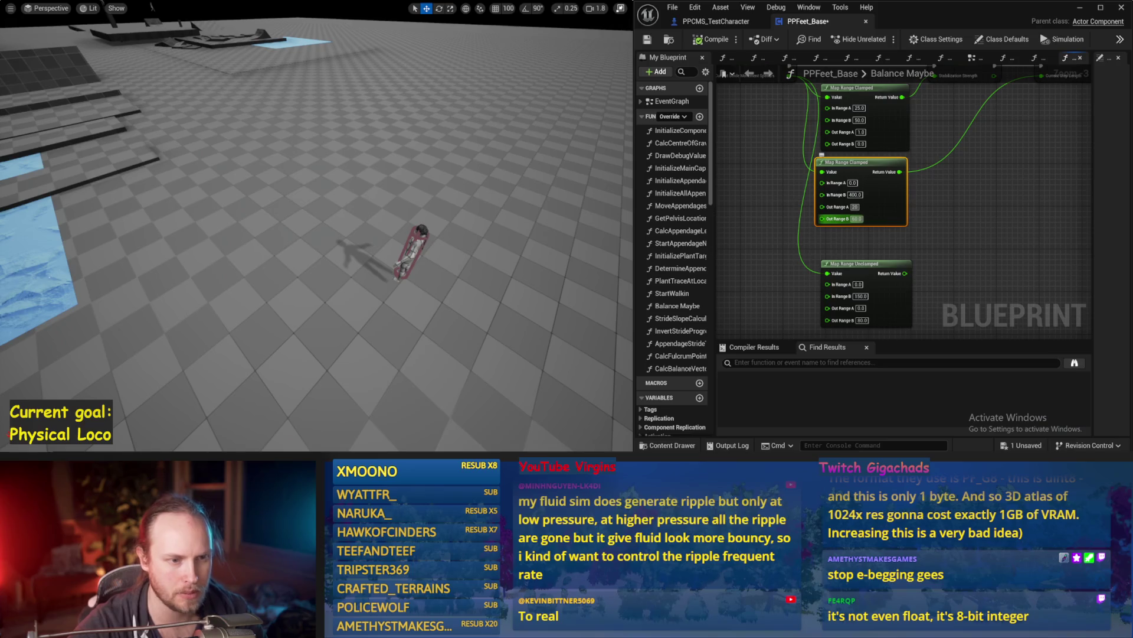
{"action": "type", "text": "80"}
{"action": "left_click", "coordinate": [860, 231]}
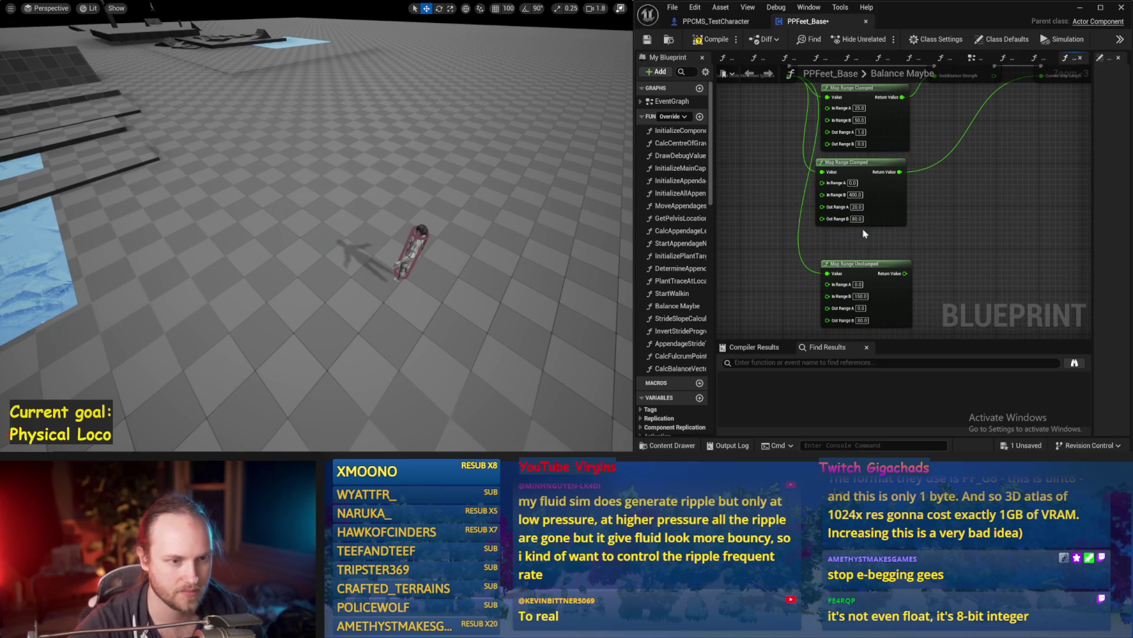
{"action": "key", "text": "alt+p"}
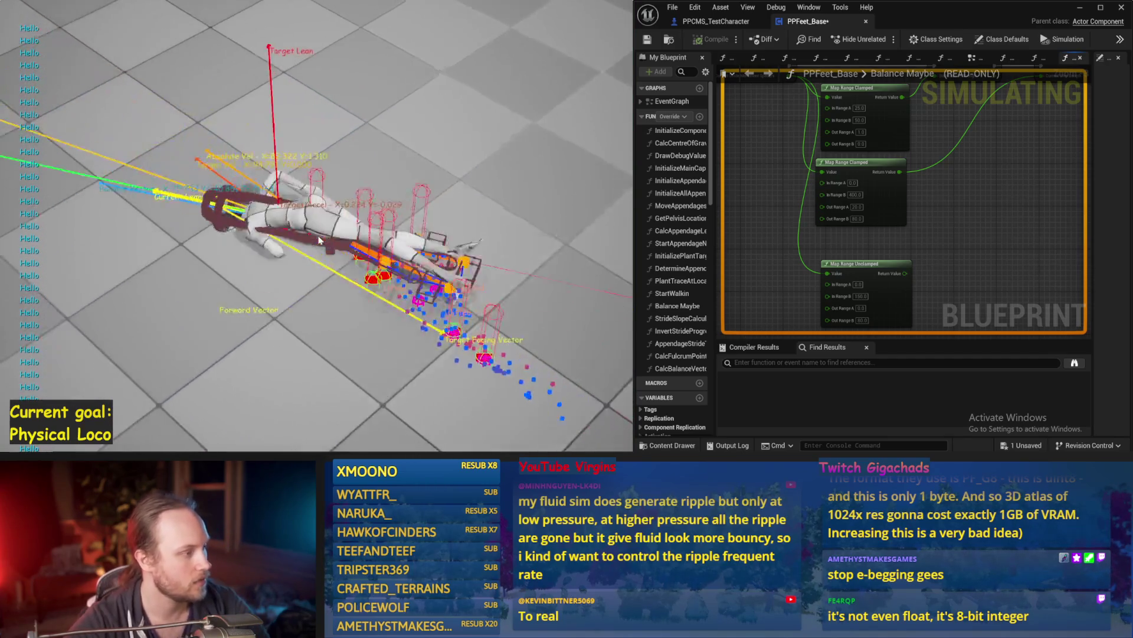
{"action": "key", "text": "Escape"}
Delete the Print String node and reconnect the execution wire past it
{"action": "scroll", "coordinate": [777, 233], "scroll_direction": "down", "scroll_amount": 5}
{"action": "scroll", "coordinate": [777, 234], "scroll_direction": "up", "scroll_amount": 1}
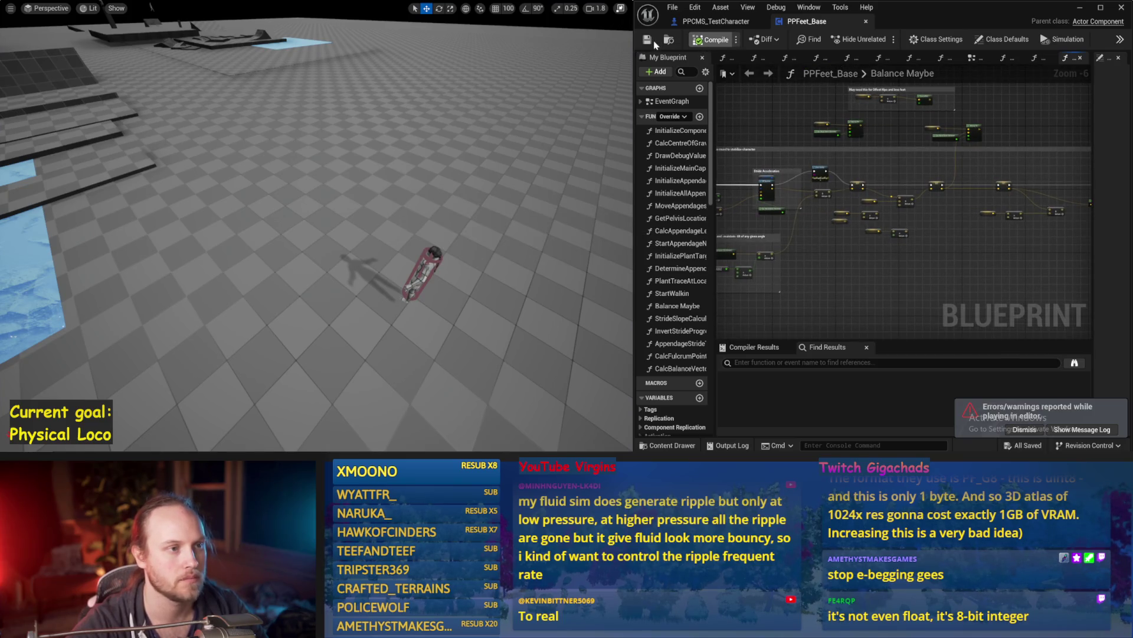
{"action": "scroll", "coordinate": [821, 170], "scroll_direction": "up", "scroll_amount": 2}
{"action": "left_click", "coordinate": [820, 168]}
{"action": "key", "text": "Delete"}
{"action": "mouse_move", "coordinate": [762, 201]}
{"action": "left_mouse_down"}
{"action": "mouse_move", "coordinate": [878, 201]}
{"action": "mouse_move", "coordinate": [927, 219]}
{"action": "left_mouse_up"}
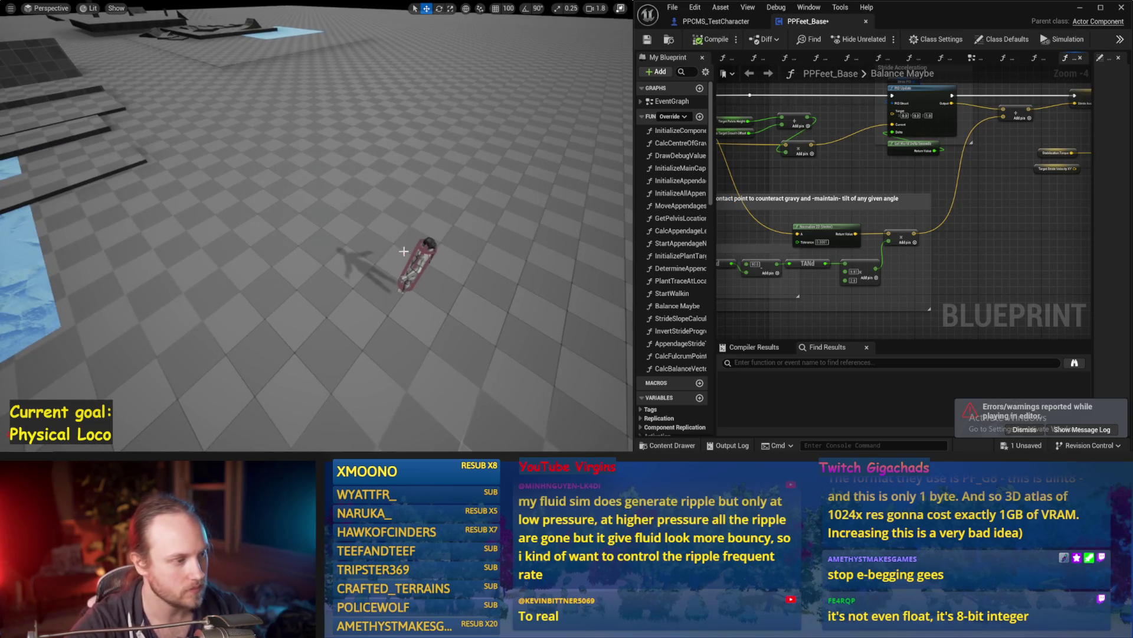
Run several play sessions to test the character's balance, then save the blueprint
{"action": "key", "text": "alt+p"}
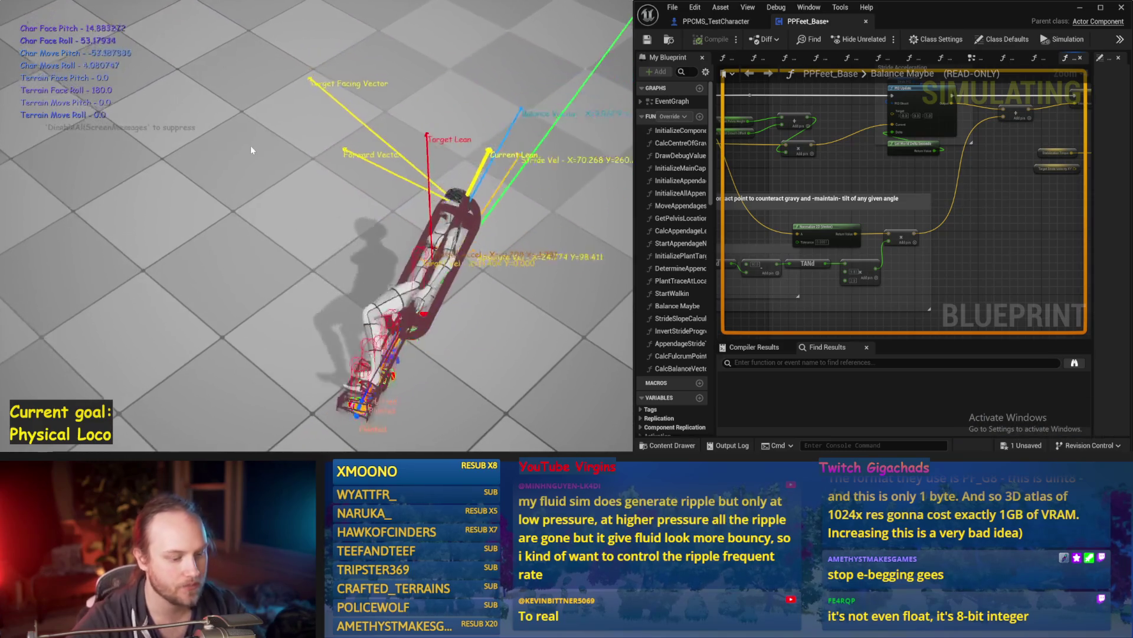
{"action": "key", "text": "Escape"}
{"action": "key", "text": "alt+p"}
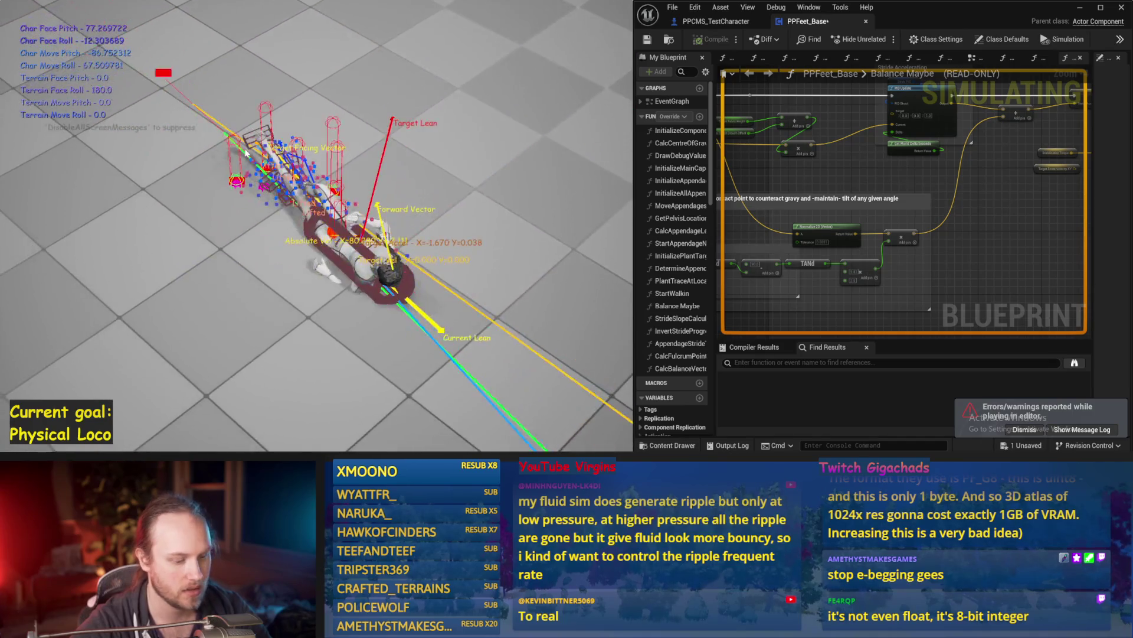
{"action": "key", "text": "Escape"}
{"action": "key", "text": "alt+p"}
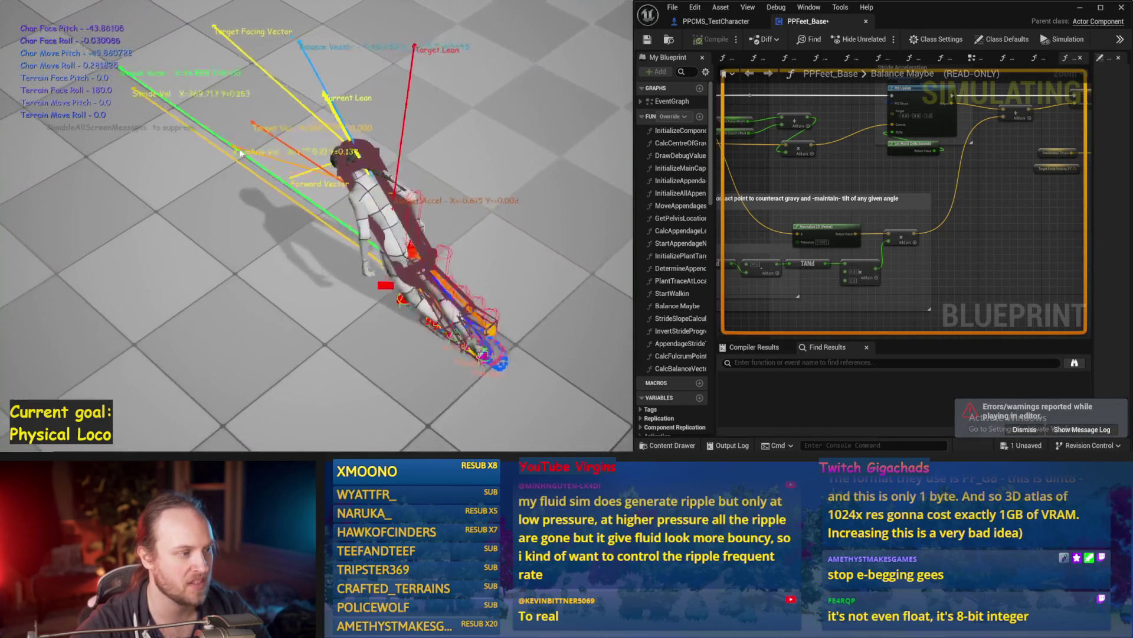
{"action": "key", "text": "Escape"}
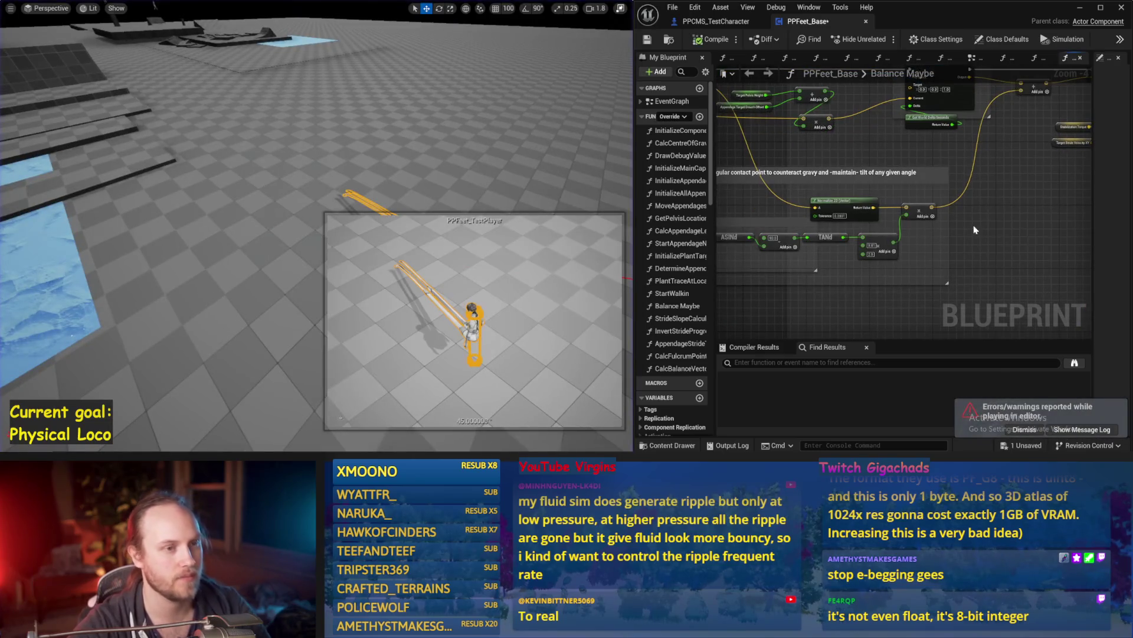
{"action": "key", "text": "alt+p"}
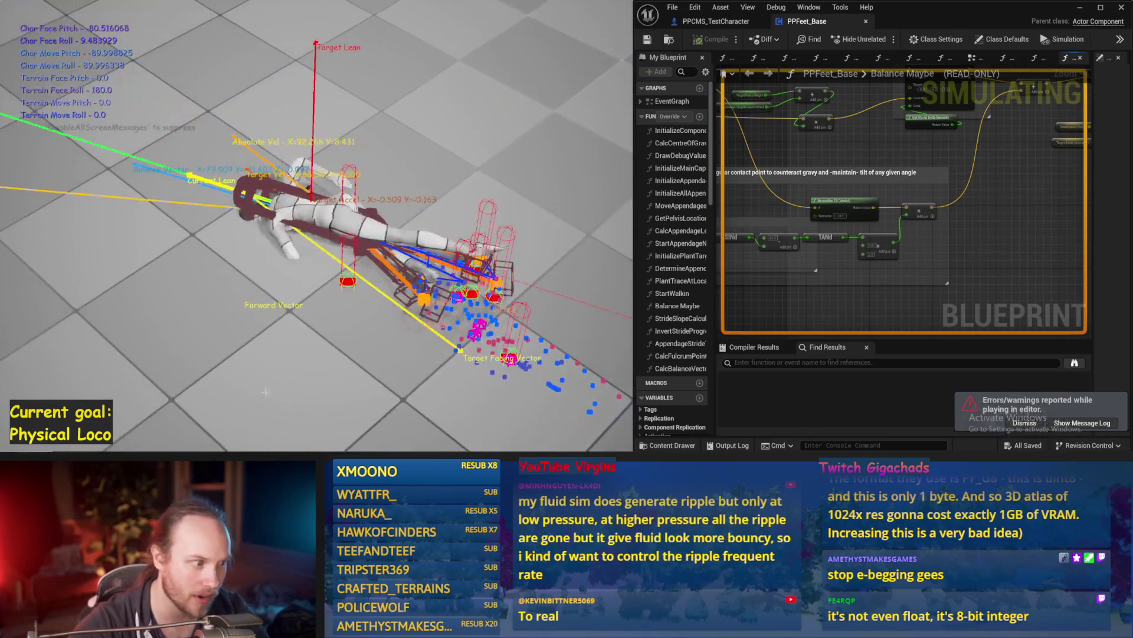
{"action": "key", "text": "Escape"}
{"action": "key", "text": "ctrl+s"}
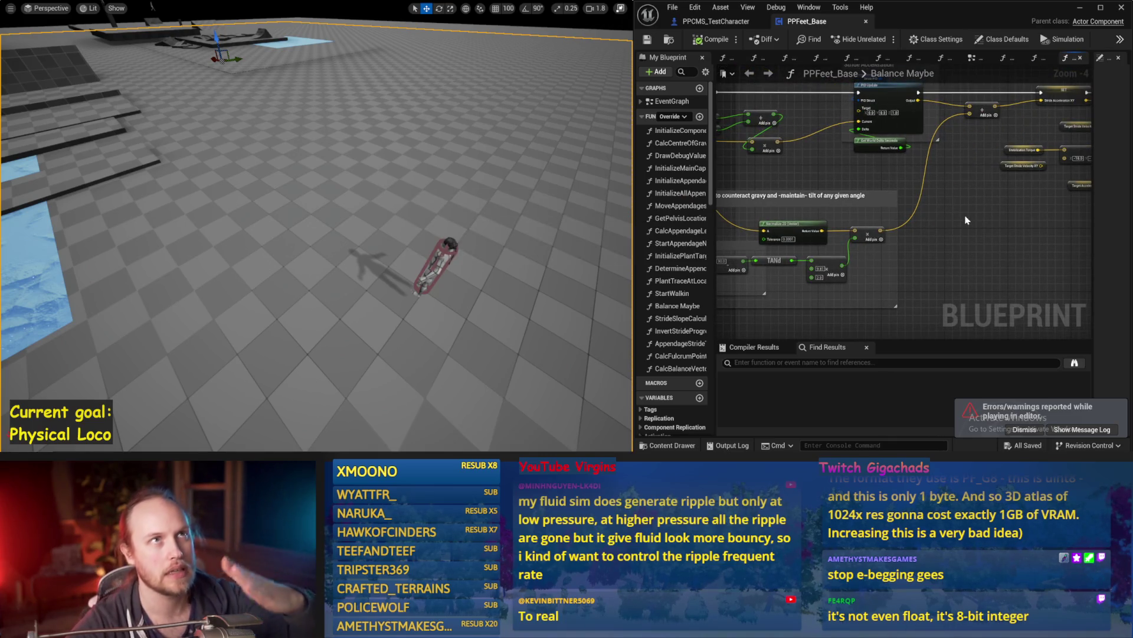
{"action": "left_click_drag", "start_coordinate": [966, 219], "coordinate": [918, 248]}
Set Stride PID's ProportionalFactor to 0.1 and run a quick play test
{"action": "left_click_drag", "start_coordinate": [908, 110], "coordinate": [882, 125]}
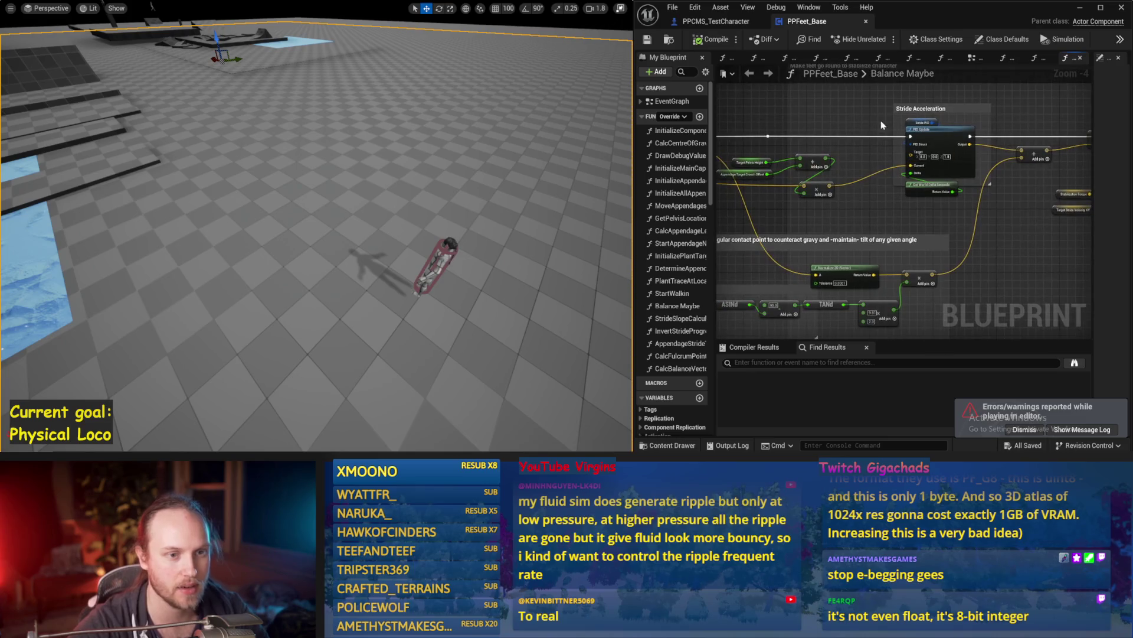
{"action": "key", "text": "alt+p"}
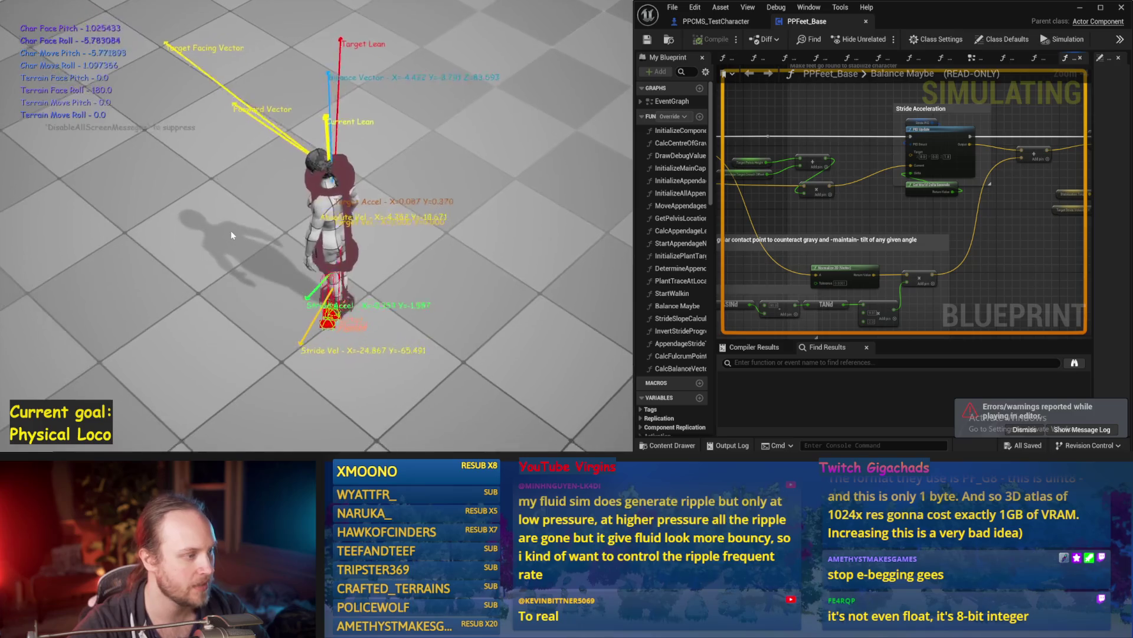
{"action": "key", "text": "Escape"}
{"action": "left_click", "coordinate": [921, 123]}
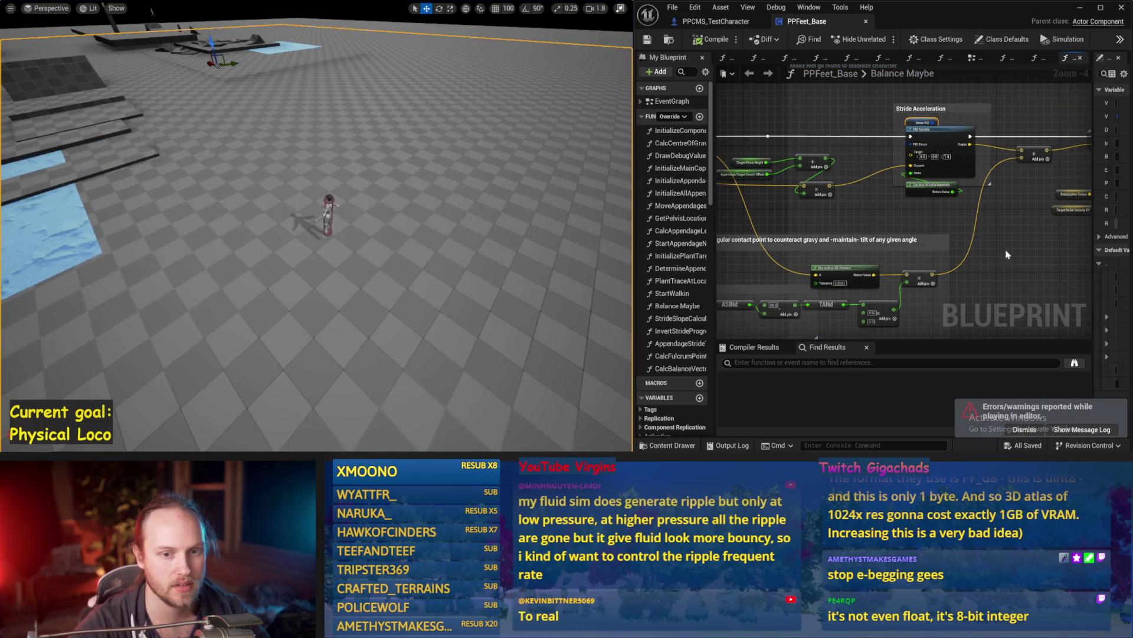
{"action": "left_click_drag", "start_coordinate": [1094, 226], "coordinate": [968, 227]}
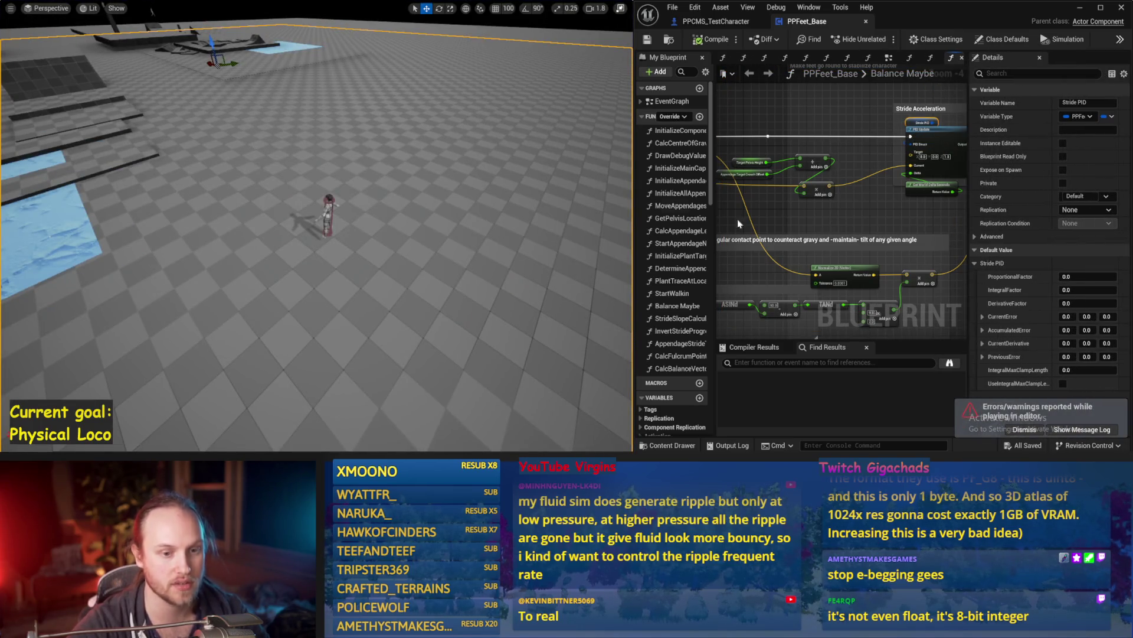
{"action": "type", "text": ".1"}
{"action": "key", "text": "Return"}
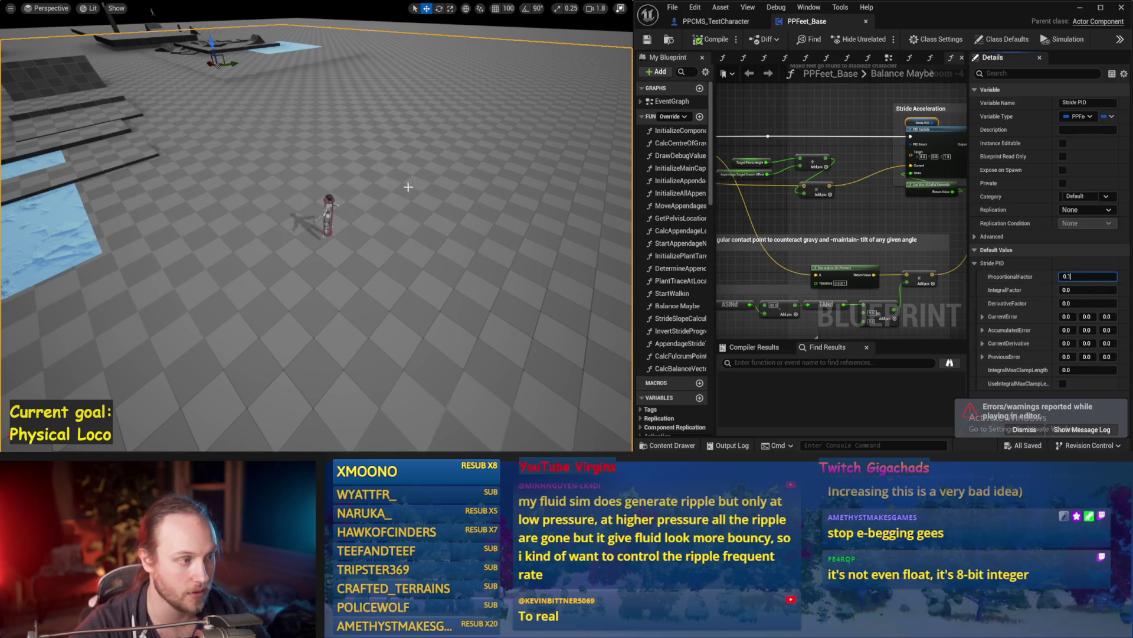
{"action": "key", "text": "alt+p"}
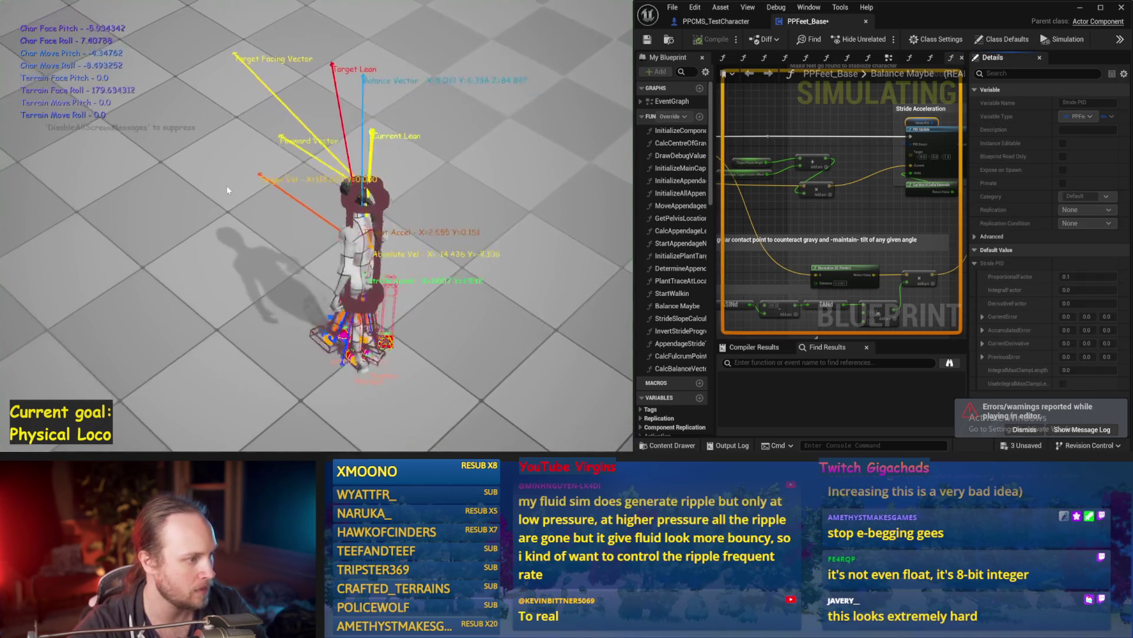
{"action": "key", "text": "Escape"}
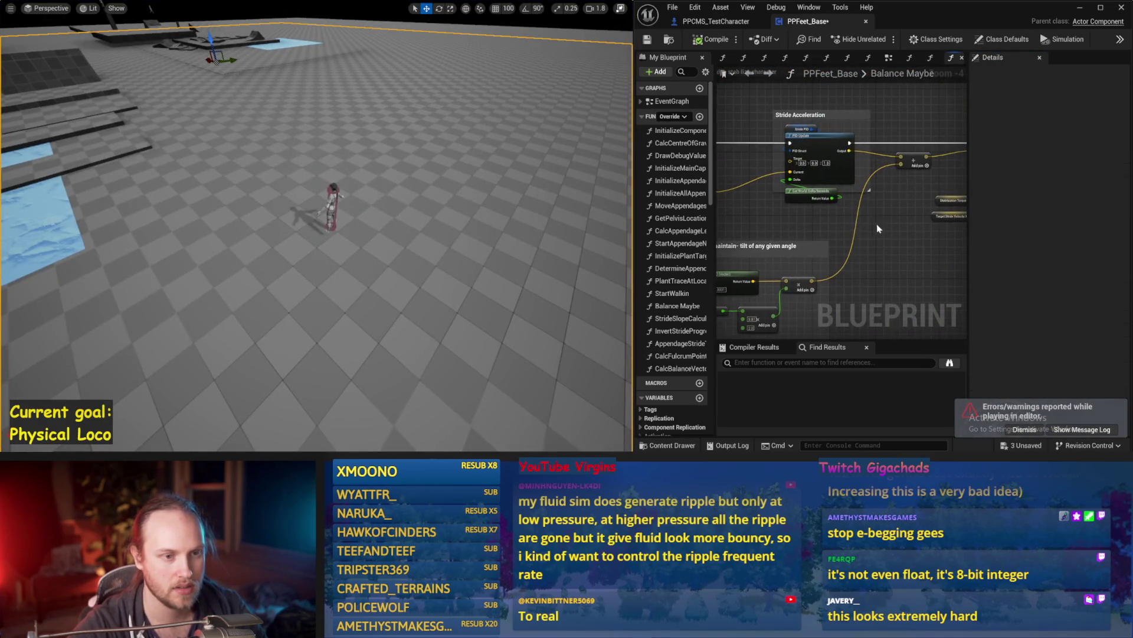
Try ProportionalFactor -0.1, then -0.01, simulating after each change
{"action": "left_click", "coordinate": [802, 129]}
{"action": "left_click", "coordinate": [1088, 276]}
{"action": "left_click", "coordinate": [376, 196]}
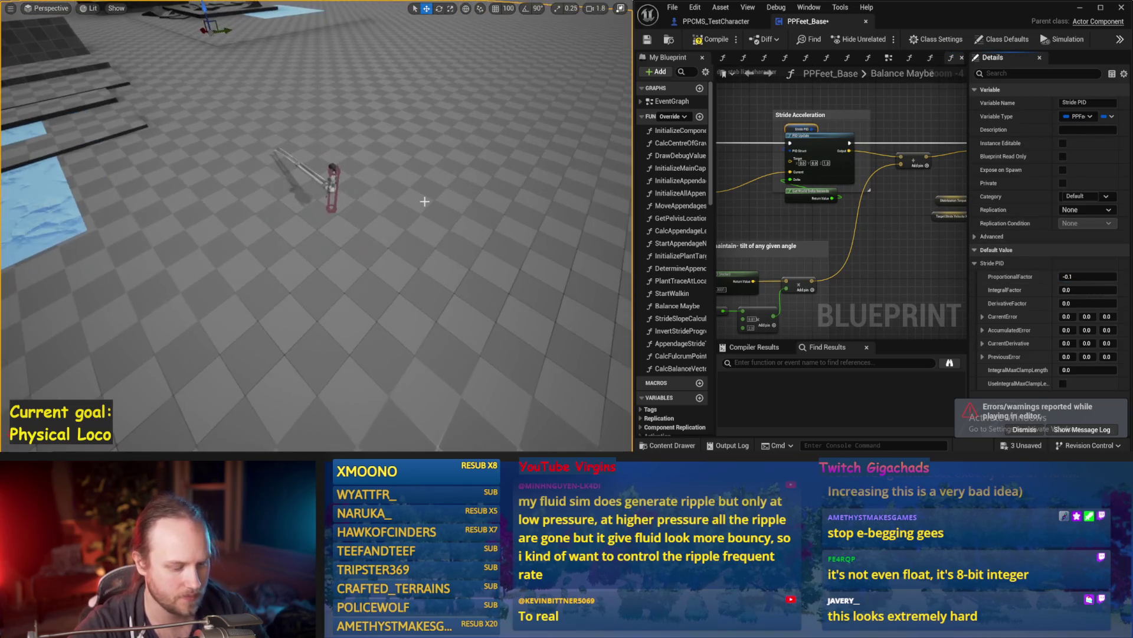
{"action": "key", "text": "alt+s"}
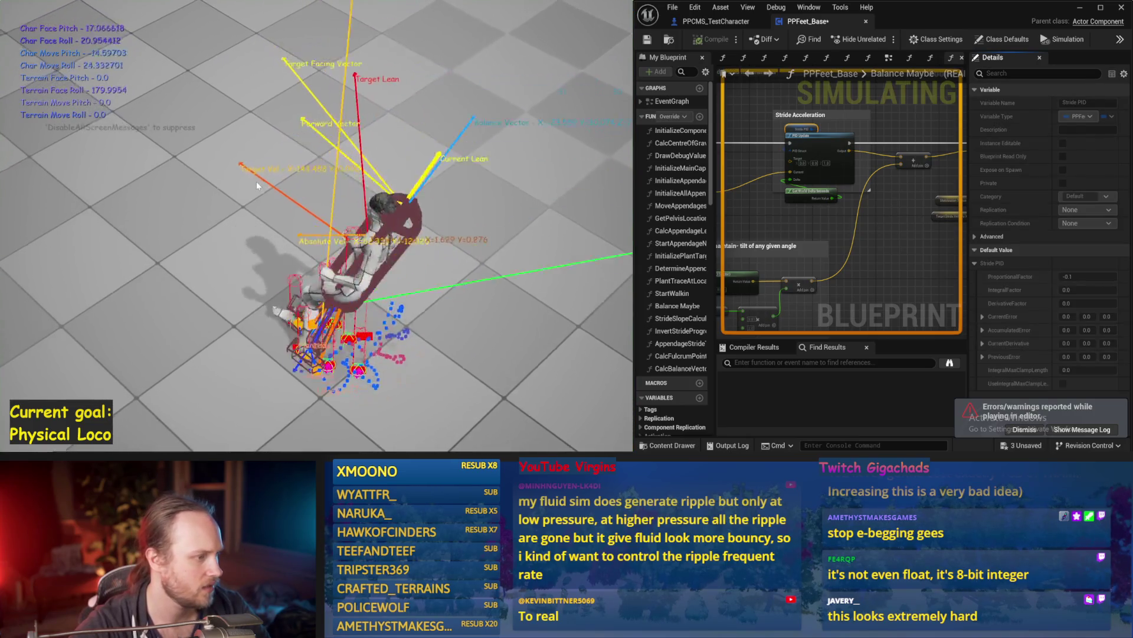
{"action": "key", "text": "Escape"}
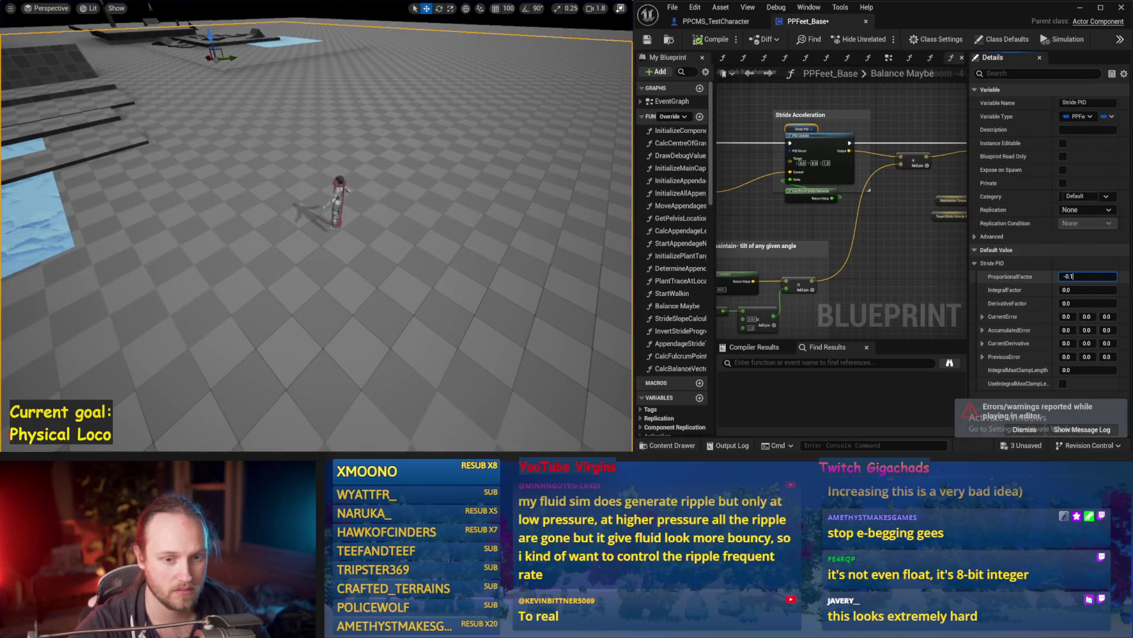
{"action": "type", "text": "1"}
{"action": "key", "text": "Return"}
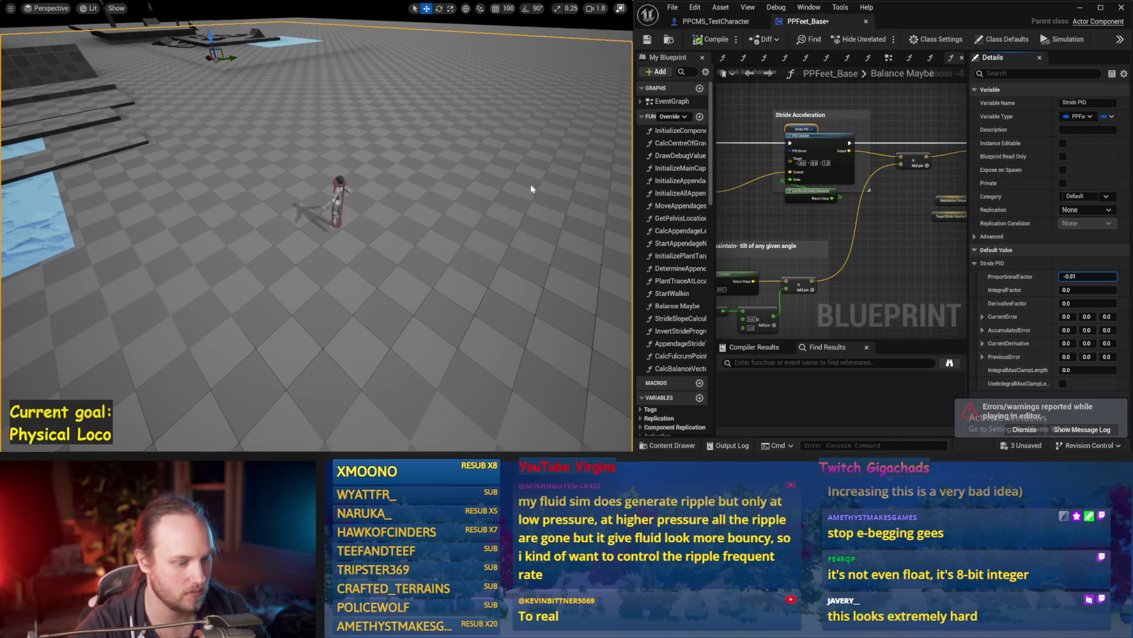
{"action": "key", "text": "alt+s"}
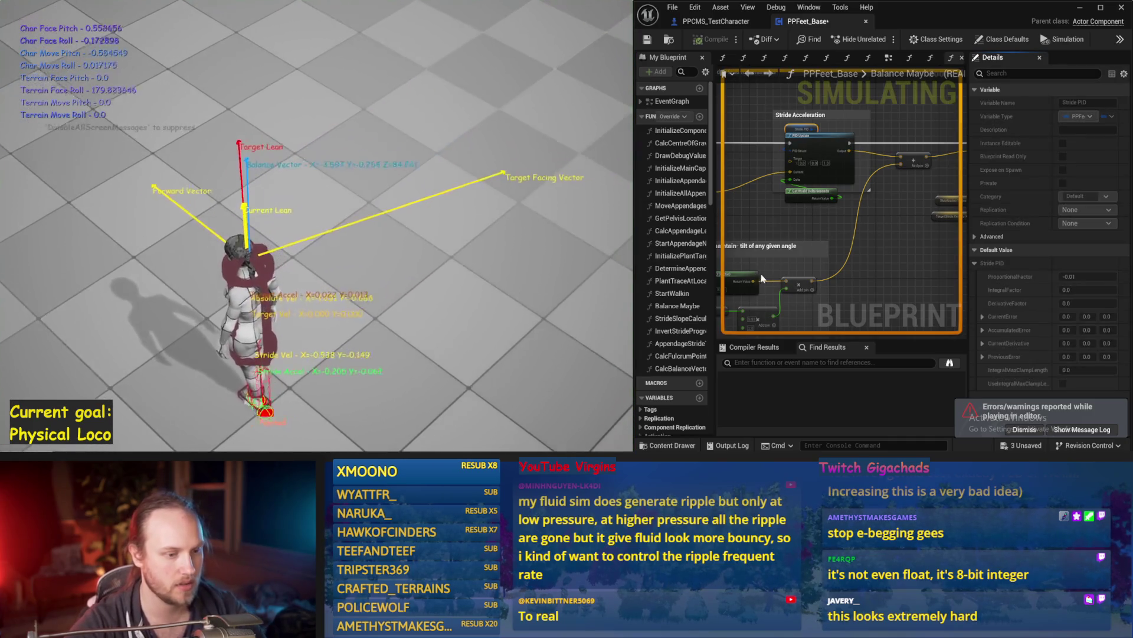
{"action": "key", "text": "Escape"}
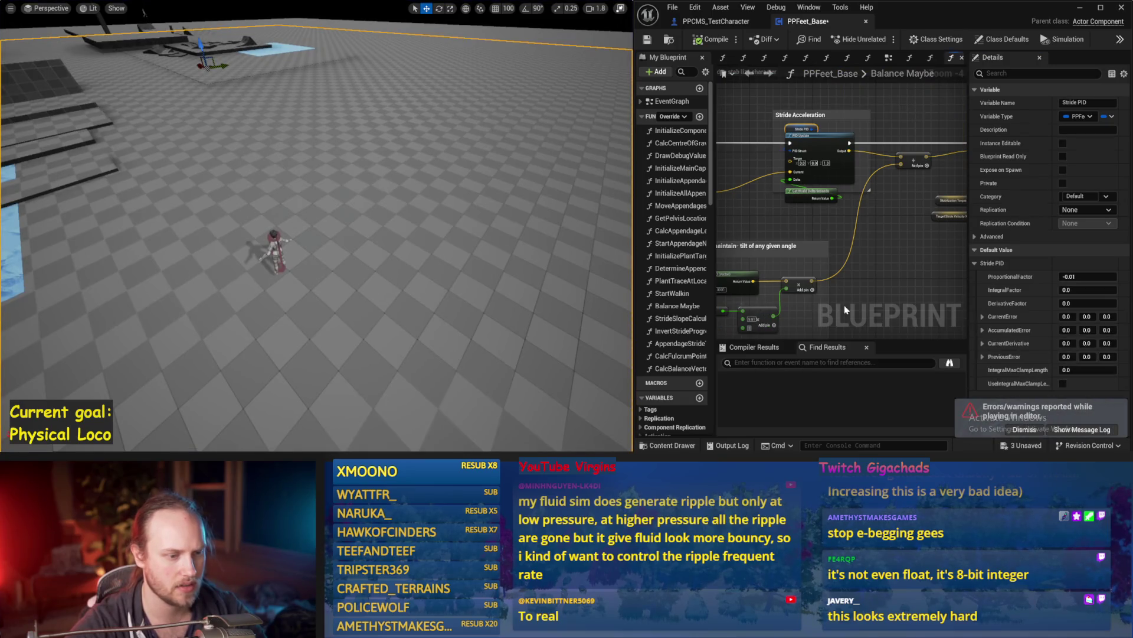
Simulate again, then change ProportionalFactor to 0.2 and test it
{"action": "left_click", "coordinate": [845, 310]}
{"action": "key", "text": "alt+s"}
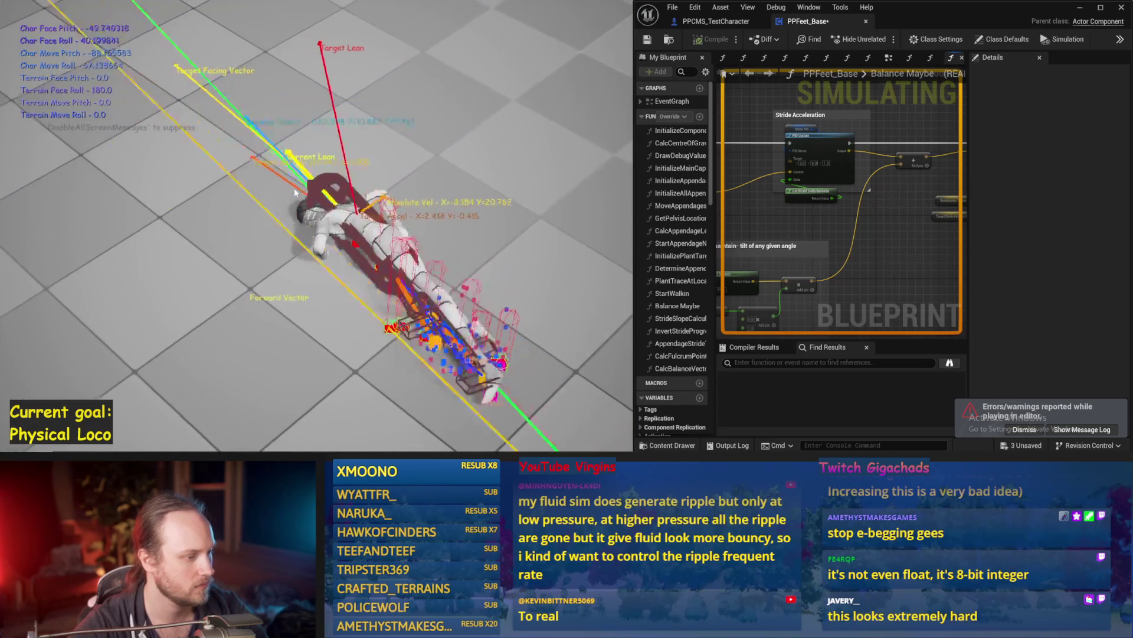
{"action": "key", "text": "Escape"}
{"action": "mouse_move", "coordinate": [869, 245]}
{"action": "left_mouse_down"}
{"action": "mouse_move", "coordinate": [944, 242]}
{"action": "mouse_move", "coordinate": [872, 255]}
{"action": "left_mouse_up"}
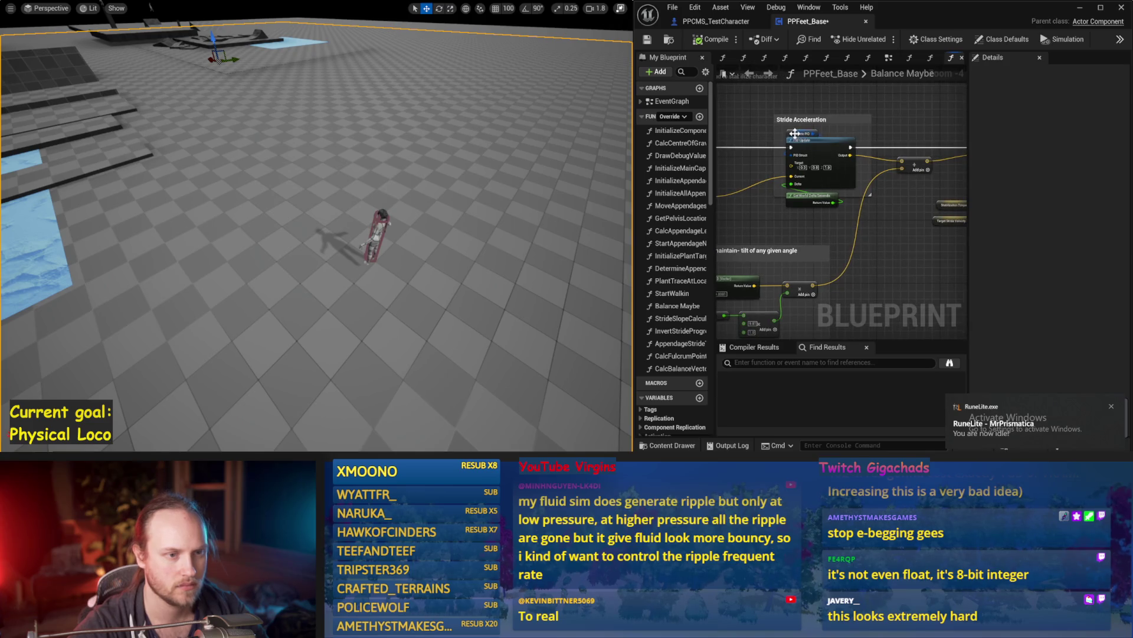
{"action": "left_click", "coordinate": [795, 133]}
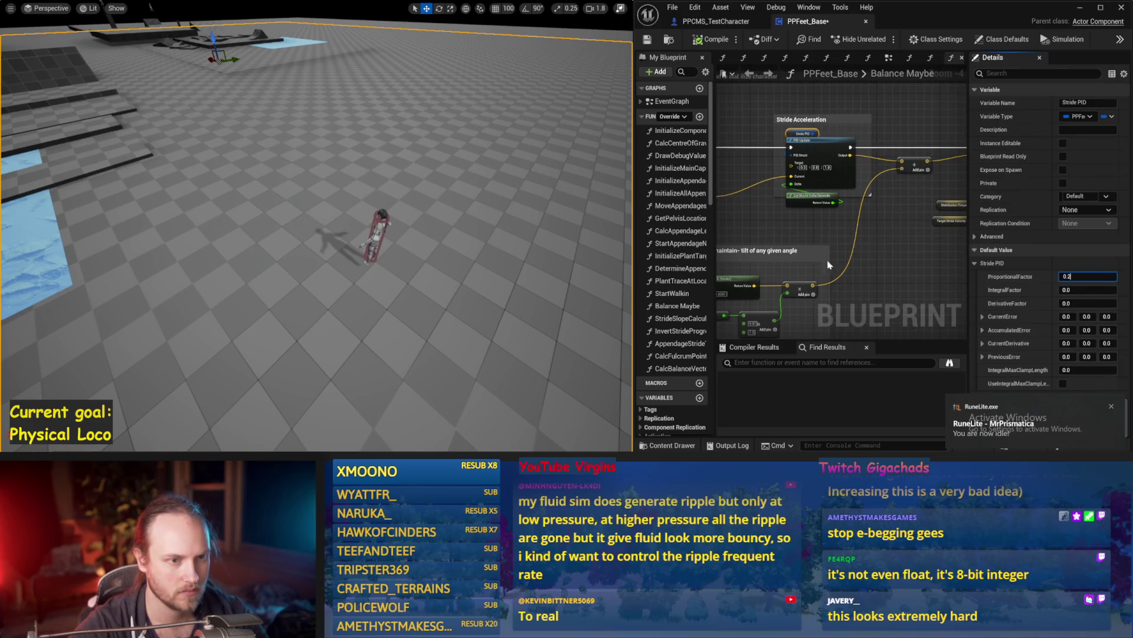
{"action": "left_click", "coordinate": [429, 158]}
{"action": "key", "text": "alt+s"}
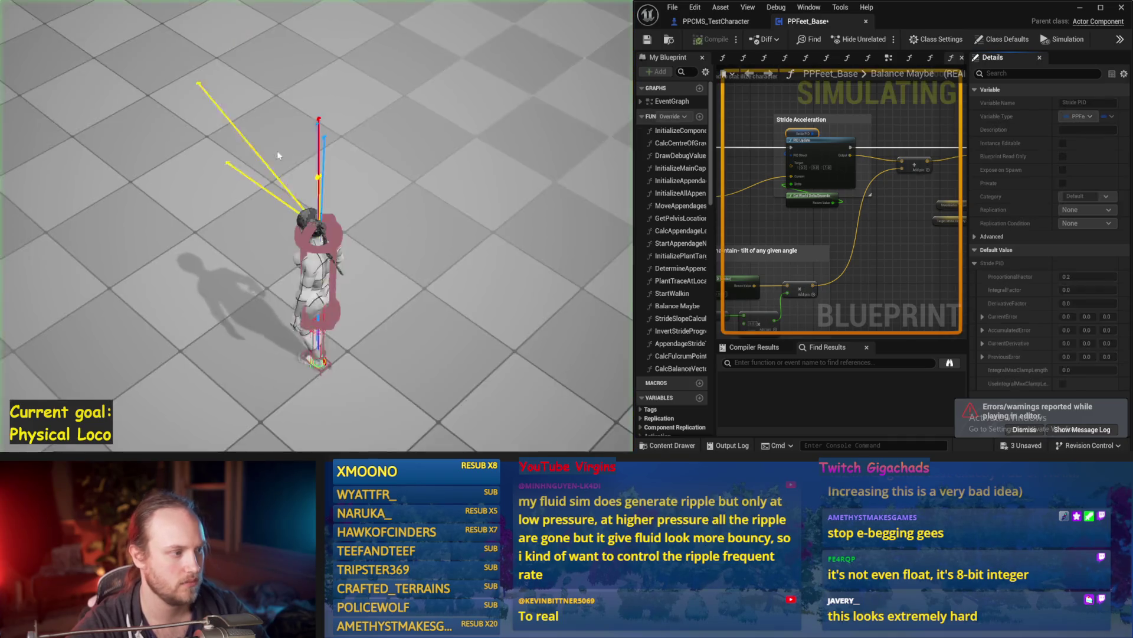
{"action": "key", "text": "Escape"}
Set ProportionalFactor back to -0.1 and simulate to test it
{"action": "left_click", "coordinate": [1086, 276]}
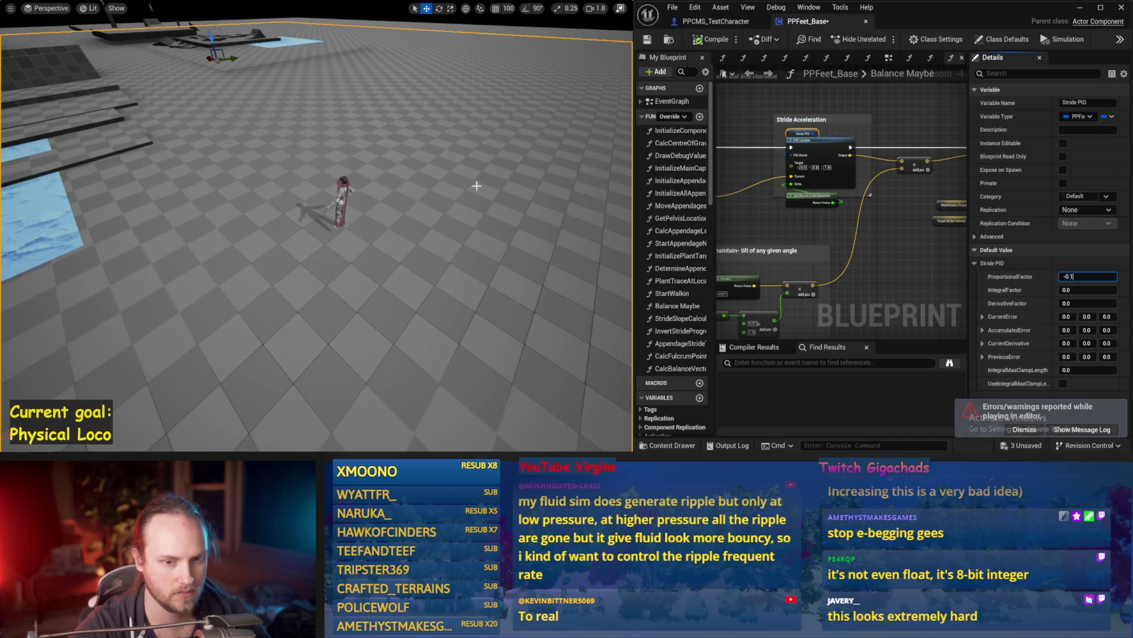
{"action": "left_click", "coordinate": [447, 176]}
{"action": "key", "text": "alt+s"}
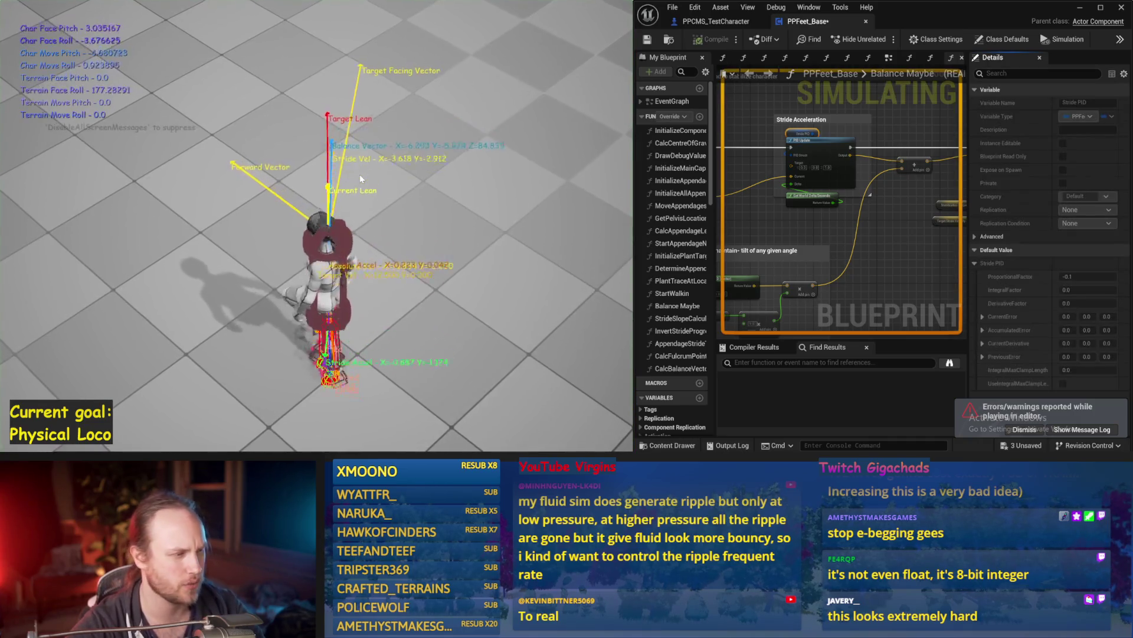
{"action": "key", "text": "Escape"}
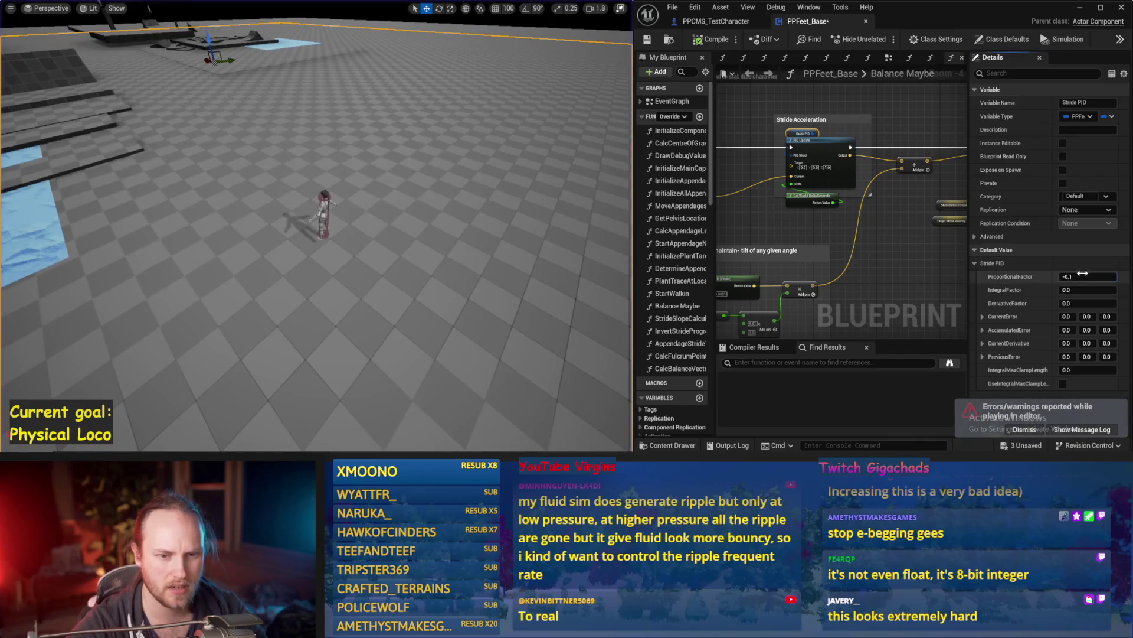
{"action": "scroll", "coordinate": [881, 243], "scroll_direction": "down", "scroll_amount": 1}
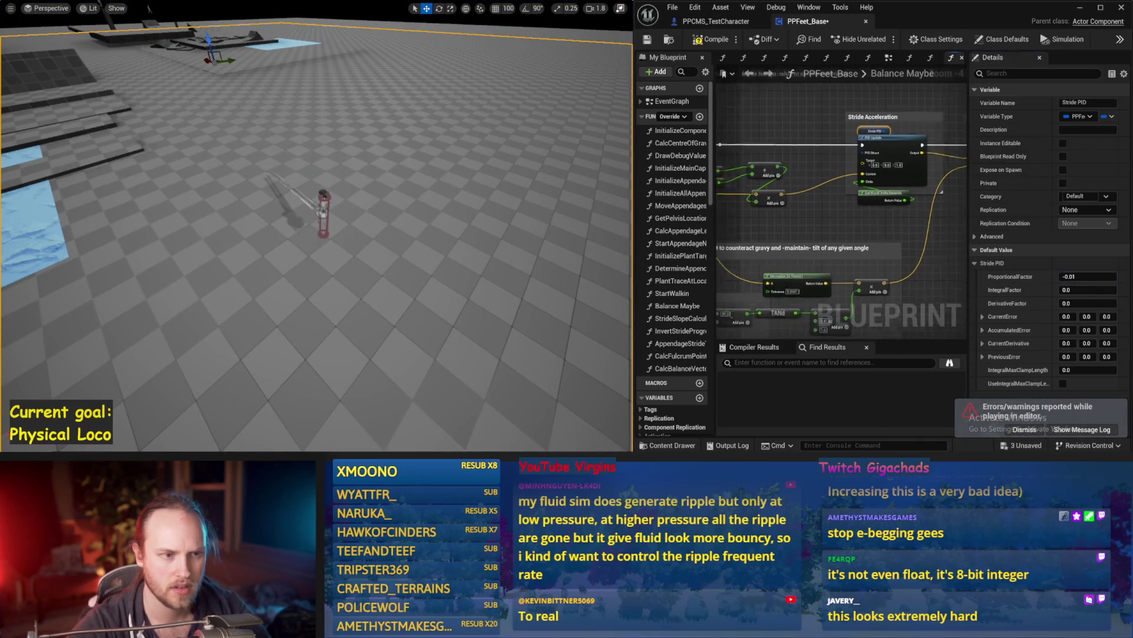
Select Stride PID, run a play test, then change its ProportionalFactor to -0.02
{"action": "left_click_drag", "start_coordinate": [880, 243], "coordinate": [953, 243]}
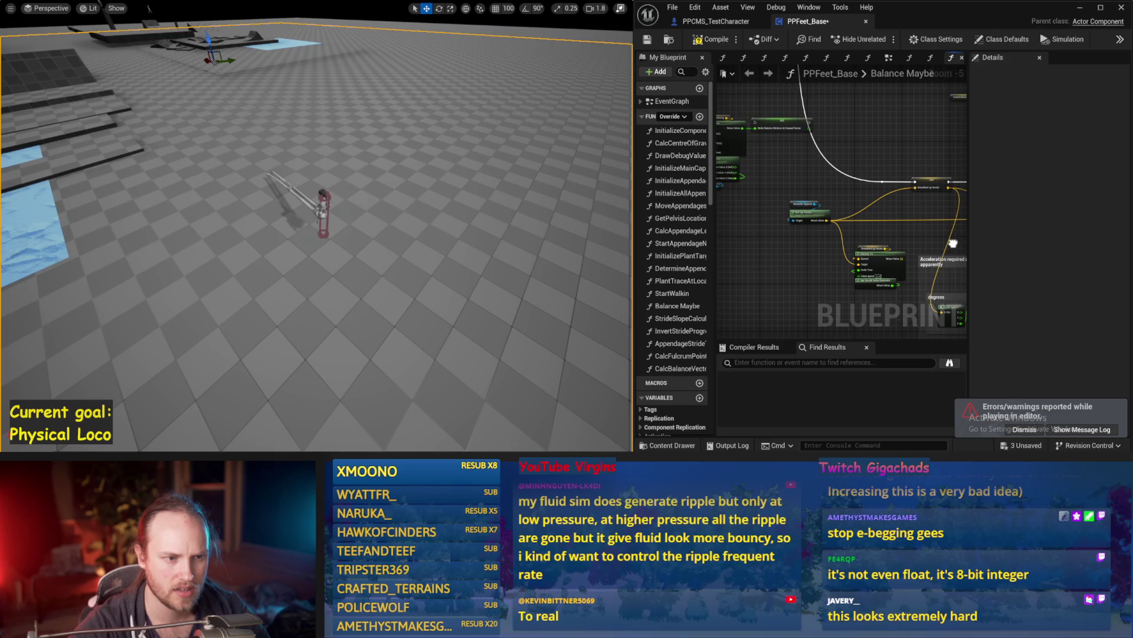
{"action": "scroll", "coordinate": [833, 211], "scroll_direction": "up", "scroll_amount": 1}
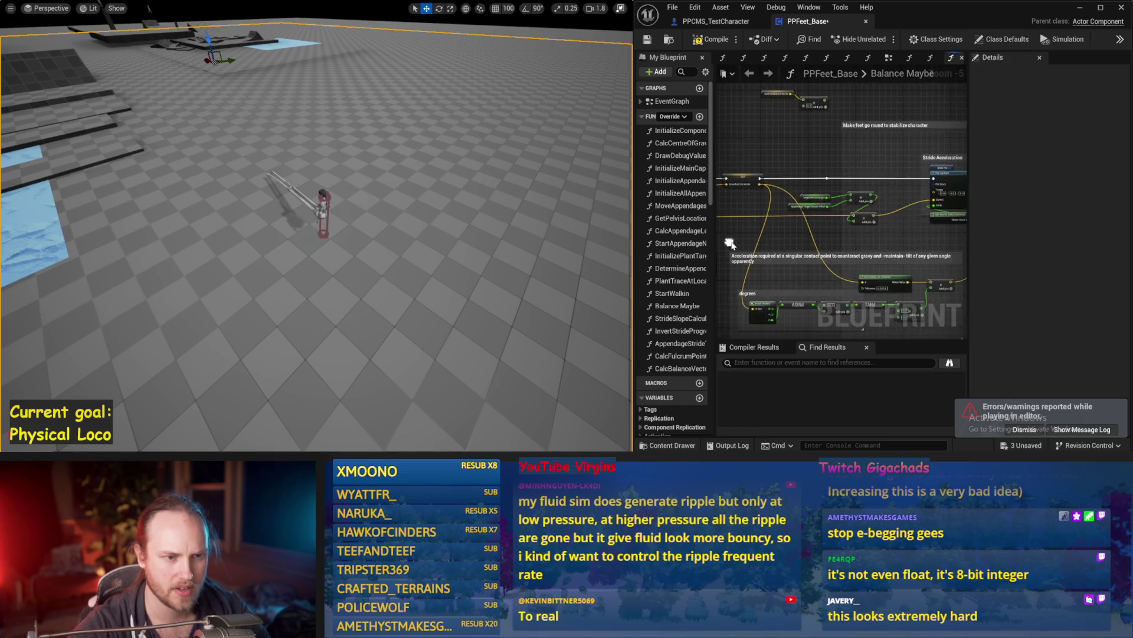
{"action": "left_click_drag", "start_coordinate": [833, 211], "coordinate": [769, 231]}
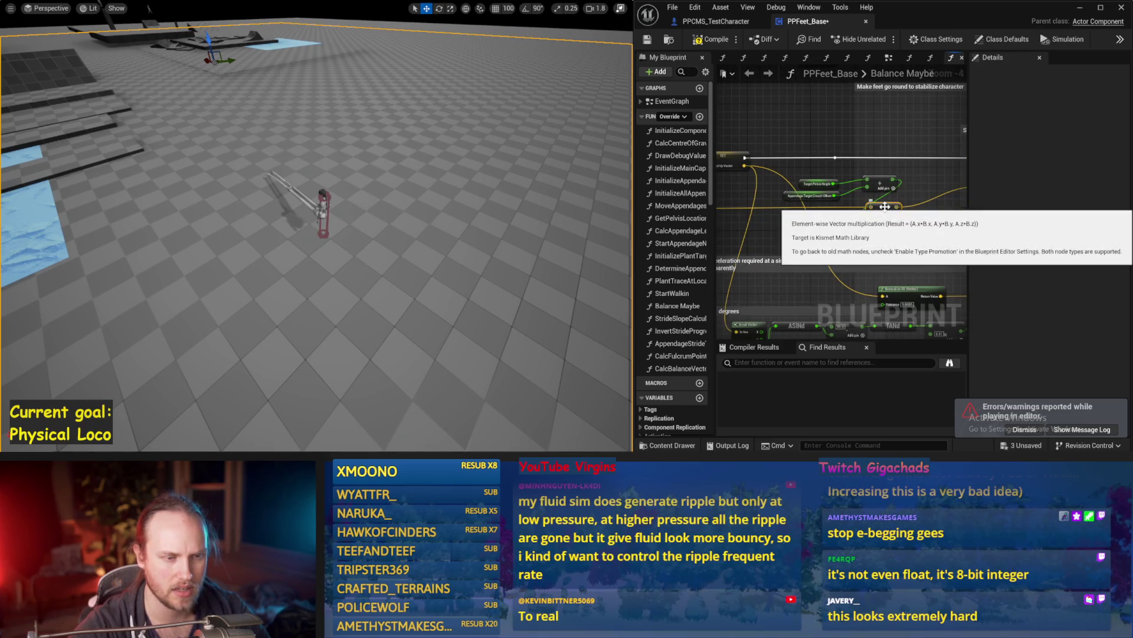
{"action": "left_click_drag", "start_coordinate": [935, 239], "coordinate": [845, 237]}
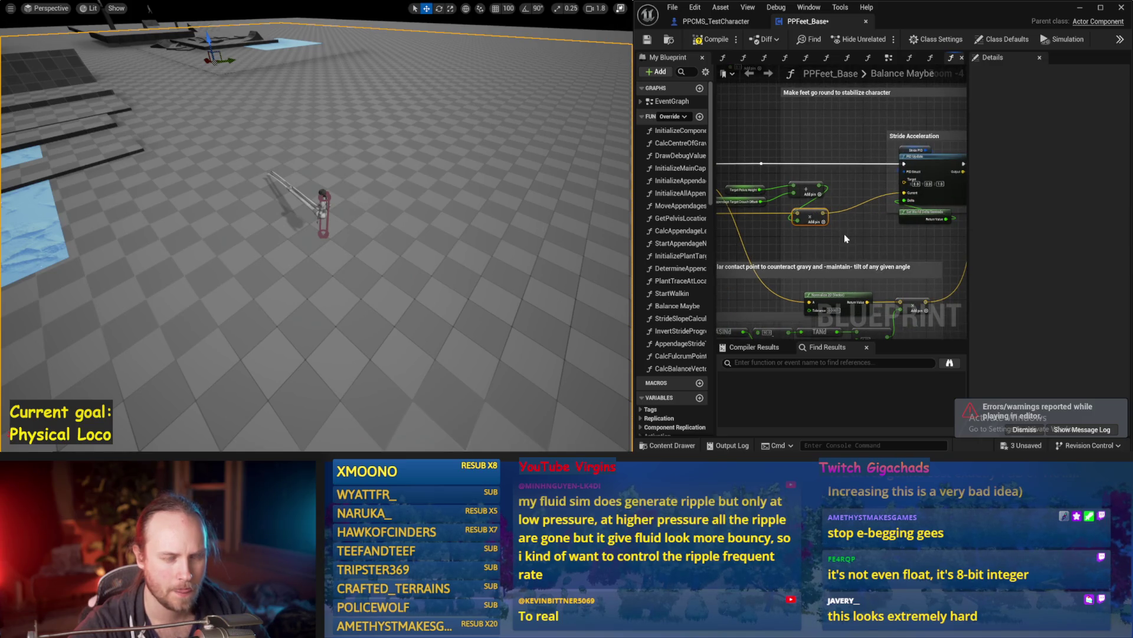
{"action": "left_click_drag", "start_coordinate": [934, 187], "coordinate": [811, 180]}
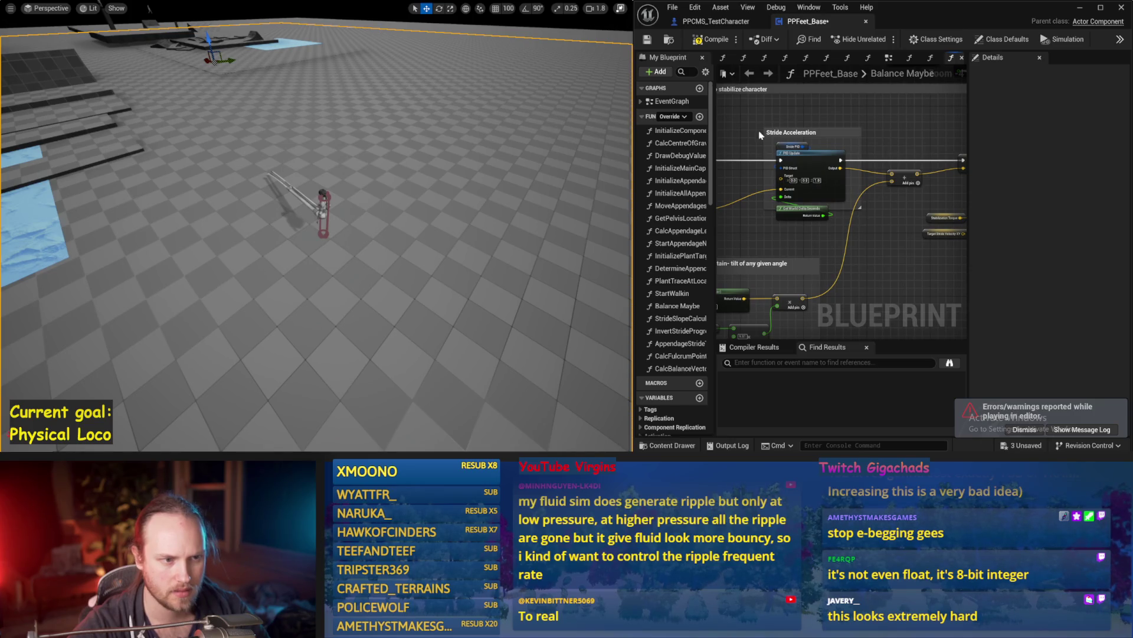
{"action": "left_click", "coordinate": [792, 146]}
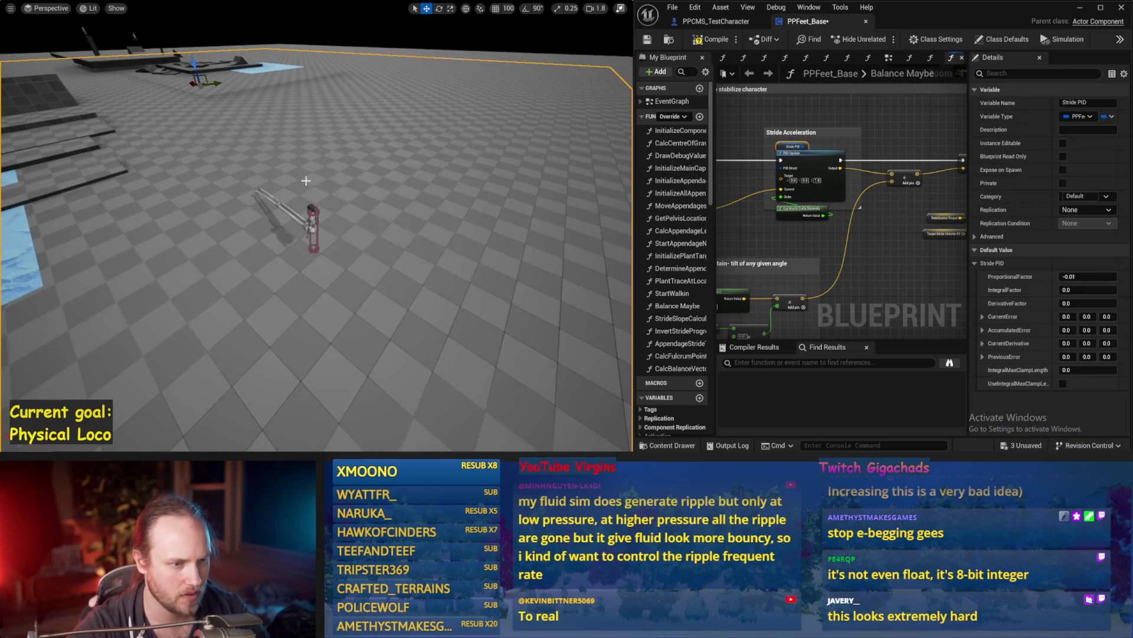
{"action": "key", "text": "alt+p"}
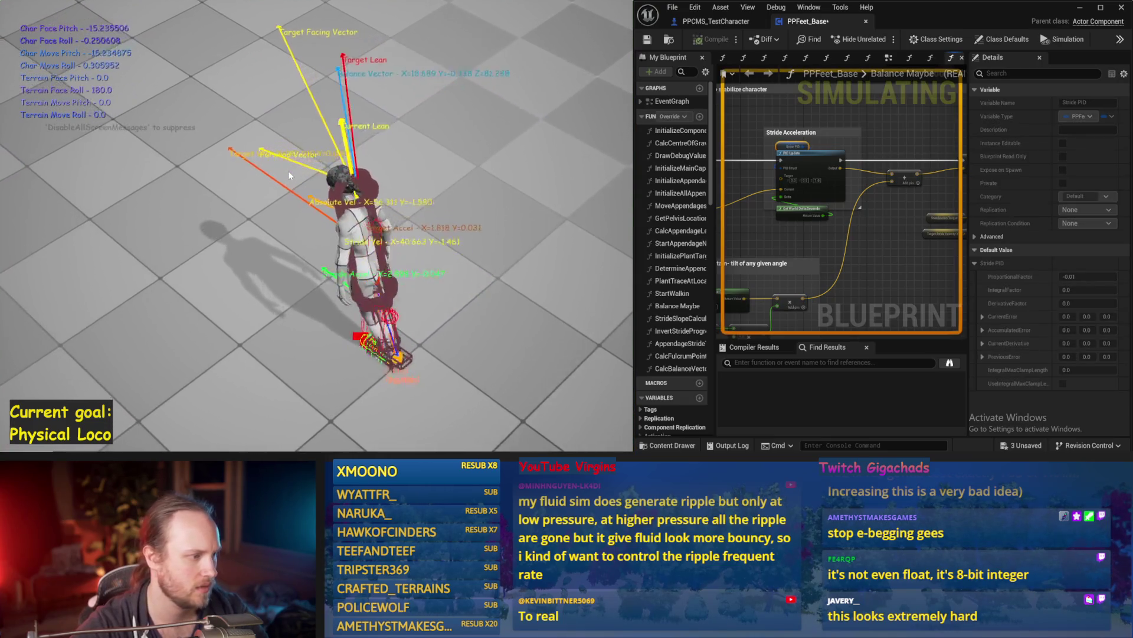
{"action": "key", "text": "Escape"}
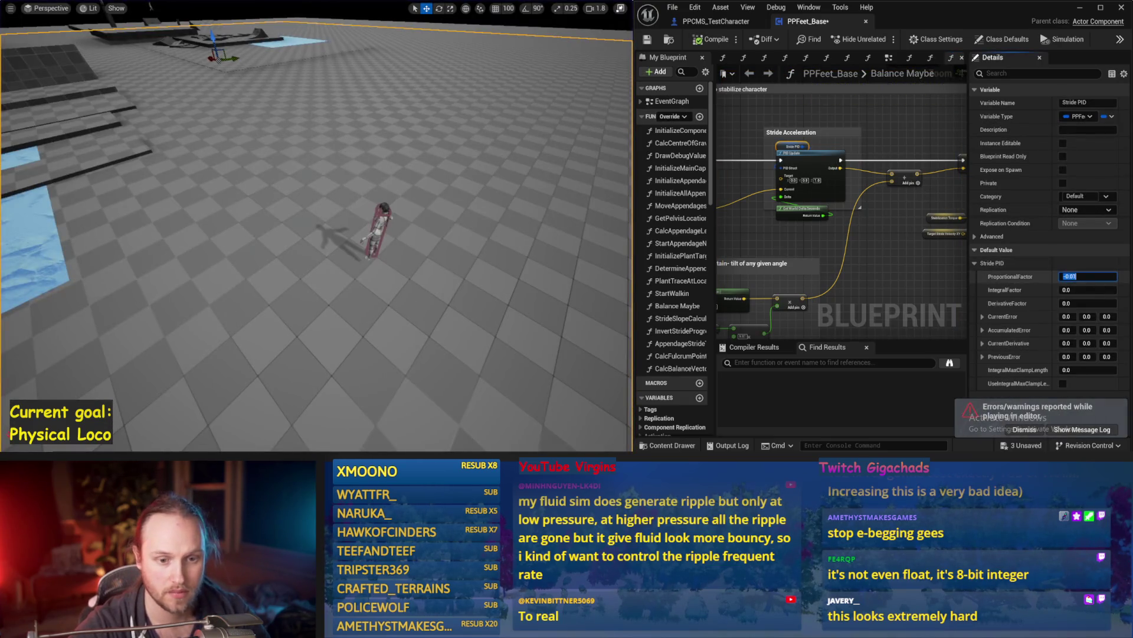
{"action": "key", "text": "BackSpace"}
{"action": "type", "text": "2"}
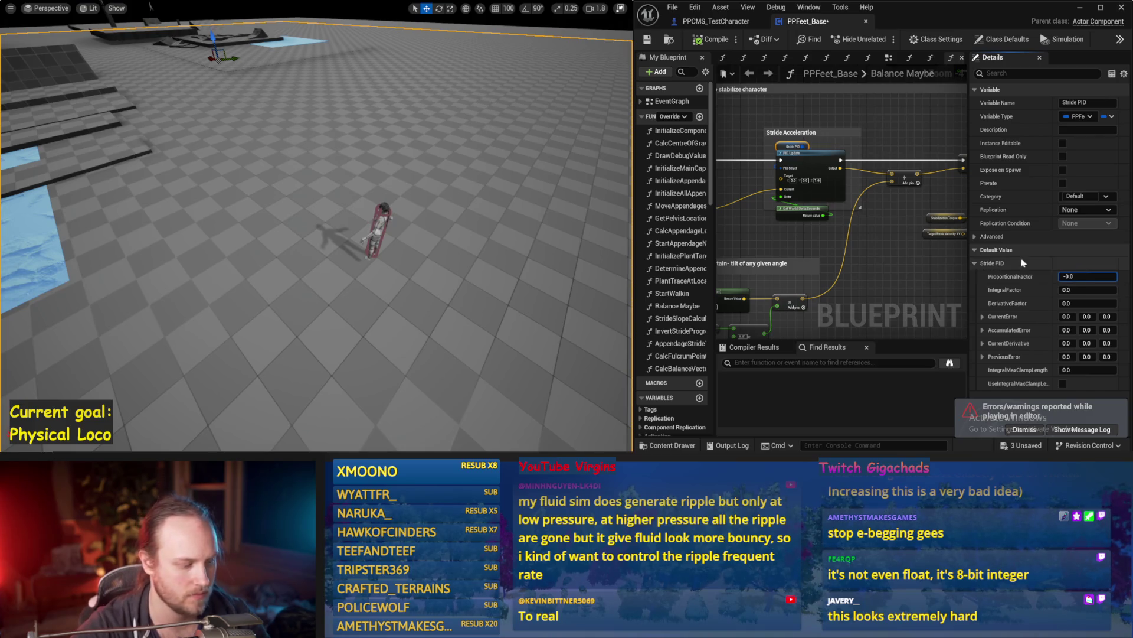
{"action": "left_click", "coordinate": [834, 160]}
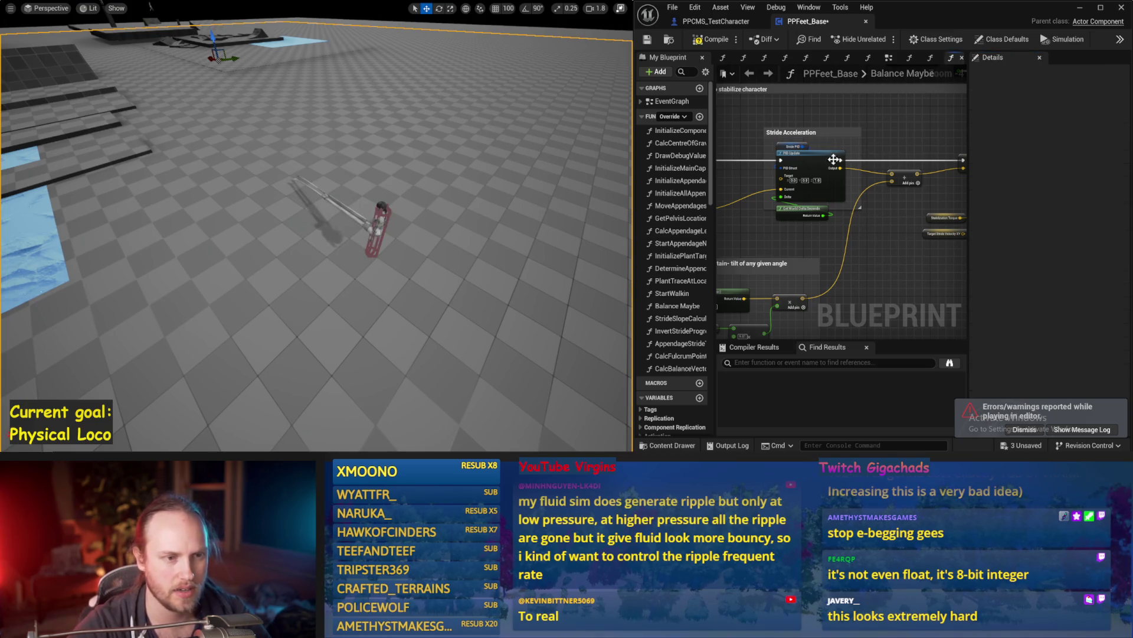
Add a vector Add node from the Stride PID output, convert its input to float, and simulate
{"action": "left_click_drag", "start_coordinate": [840, 170], "coordinate": [879, 147]}
{"action": "left_click", "coordinate": [909, 171]}
{"action": "scroll", "coordinate": [836, 180], "scroll_direction": "up", "scroll_amount": 3}
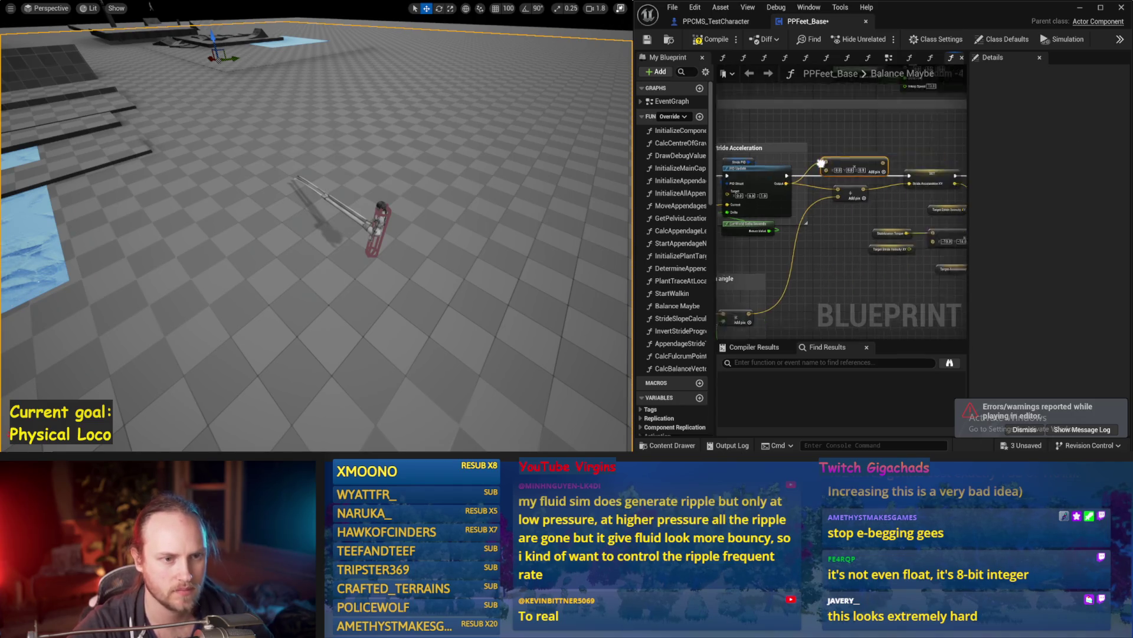
{"action": "left_click_drag", "start_coordinate": [835, 180], "coordinate": [848, 115]}
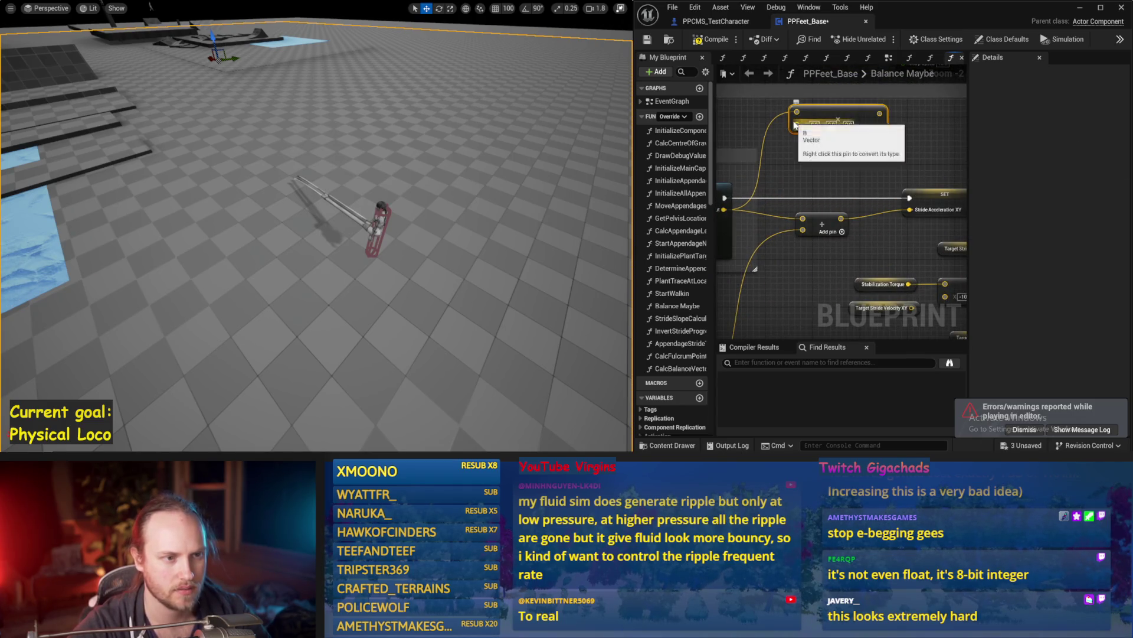
{"action": "right_click", "coordinate": [794, 124]}
{"action": "left_click", "coordinate": [845, 304]}
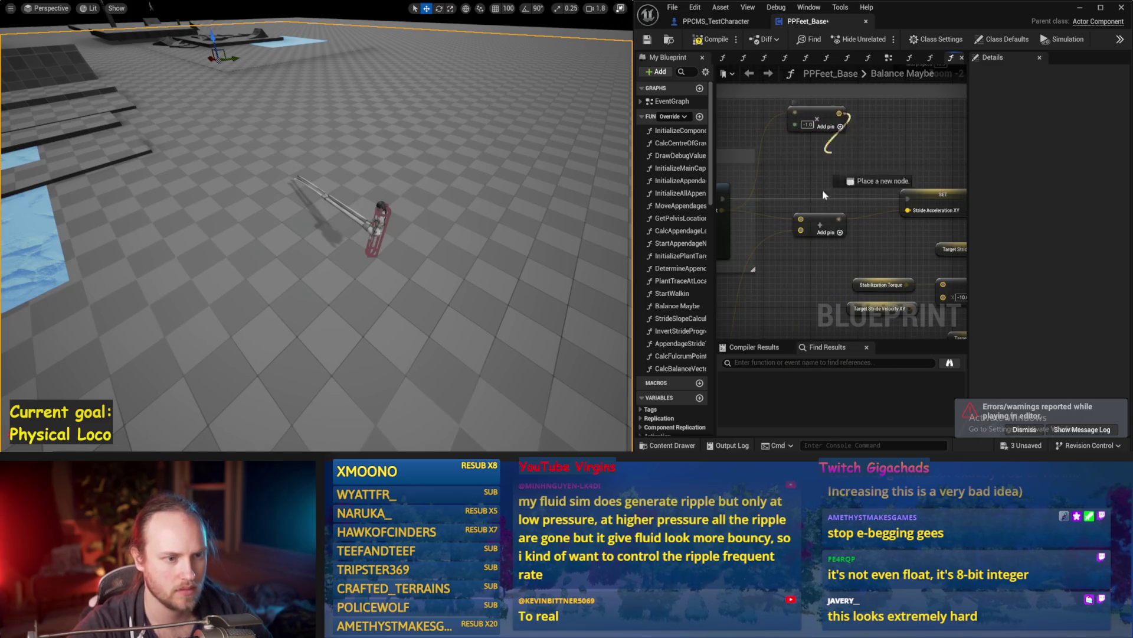
{"action": "left_click_drag", "start_coordinate": [831, 123], "coordinate": [898, 93]}
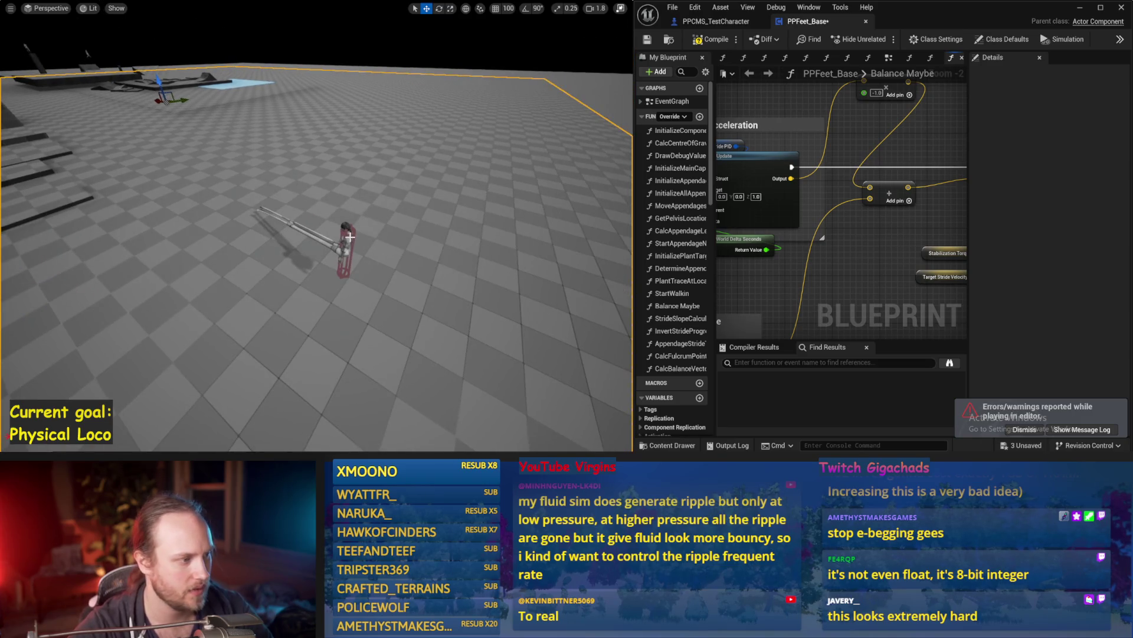
{"action": "key", "text": "alt+p"}
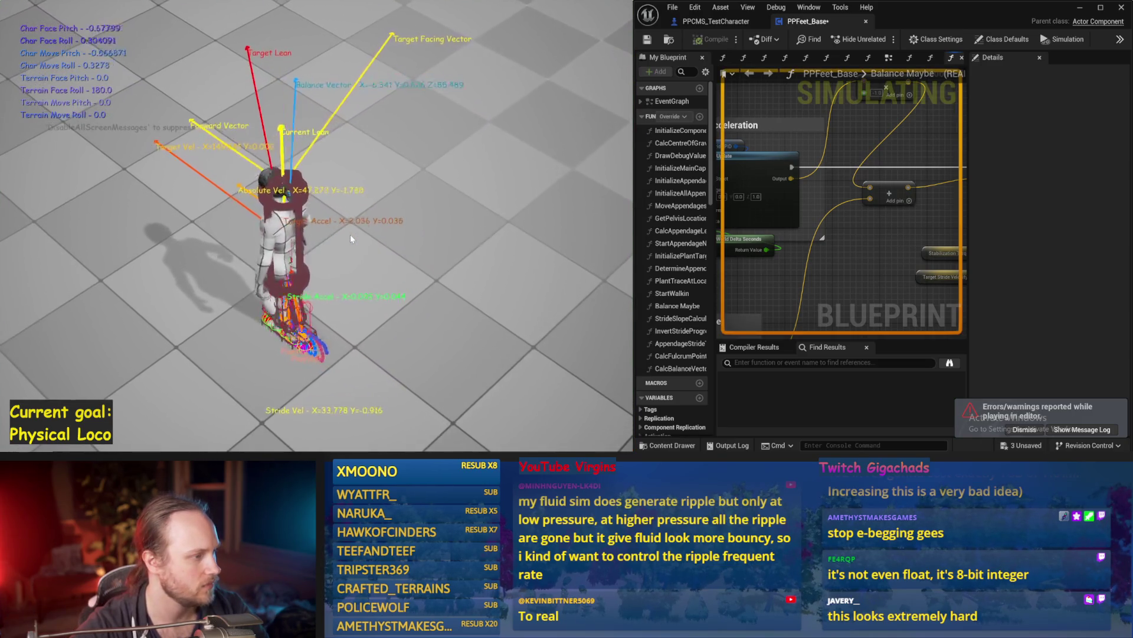
Restart the balance simulation twice to watch the character fall, then stop it
{"action": "key", "text": "Escape"}
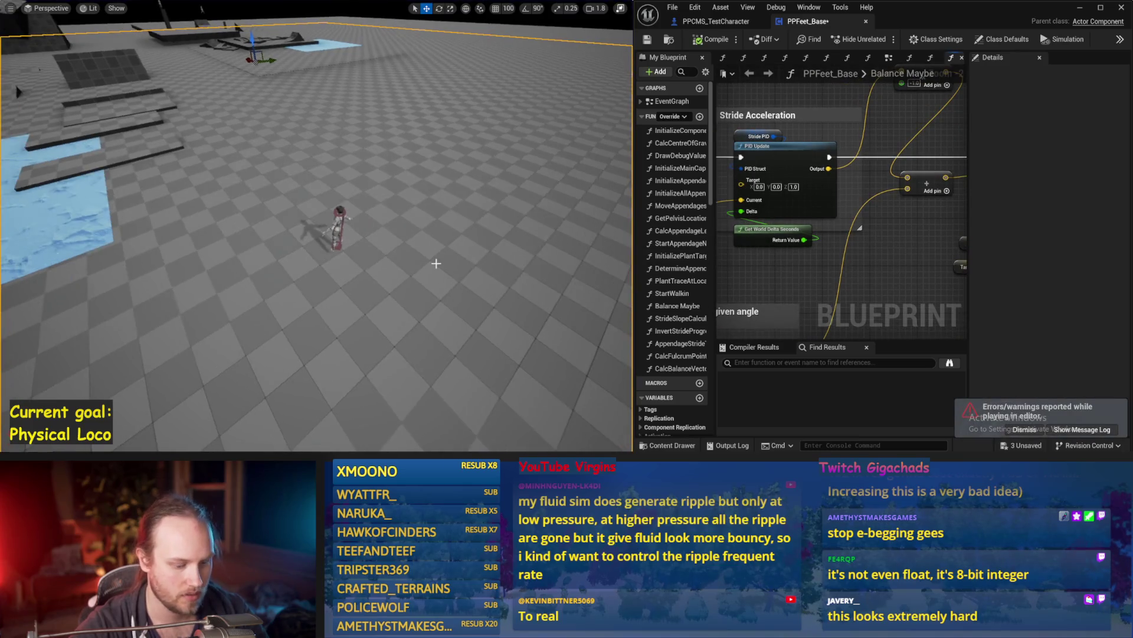
{"action": "key", "text": "alt+p"}
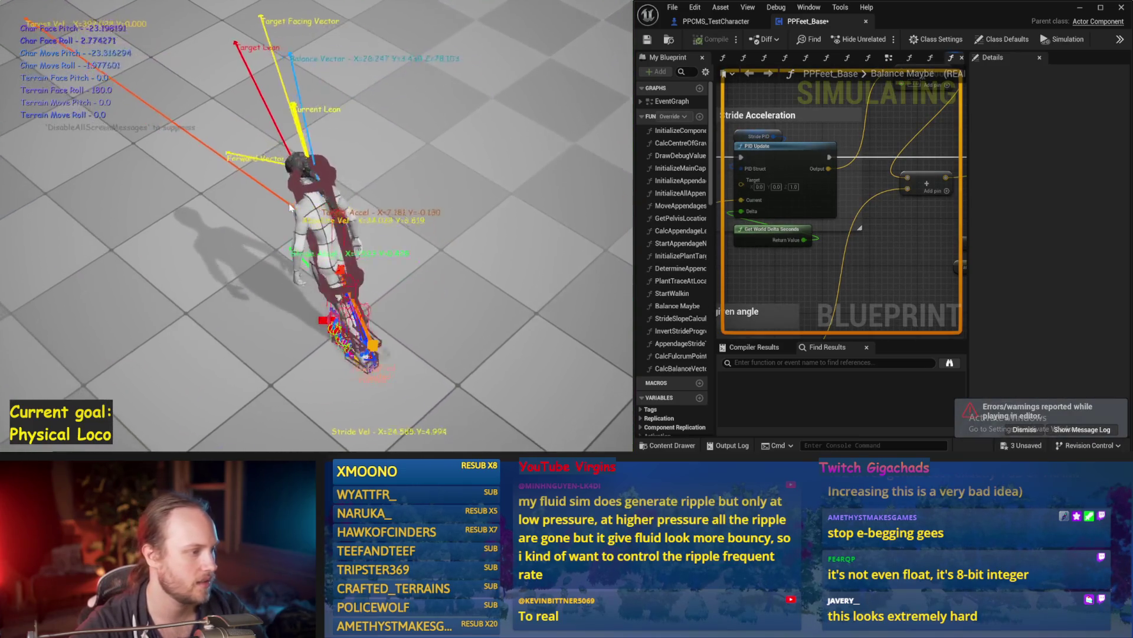
{"action": "key", "text": "Escape"}
{"action": "key", "text": "alt+p"}
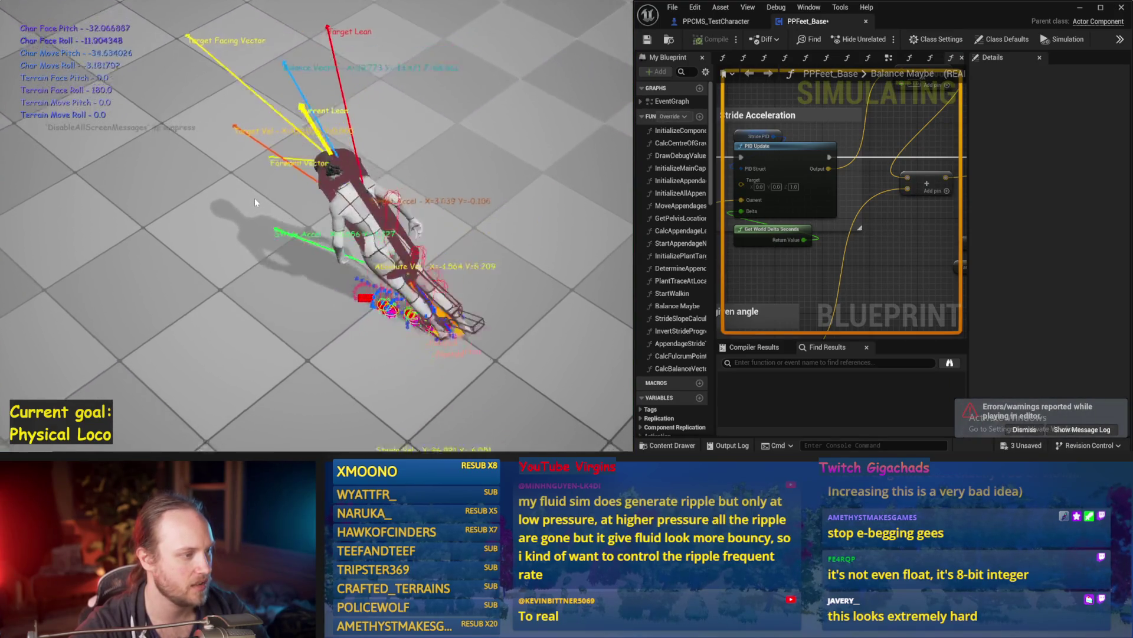
{"action": "key", "text": "Escape"}
Set the Stride PID's ProportionalFactor to 0.02 and test it in a simulation run
{"action": "left_click", "coordinate": [758, 137]}
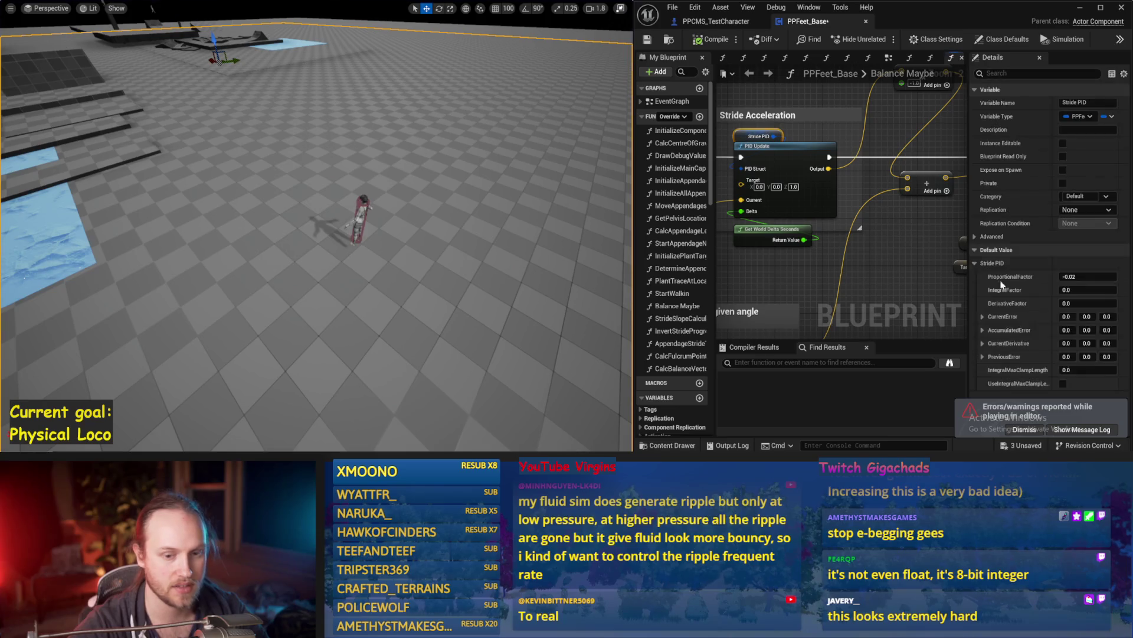
{"action": "left_click", "coordinate": [1071, 276]}
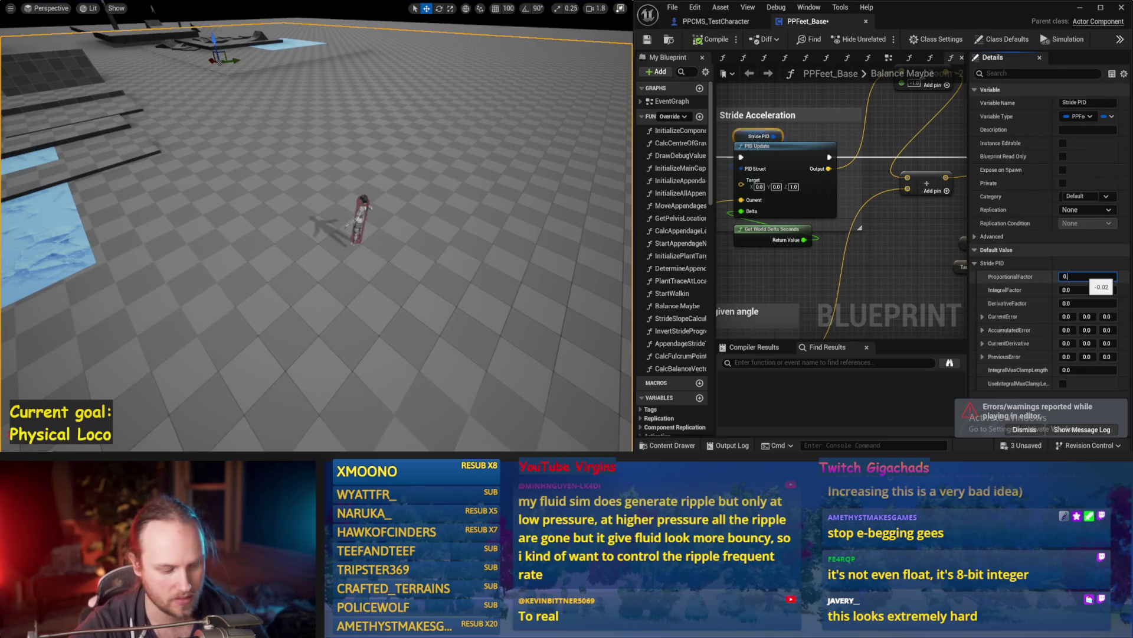
{"action": "type", "text": "2"}
{"action": "key", "text": "Return"}
{"action": "key", "text": "alt+p"}
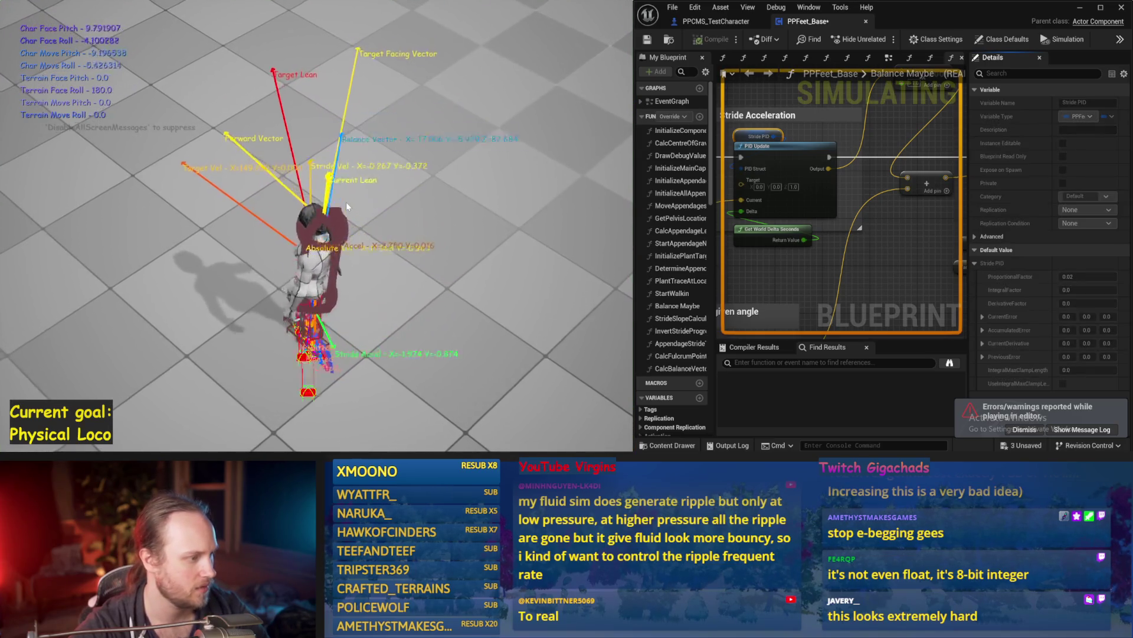
{"action": "key", "text": "Escape"}
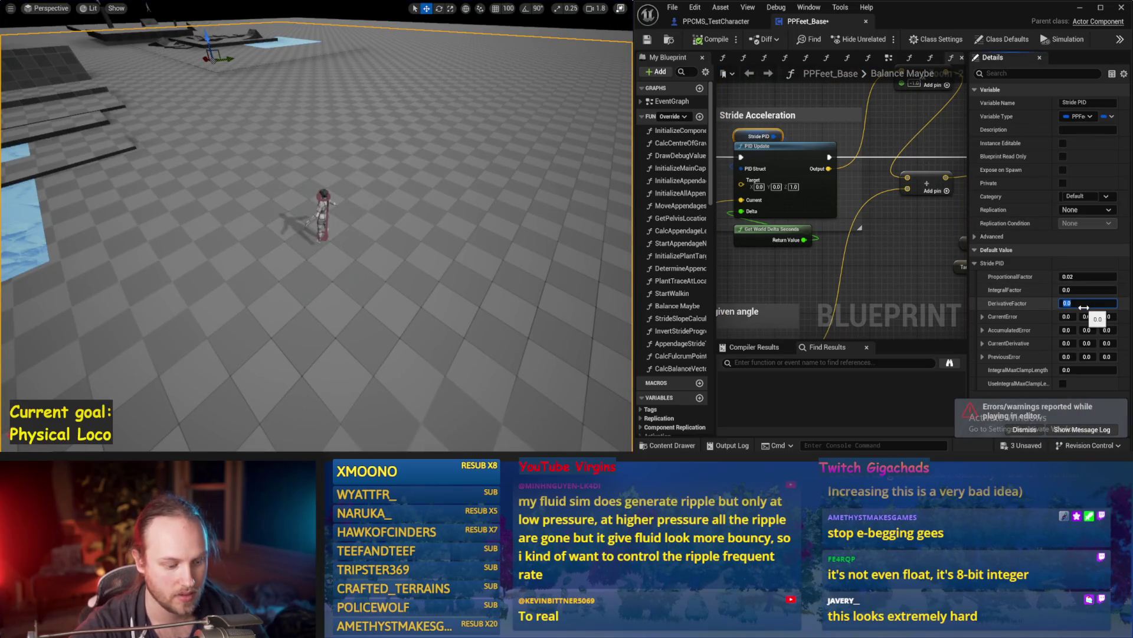
Raise the Stride PID's DerivativeFactor to 0.1, test it, and widen the graph area
{"action": "left_click_drag", "start_coordinate": [522, 218], "coordinate": [521, 217]}
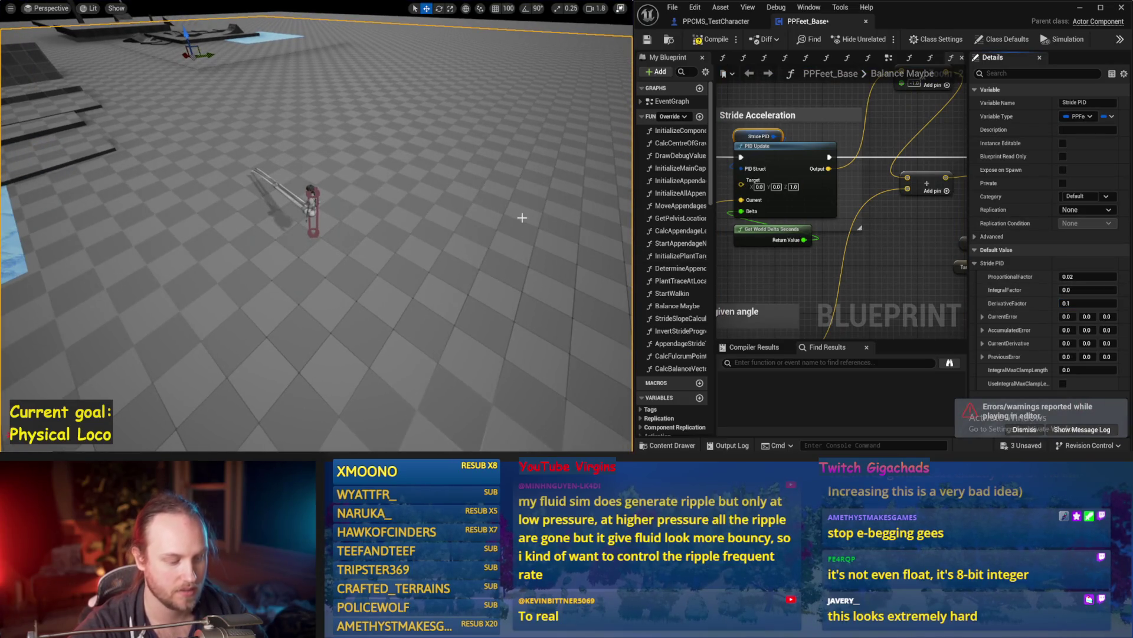
{"action": "key", "text": "alt+s"}
{"action": "key", "text": "Escape"}
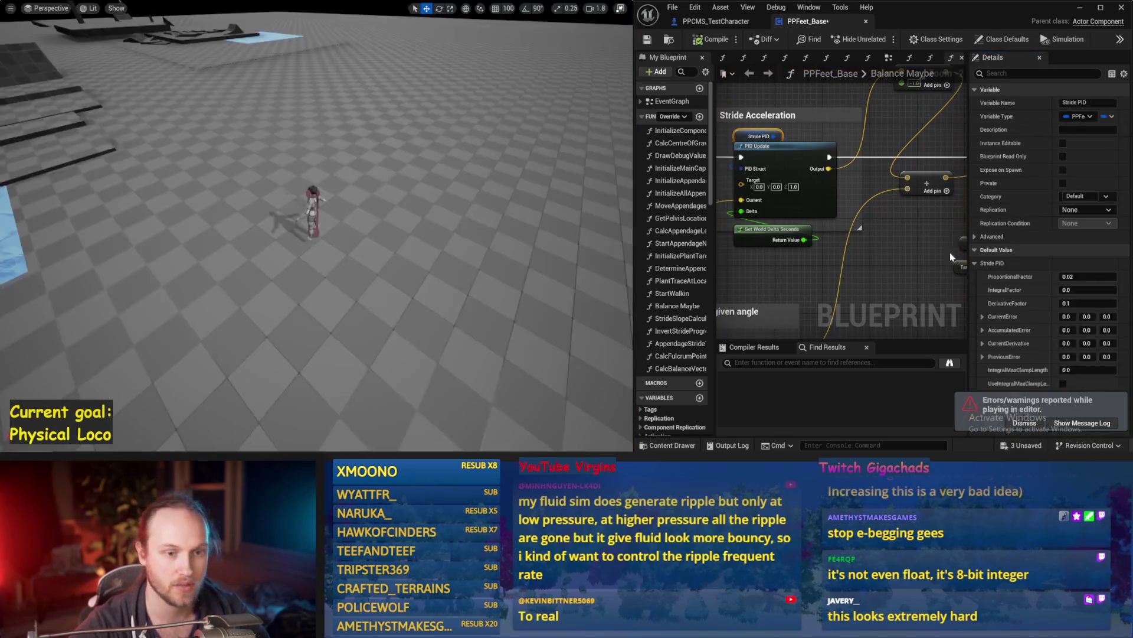
{"action": "scroll", "coordinate": [925, 242], "scroll_direction": "down", "scroll_amount": 3}
{"action": "scroll", "coordinate": [926, 244], "scroll_direction": "up", "scroll_amount": 1}
{"action": "left_click_drag", "start_coordinate": [761, 257], "coordinate": [850, 257]}
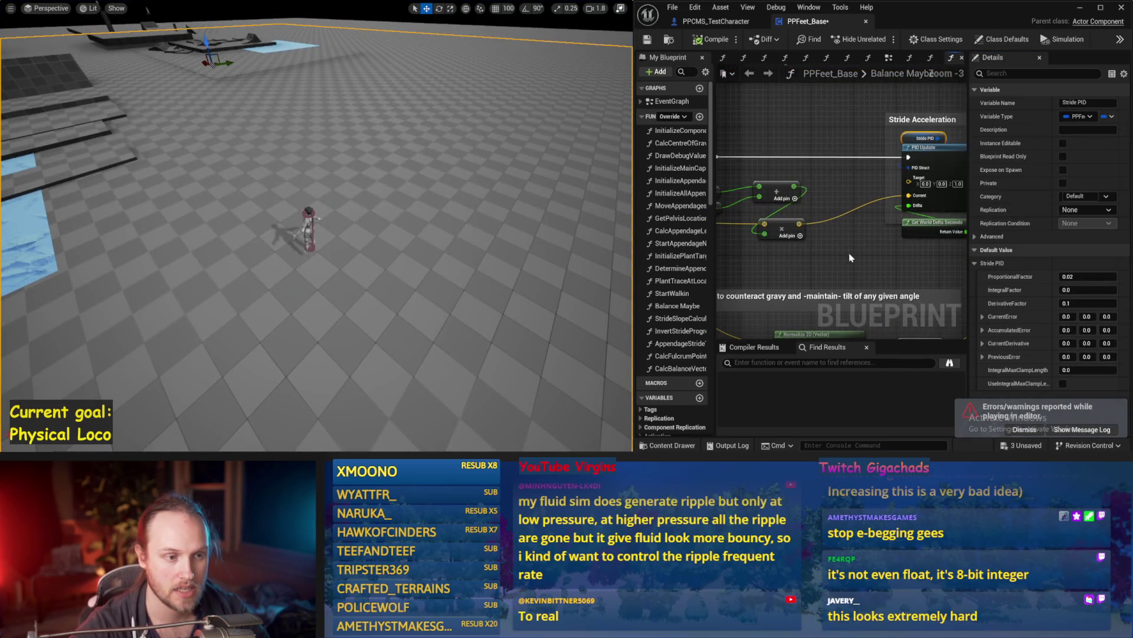
{"action": "left_click_drag", "start_coordinate": [635, 248], "coordinate": [443, 251]}
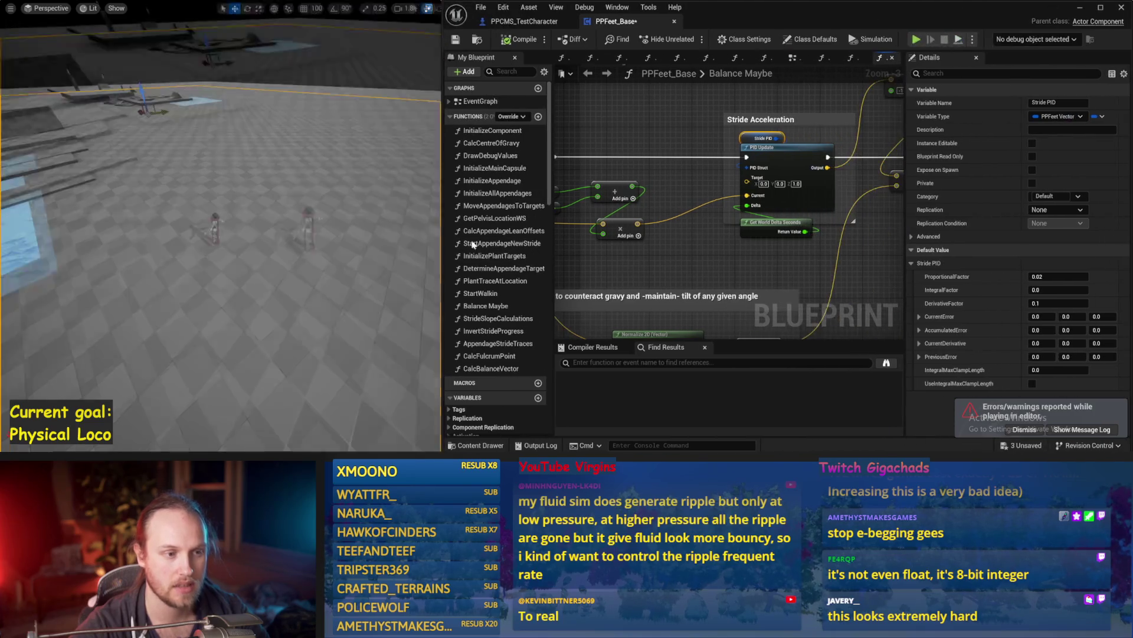
Save PPFeet_Base repeatedly while panning the graph to centre the Stride Acceleration group
{"action": "key", "text": "ctrl+s"}
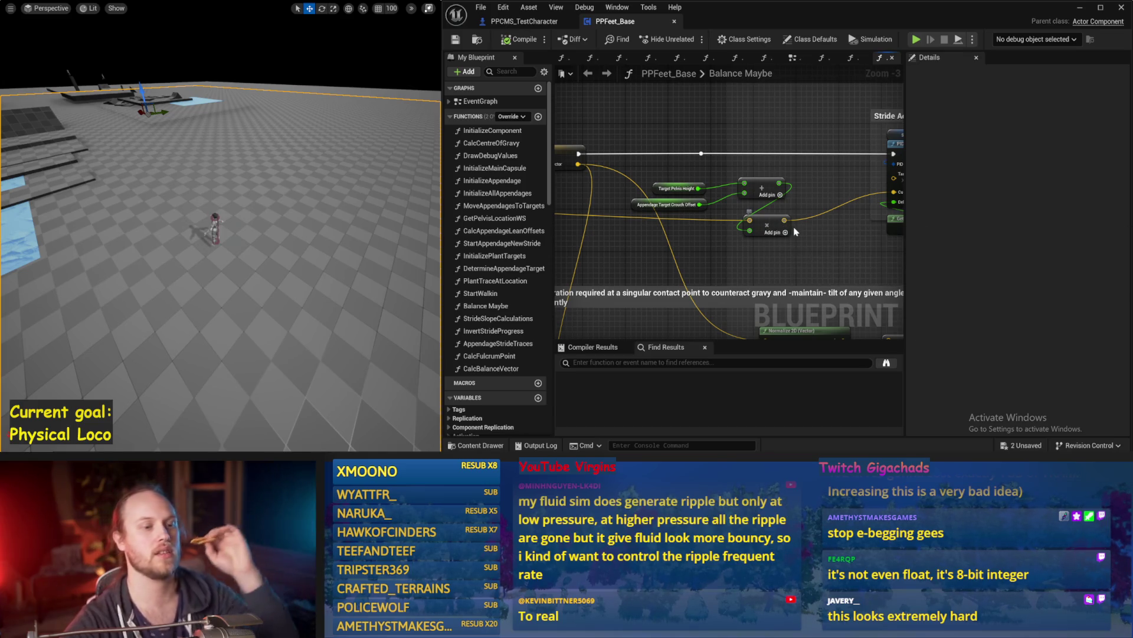
{"action": "left_click_drag", "start_coordinate": [794, 231], "coordinate": [662, 218]}
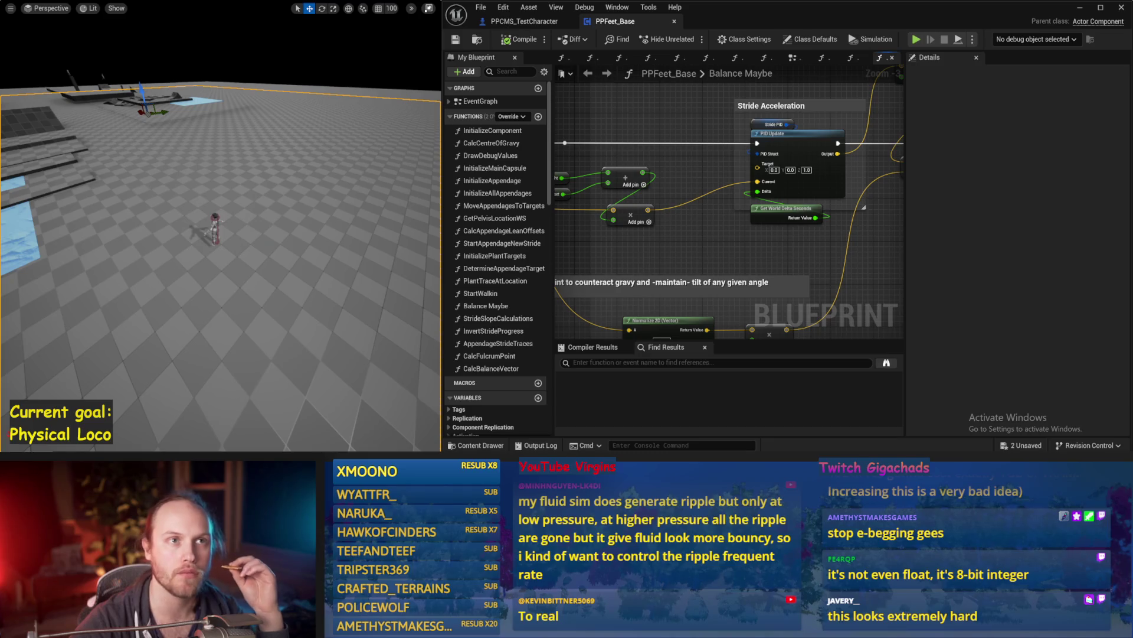
{"action": "left_click_drag", "start_coordinate": [824, 169], "coordinate": [721, 183]}
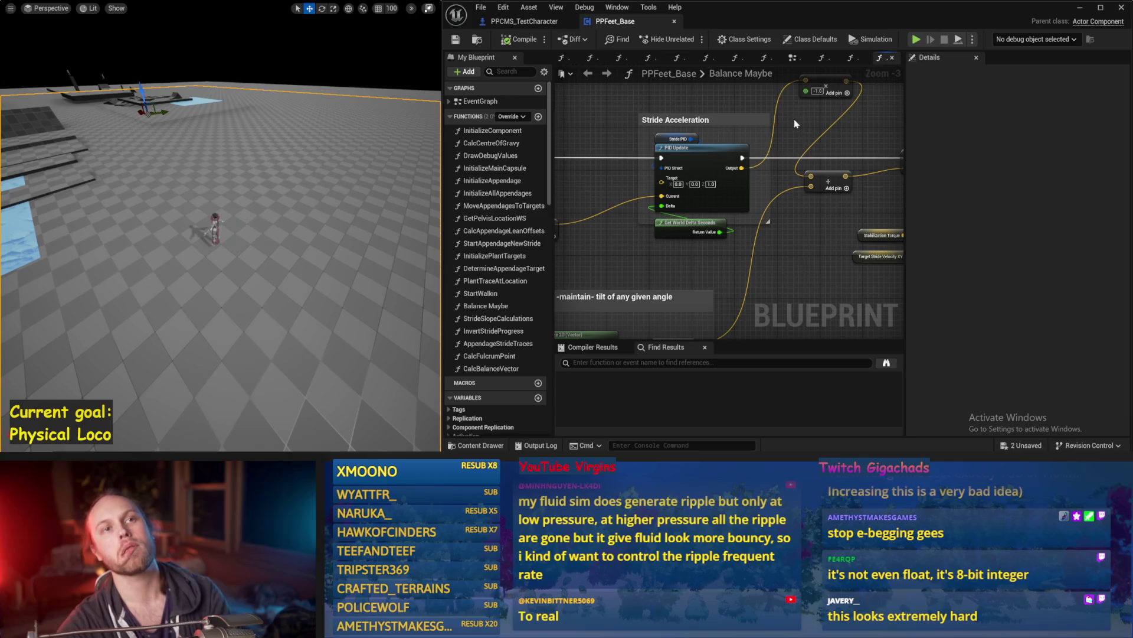
{"action": "left_click_drag", "start_coordinate": [730, 206], "coordinate": [780, 257]}
{"action": "key", "text": "ctrl+s"}
{"action": "left_click_drag", "start_coordinate": [813, 222], "coordinate": [722, 246]}
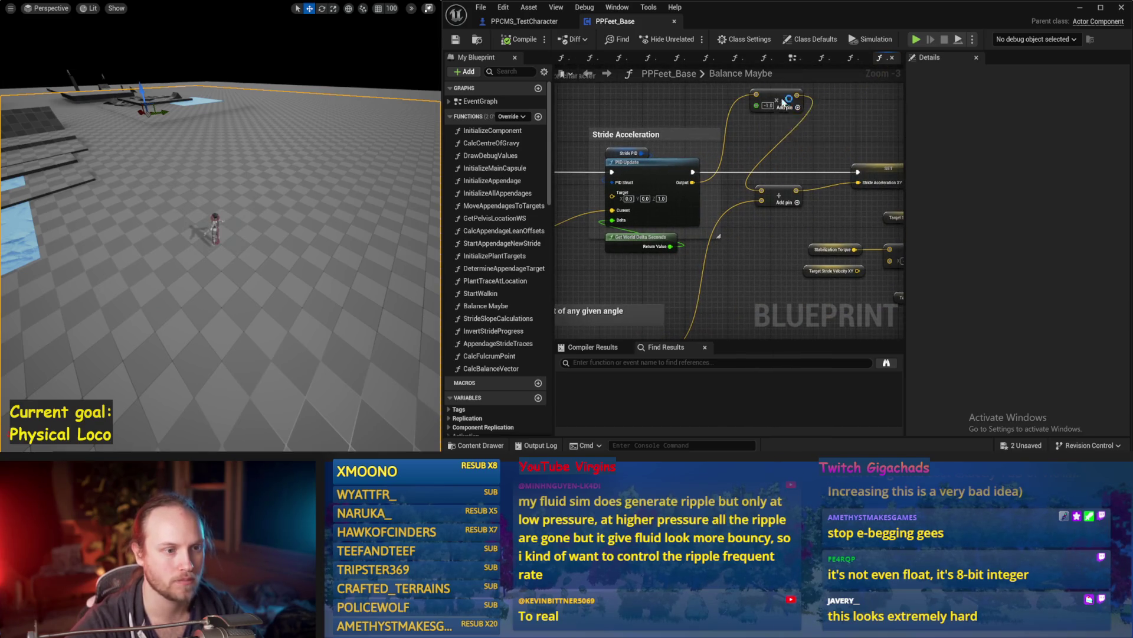
{"action": "key", "text": "ctrl+s"}
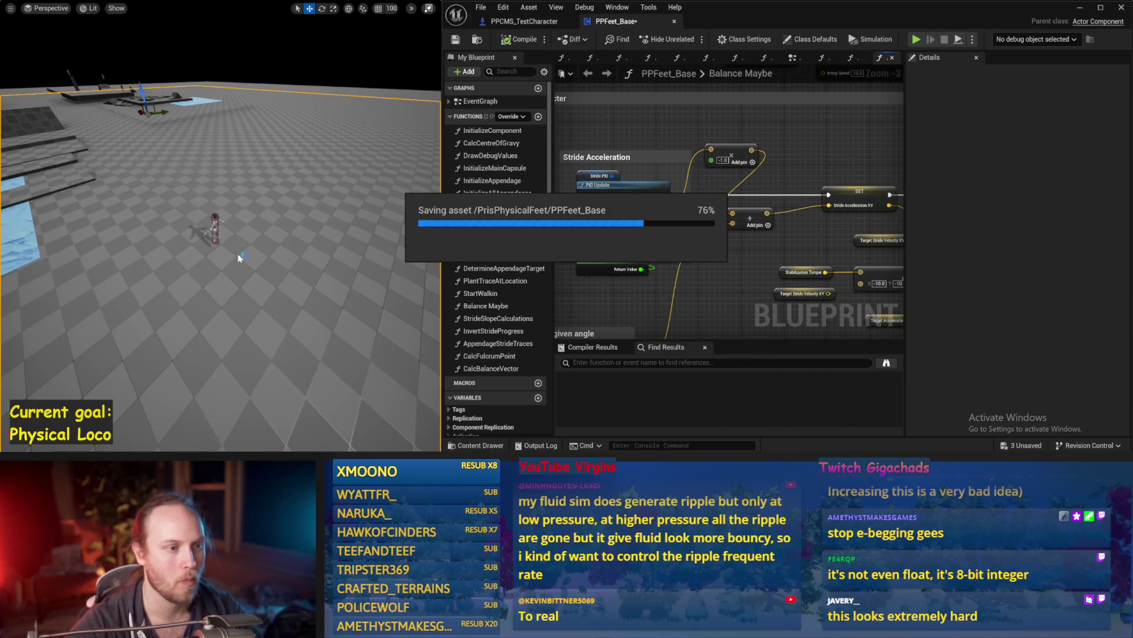
{"action": "scroll", "coordinate": [263, 243], "scroll_direction": "down", "scroll_amount": 4}
{"action": "mouse_move", "coordinate": [676, 321]}
{"action": "left_mouse_down"}
{"action": "mouse_move", "coordinate": [862, 282]}
{"action": "mouse_move", "coordinate": [881, 291]}
{"action": "mouse_move", "coordinate": [799, 294]}
{"action": "left_mouse_up"}
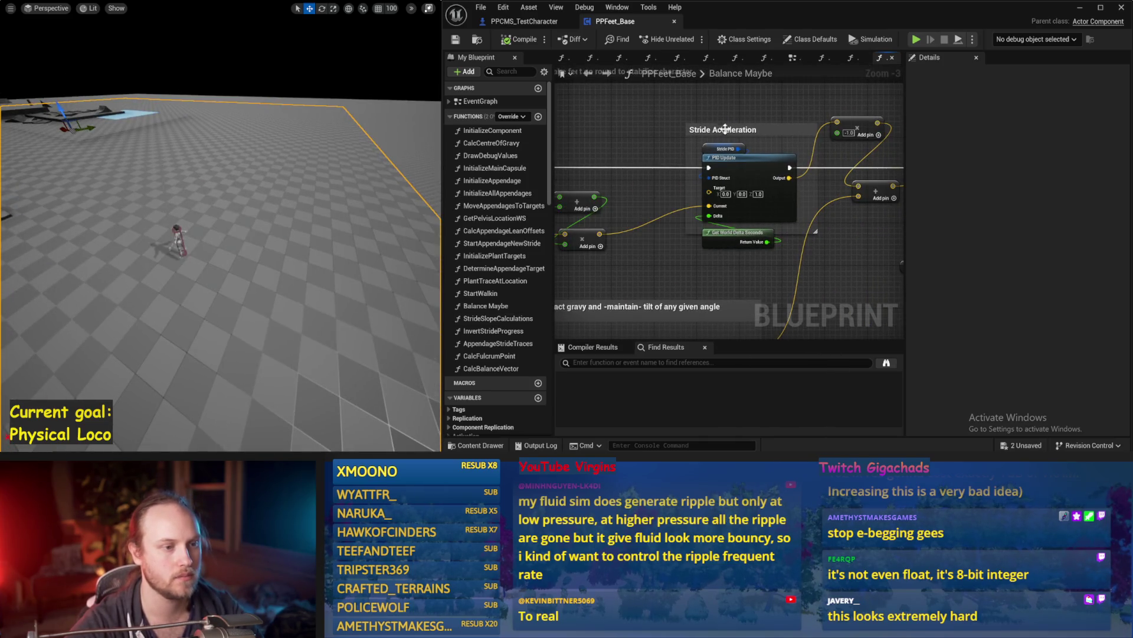
Set the Stride PID's DerivativeFactor to 0.01 and test the balance in simulation
{"action": "left_click", "coordinate": [725, 149]}
{"action": "left_click", "coordinate": [1056, 303]}
{"action": "type", "text": "0.01"}
{"action": "key", "text": "Return"}
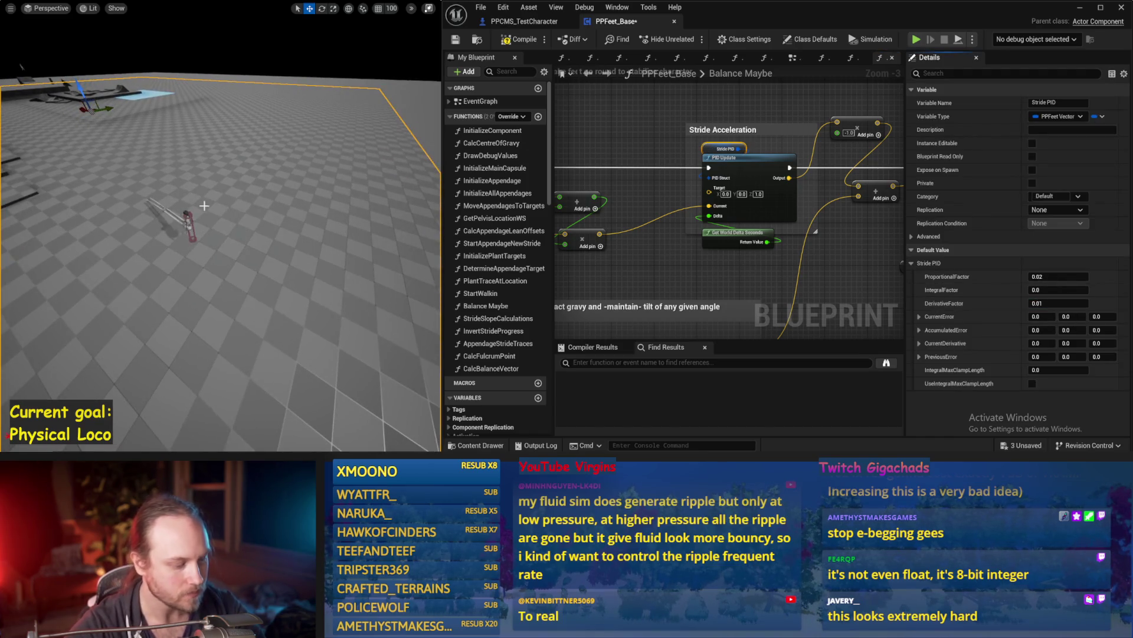
{"action": "key", "text": "alt+s"}
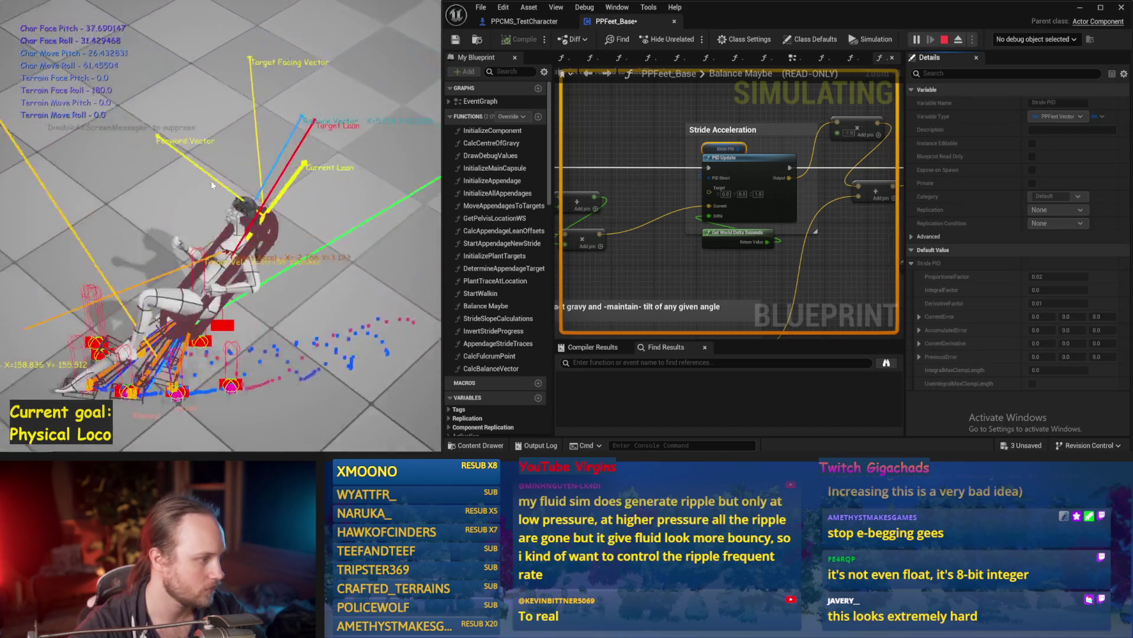
{"action": "key", "text": "Escape"}
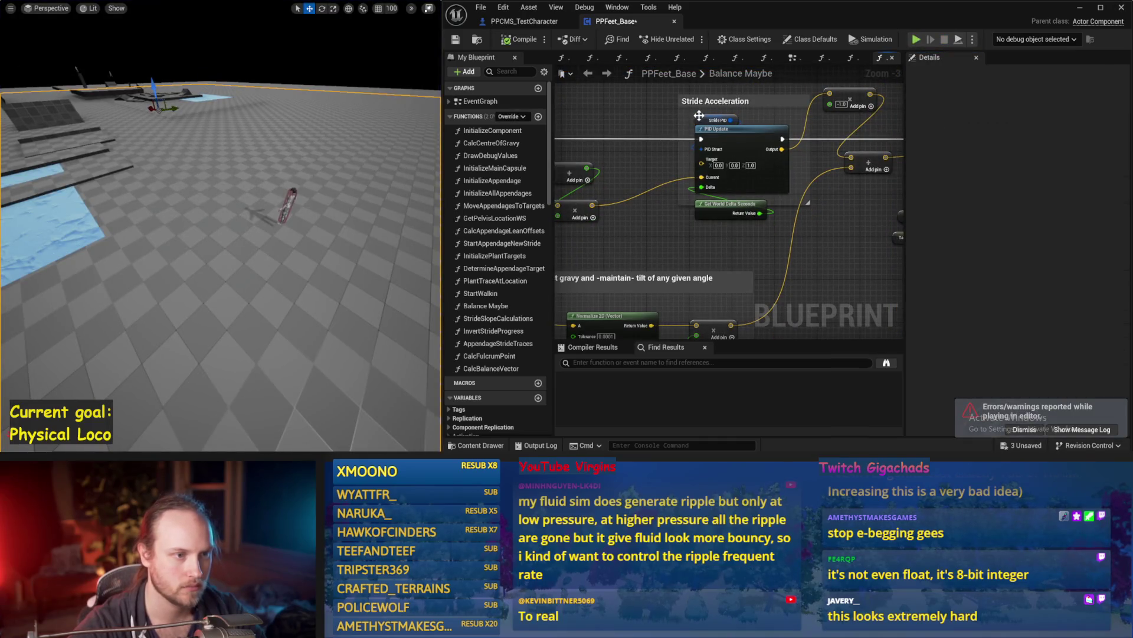
Set the Stride PID's ProportionalFactor to 0.01 and run another test simulation
{"action": "left_click", "coordinate": [1059, 276]}
{"action": "type", "text": "0.01"}
{"action": "key", "text": "Return"}
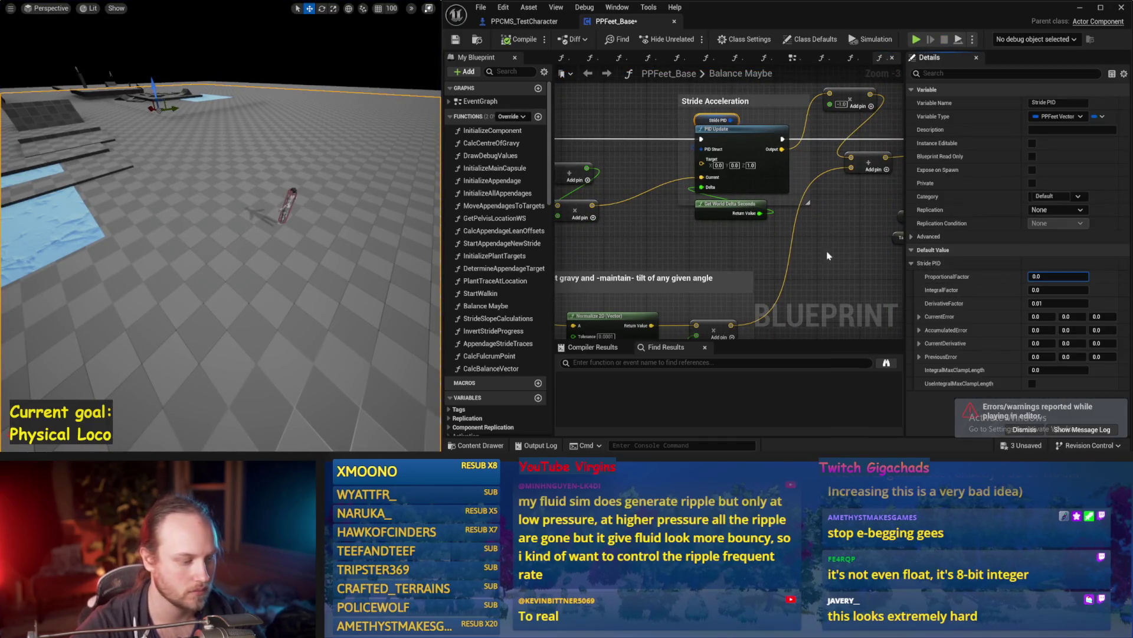
{"action": "left_click_drag", "start_coordinate": [298, 178], "coordinate": [307, 177]}
{"action": "key", "text": "alt+s"}
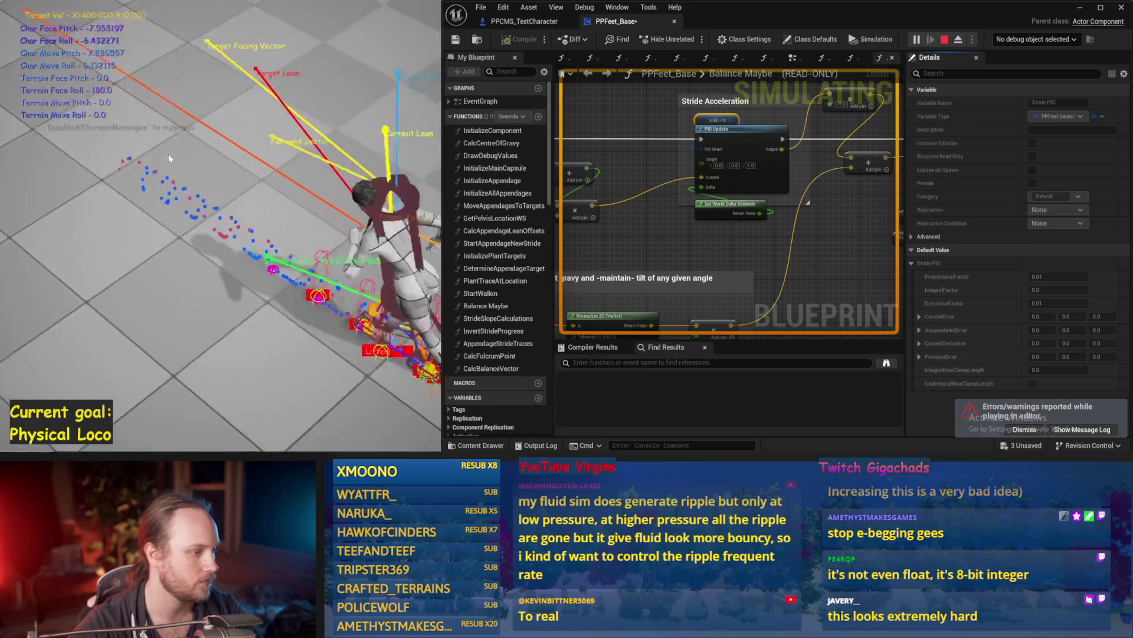
{"action": "key", "text": "Escape"}
Change the DerivativeFactor to 0.02 and test the balance in two simulation runs
{"action": "left_click", "coordinate": [1040, 303]}
{"action": "type", "text": "0.012"}
{"action": "key", "text": "Return"}
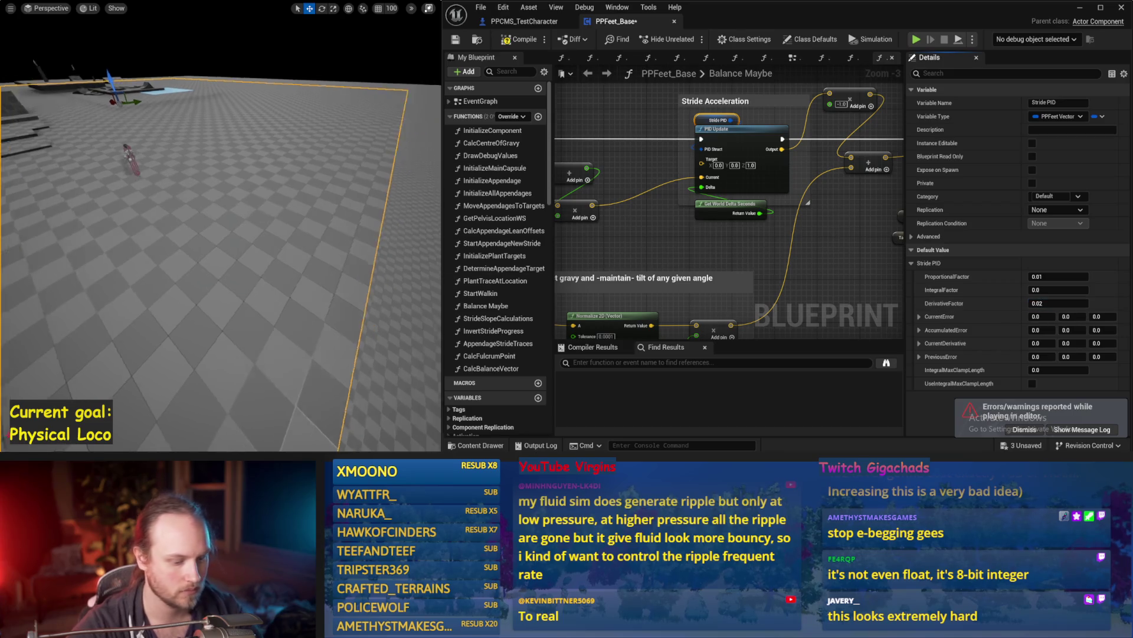
{"action": "key", "text": "alt+s"}
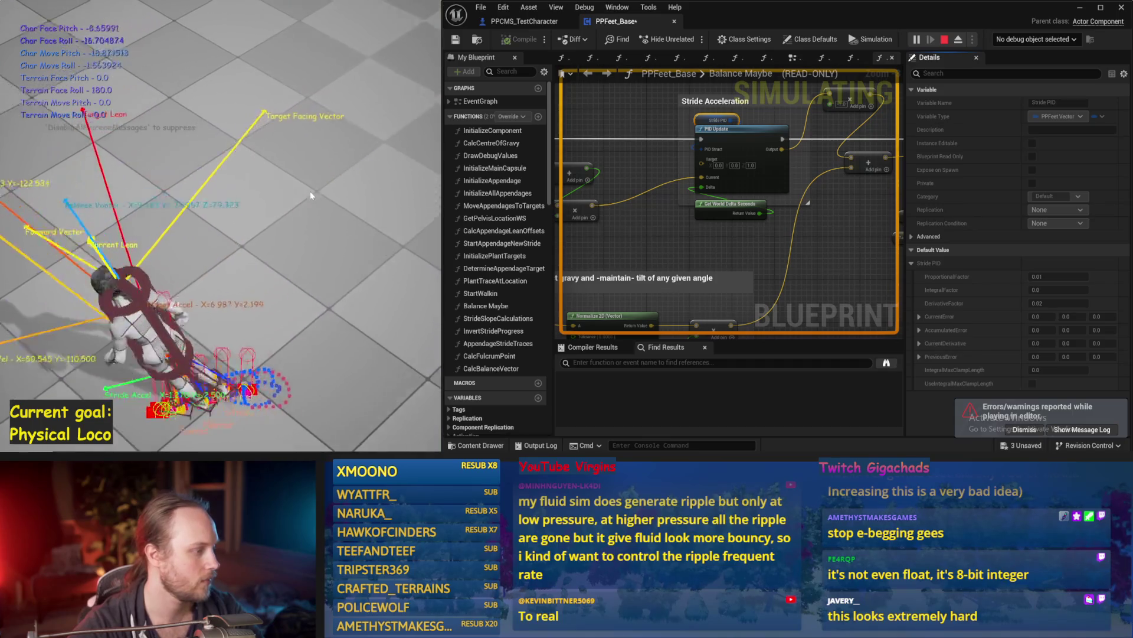
{"action": "key", "text": "Escape"}
{"action": "key", "text": "alt+s"}
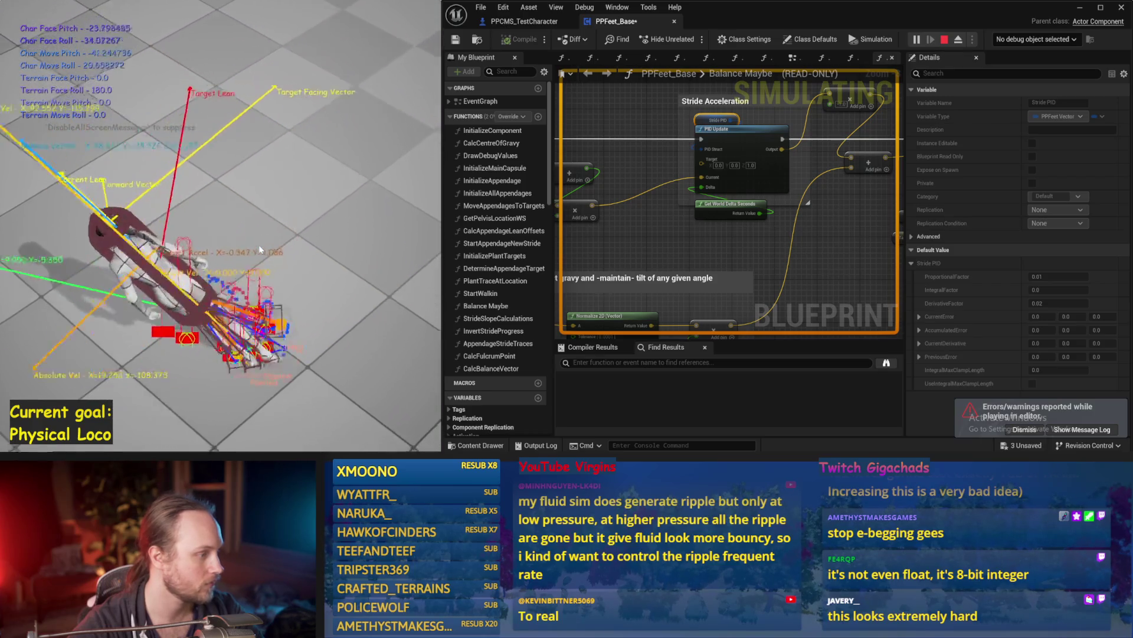
{"action": "key", "text": "Escape"}
{"action": "scroll", "coordinate": [693, 232], "scroll_direction": "down", "scroll_amount": 1}
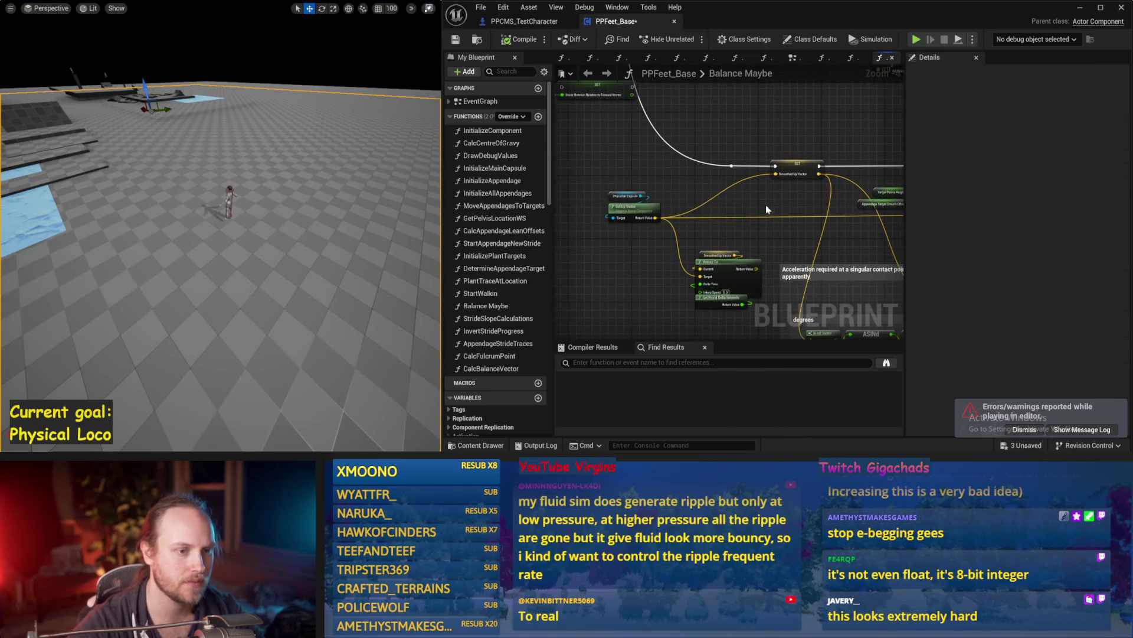
Wire VInterp To's Return Value into SET Smoothed Up Vector with Interp Speed 15.0
{"action": "left_click_drag", "start_coordinate": [766, 206], "coordinate": [645, 202]}
{"action": "mouse_move", "coordinate": [635, 265]}
{"action": "left_mouse_down"}
{"action": "mouse_move", "coordinate": [654, 170]}
{"action": "mouse_move", "coordinate": [689, 136]}
{"action": "left_mouse_up"}
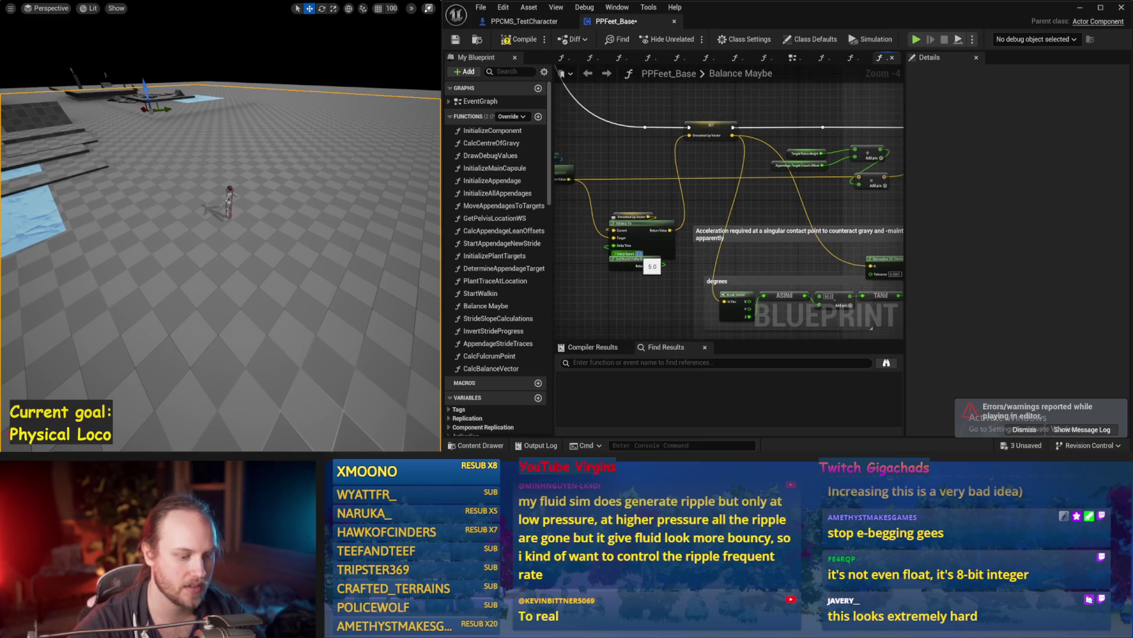
{"action": "key", "text": "Return"}
Test the balance in a simulation run, then save PPFeet_Base
{"action": "left_click_drag", "start_coordinate": [254, 212], "coordinate": [233, 200]}
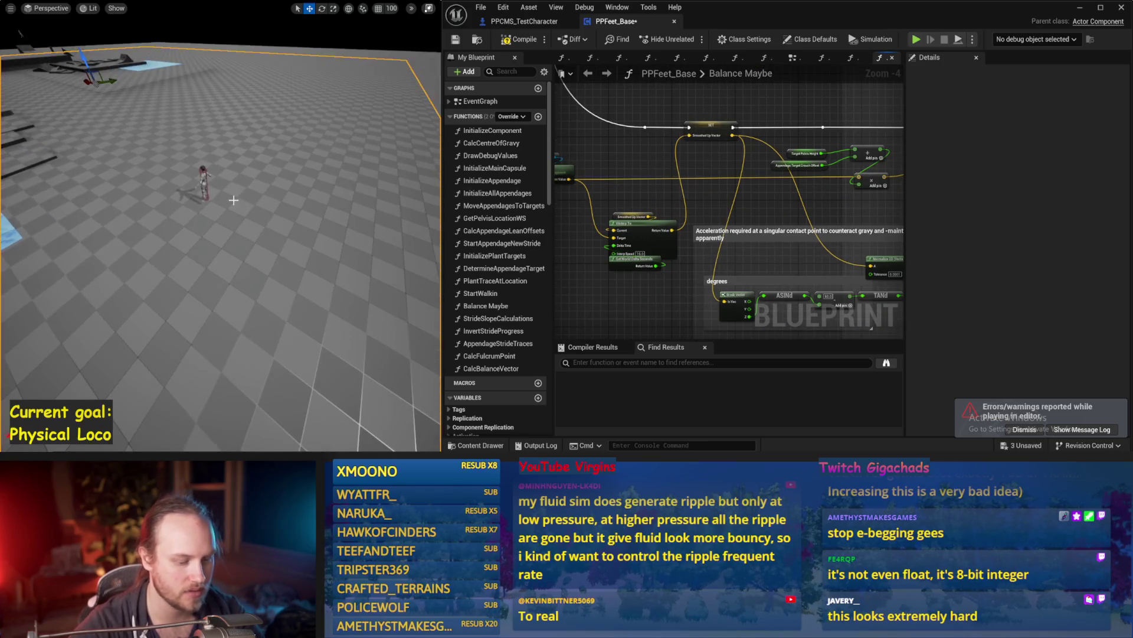
{"action": "key", "text": "alt+p"}
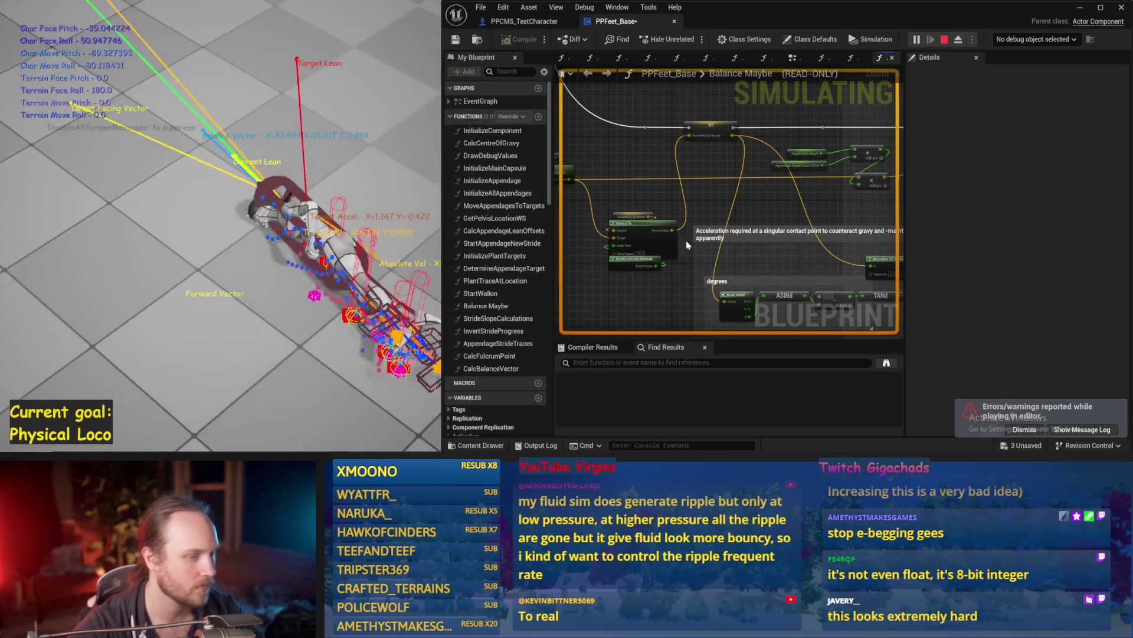
{"action": "key", "text": "Escape"}
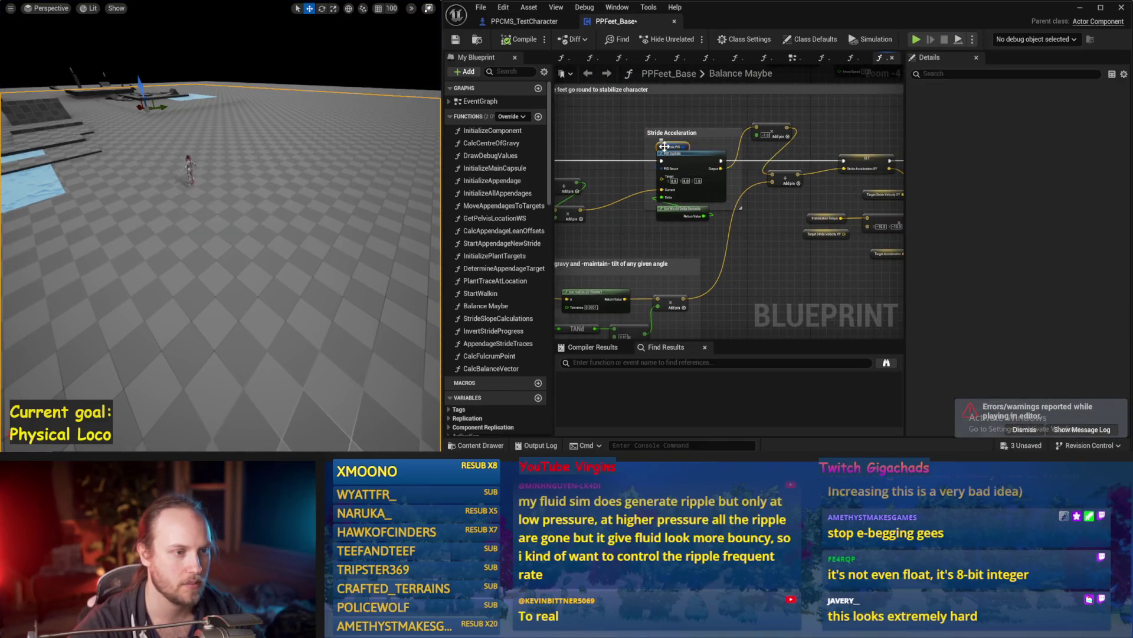
{"action": "left_click", "coordinate": [660, 145]}
{"action": "key", "text": "ctrl+s"}
{"action": "mouse_move", "coordinate": [782, 283]}
{"action": "left_mouse_down"}
{"action": "mouse_move", "coordinate": [832, 236]}
{"action": "mouse_move", "coordinate": [672, 315]}
{"action": "left_mouse_up"}
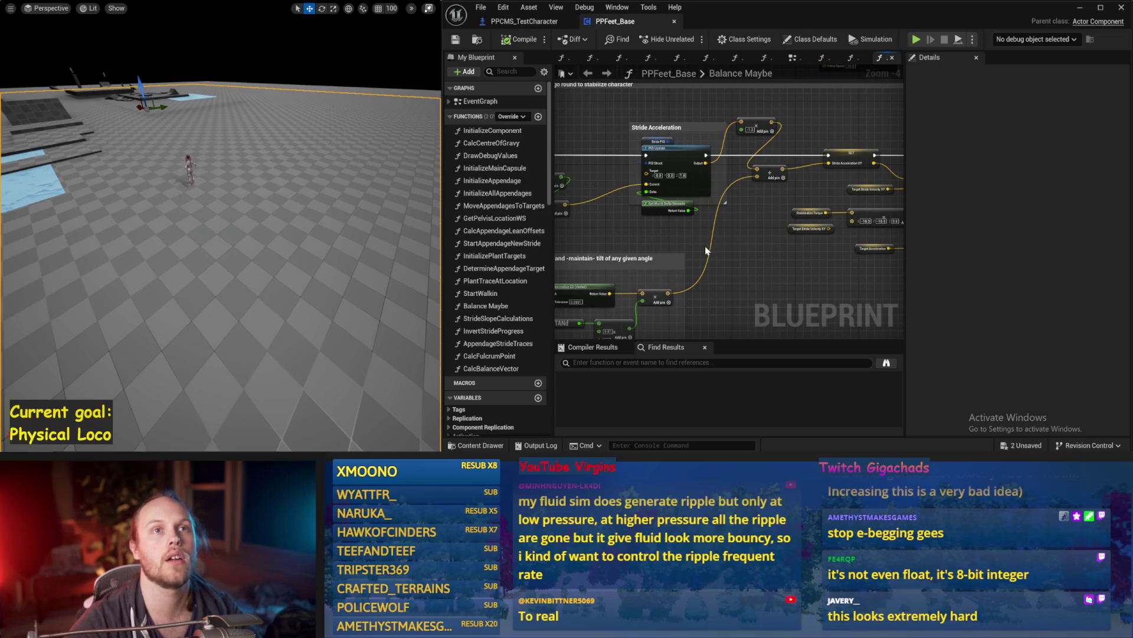
Move the Stabilization Torque and Target Acceleration nodes down and to the right
{"action": "left_click_drag", "start_coordinate": [687, 250], "coordinate": [714, 180]}
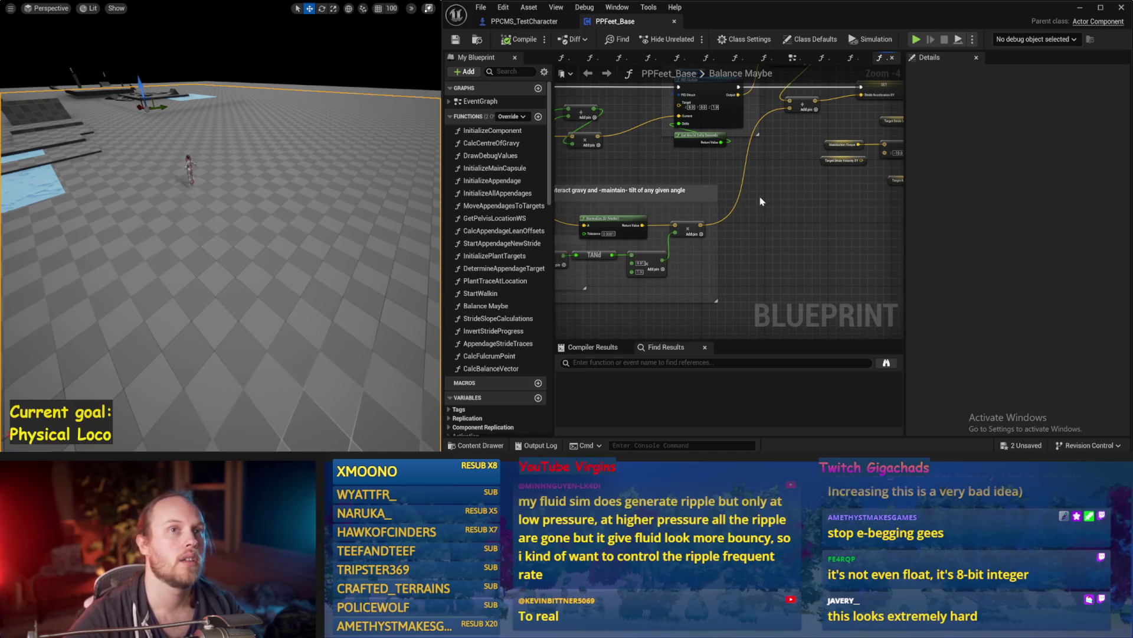
{"action": "mouse_move", "coordinate": [763, 174]}
{"action": "left_mouse_down"}
{"action": "mouse_move", "coordinate": [846, 173]}
{"action": "mouse_move", "coordinate": [731, 200]}
{"action": "left_mouse_up"}
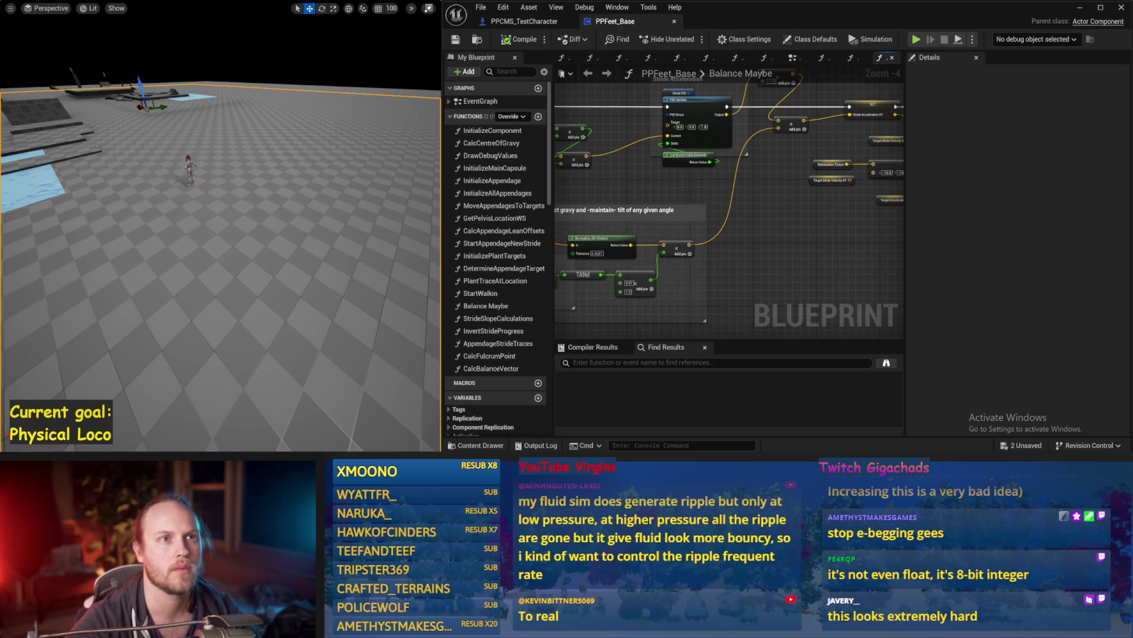
{"action": "mouse_move", "coordinate": [852, 337]}
{"action": "left_mouse_down"}
{"action": "mouse_move", "coordinate": [837, 279]}
{"action": "mouse_move", "coordinate": [713, 230]}
{"action": "left_mouse_up"}
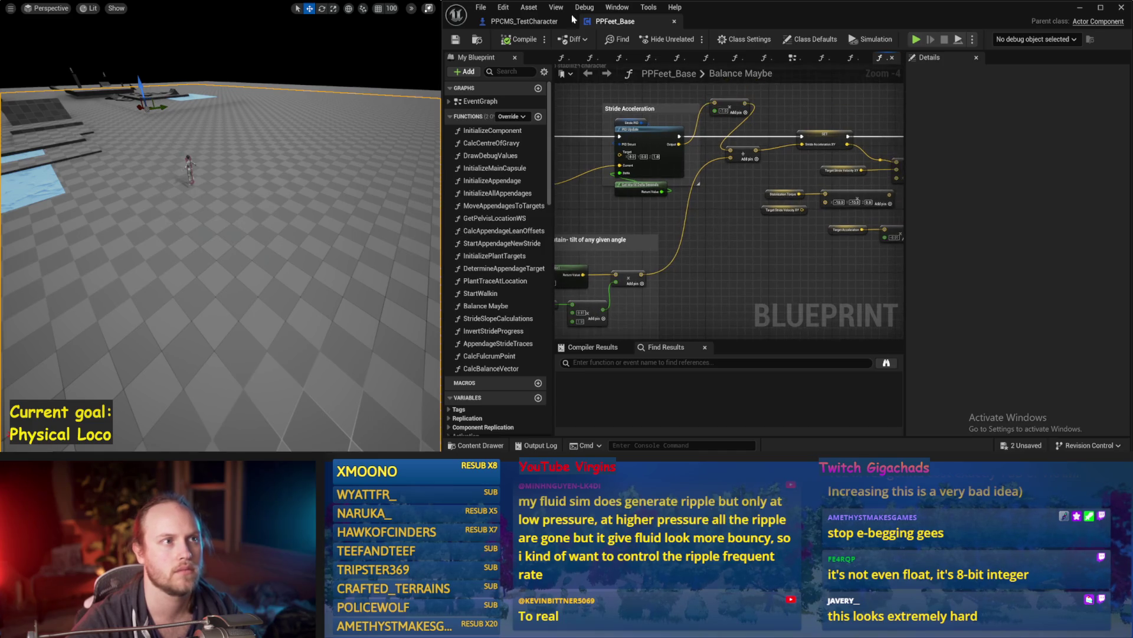
{"action": "left_click_drag", "start_coordinate": [795, 215], "coordinate": [784, 239]}
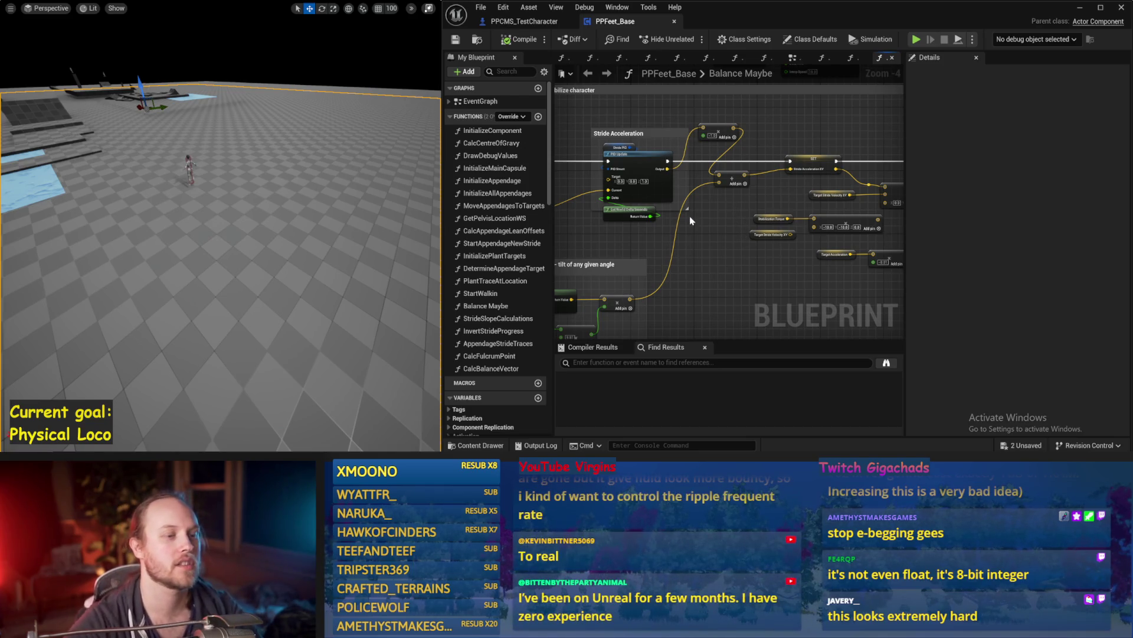
{"action": "left_click_drag", "start_coordinate": [734, 215], "coordinate": [634, 185]}
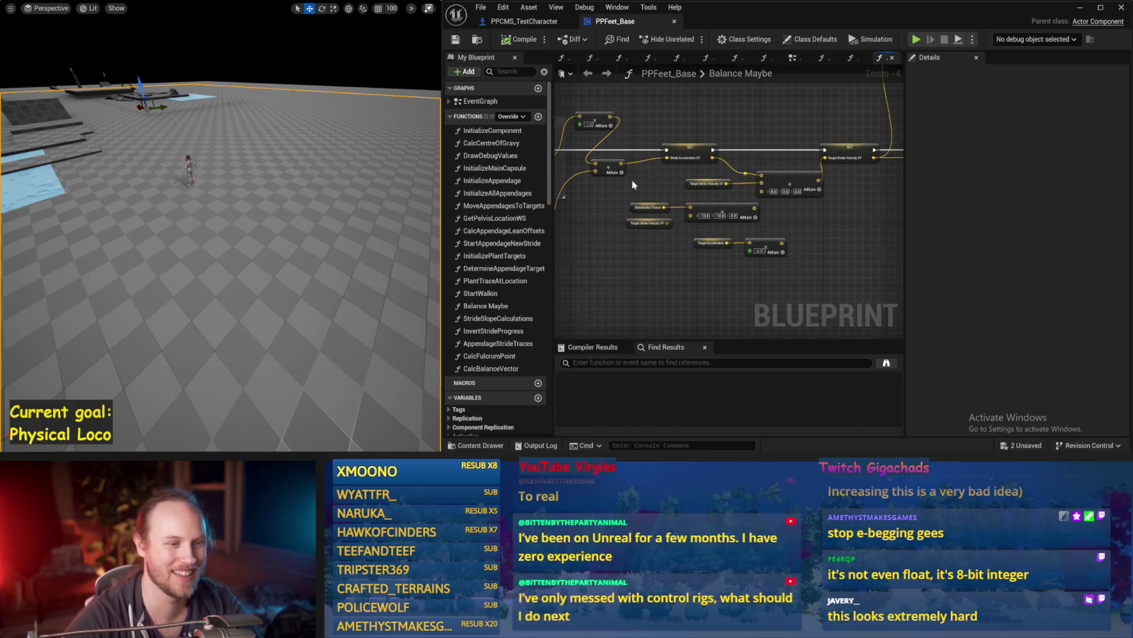
{"action": "left_click_drag", "start_coordinate": [804, 202], "coordinate": [625, 267]}
{"action": "mouse_move", "coordinate": [711, 216]}
{"action": "left_mouse_down"}
{"action": "mouse_move", "coordinate": [839, 262]}
{"action": "mouse_move", "coordinate": [702, 221]}
{"action": "left_mouse_up"}
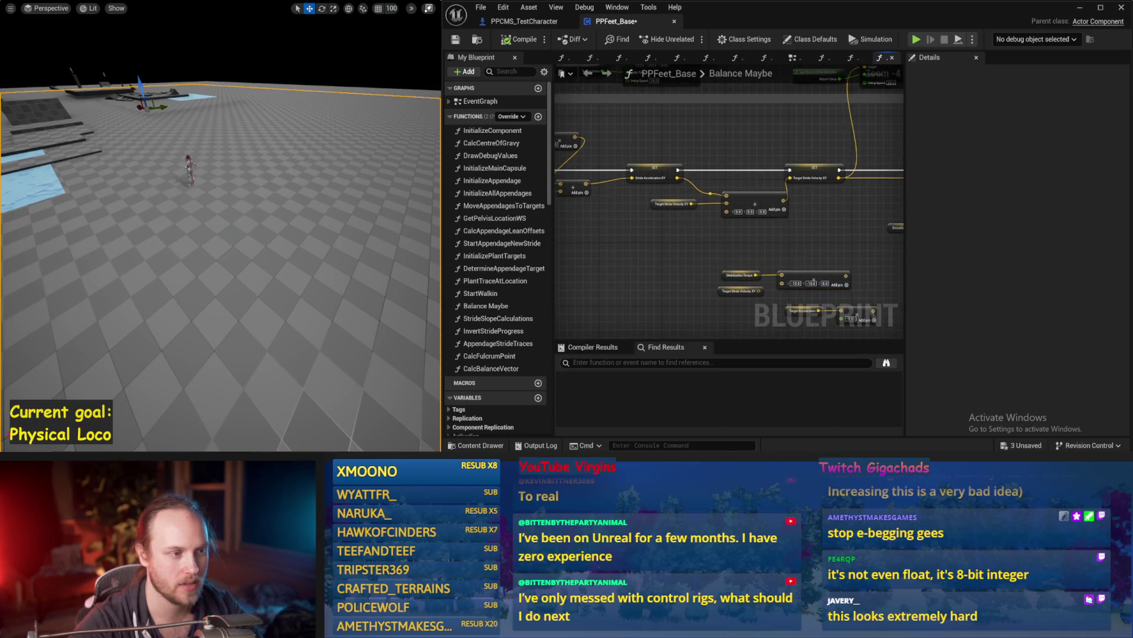
{"action": "scroll", "coordinate": [767, 252], "scroll_direction": "up", "scroll_amount": 2}
Set the Stride PID's DerivativeFactor to 0.01 and test it in simulation
{"action": "left_click", "coordinate": [655, 158]}
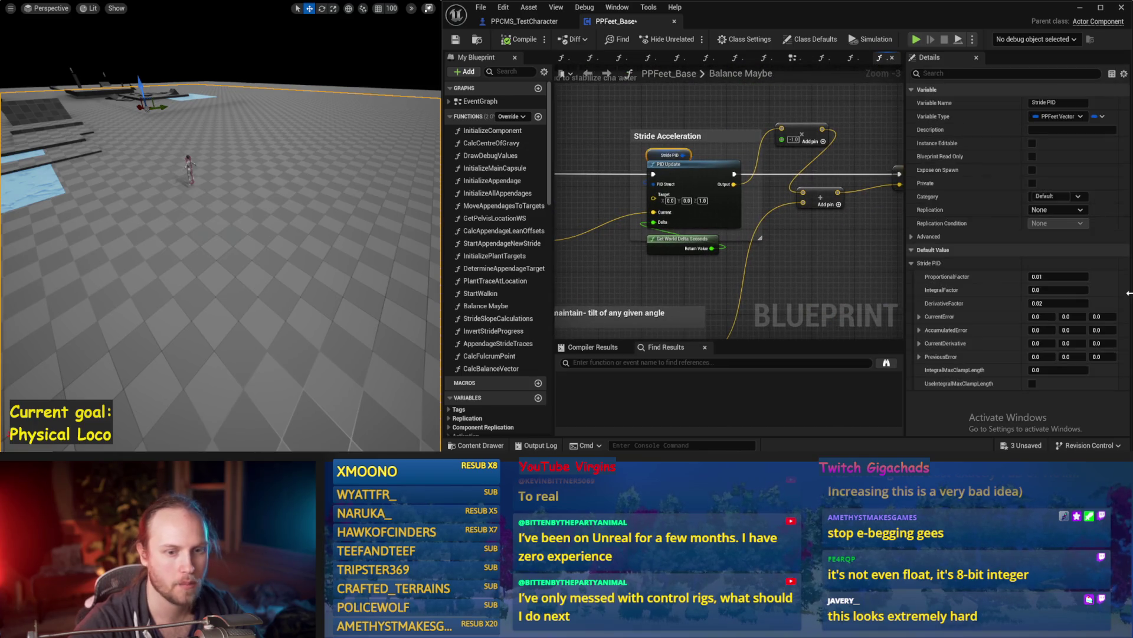
{"action": "left_click", "coordinate": [1059, 303]}
{"action": "type", "text": "0.02"}
{"action": "key", "text": "BackSpace"}
{"action": "type", "text": "1"}
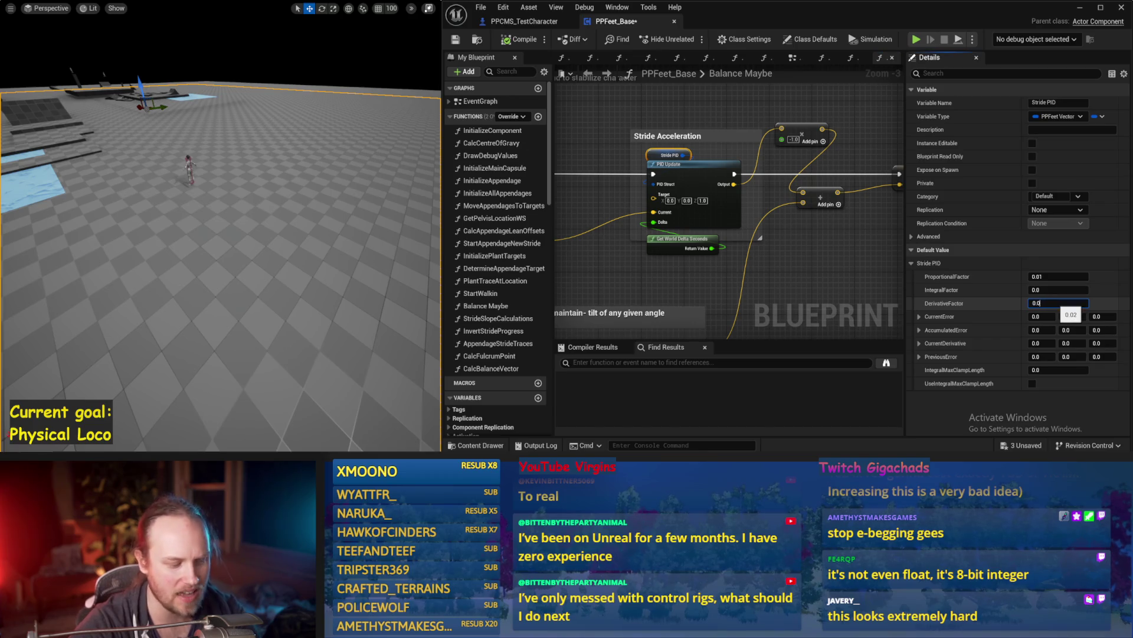
{"action": "key", "text": "Return"}
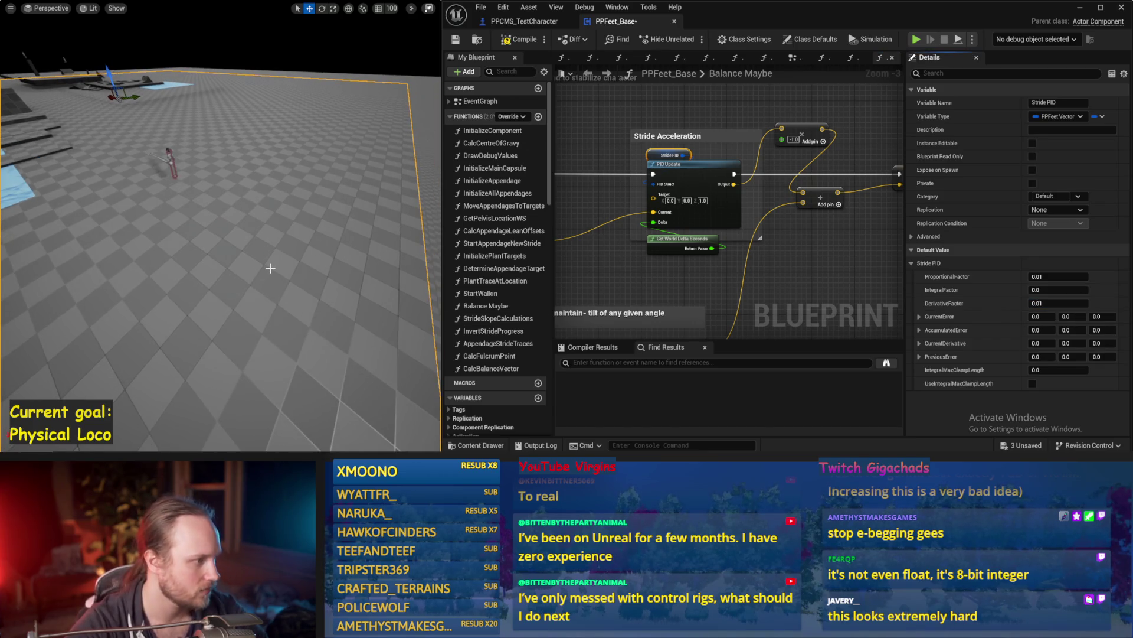
{"action": "key", "text": "alt+s"}
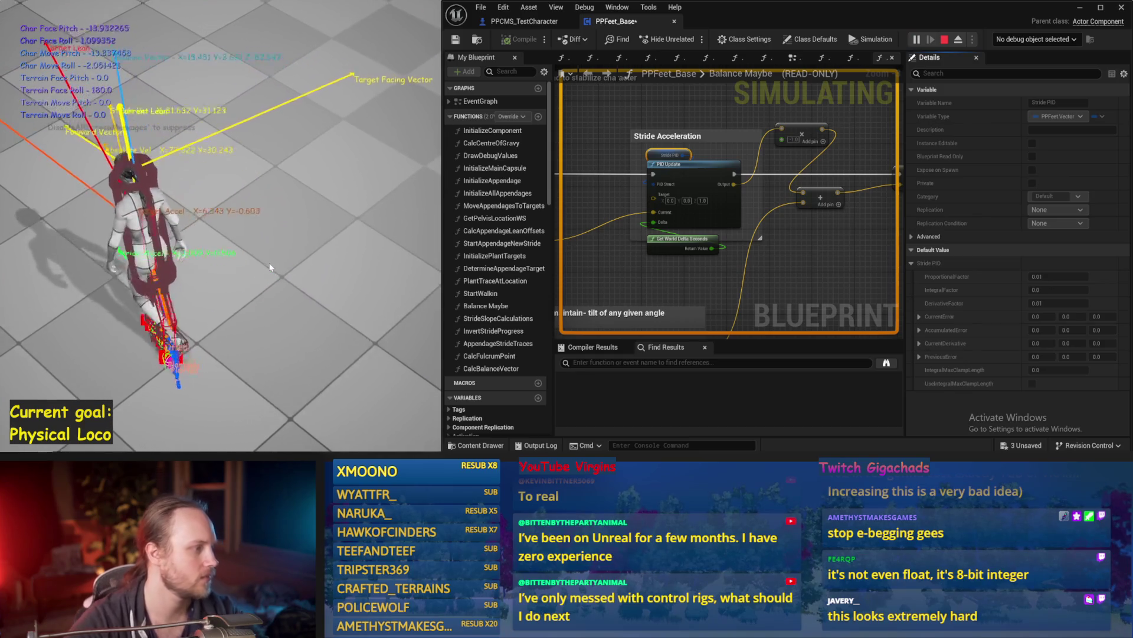
{"action": "key", "text": "Escape"}
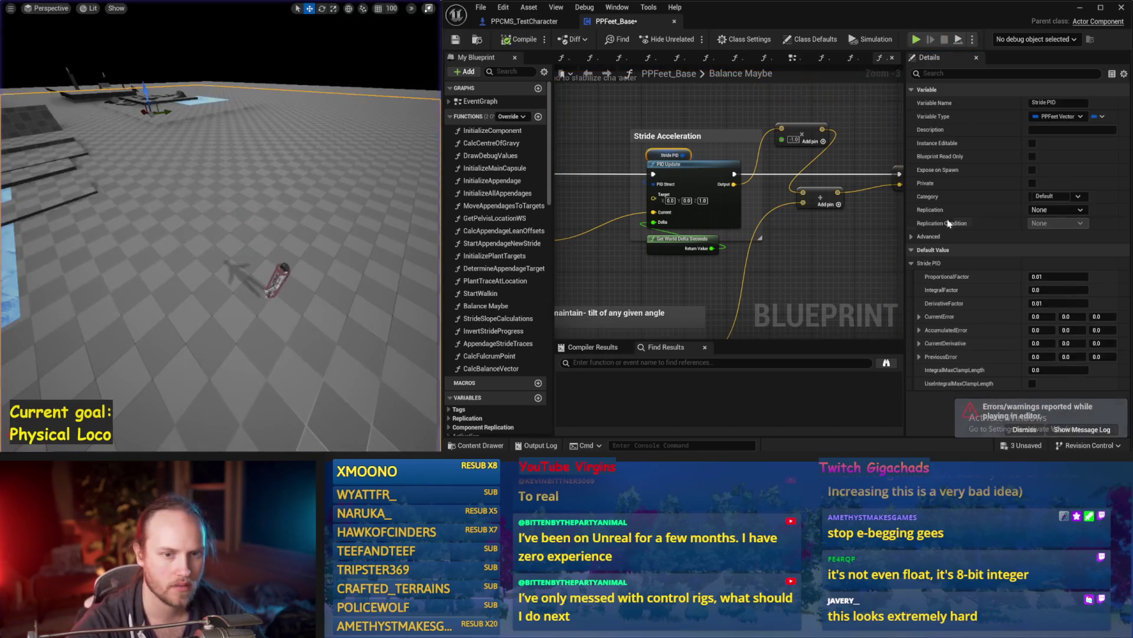
Set the Stride PID's ProportionalFactor to 0.02 and run a test simulation
{"action": "left_click", "coordinate": [1060, 276]}
{"action": "key", "text": "BackSpace"}
{"action": "type", "text": "2"}
{"action": "key", "text": "Return"}
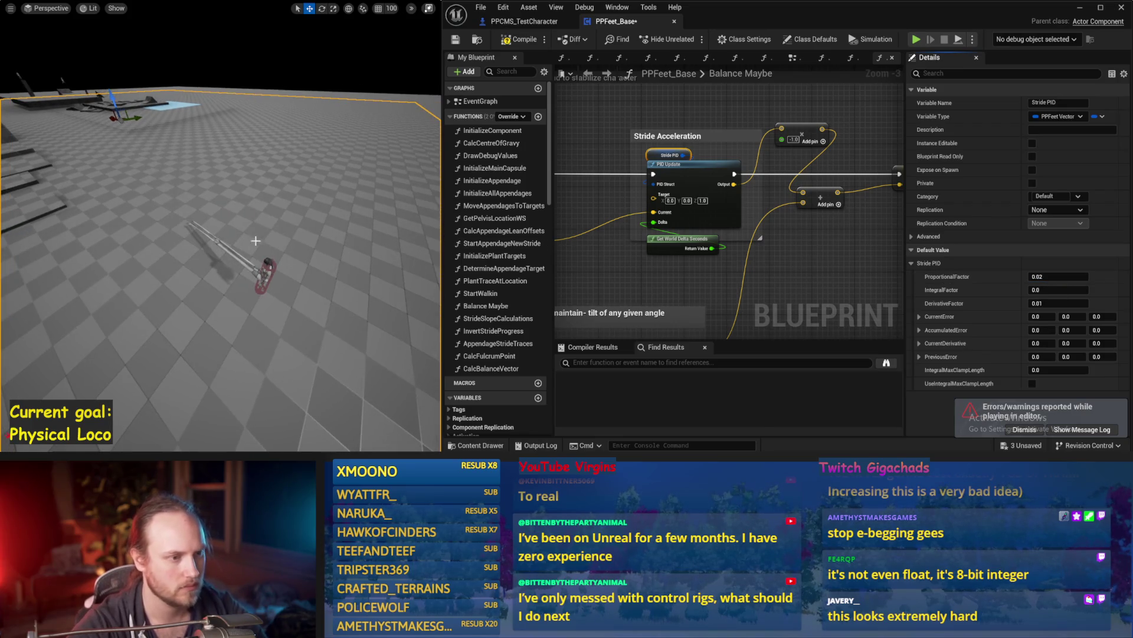
{"action": "key", "text": "alt+s"}
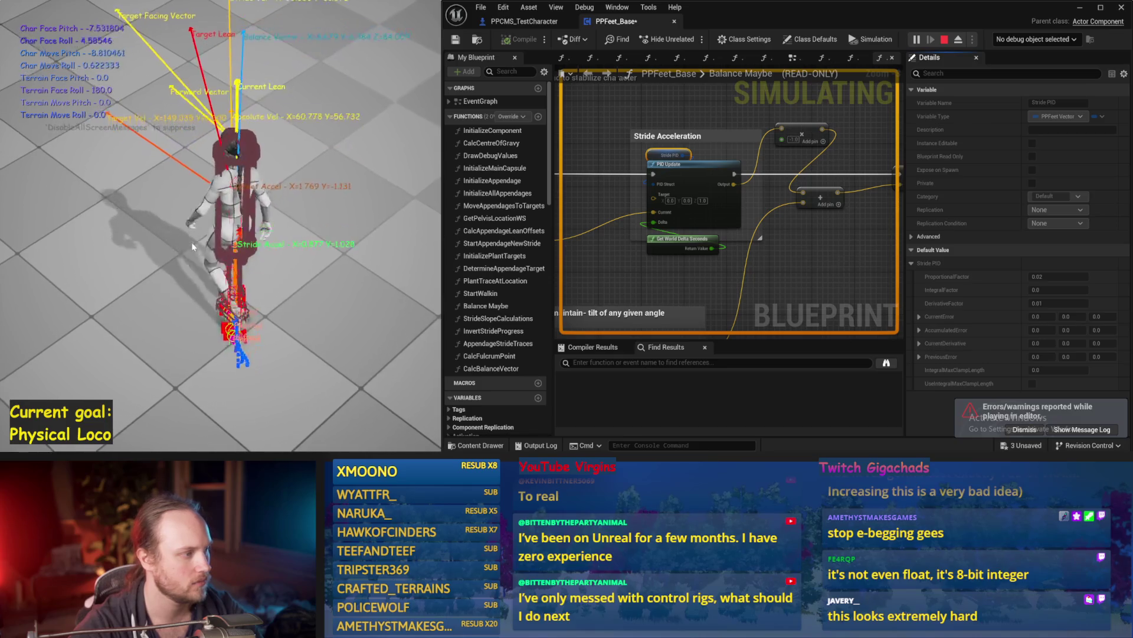
{"action": "key", "text": "Escape"}
Set DerivativeFactor to 0.02, test it in simulation, and save PPFeet_Base
{"action": "left_click", "coordinate": [1054, 301]}
{"action": "key", "text": "BackSpace"}
{"action": "type", "text": "2"}
{"action": "key", "text": "Return"}
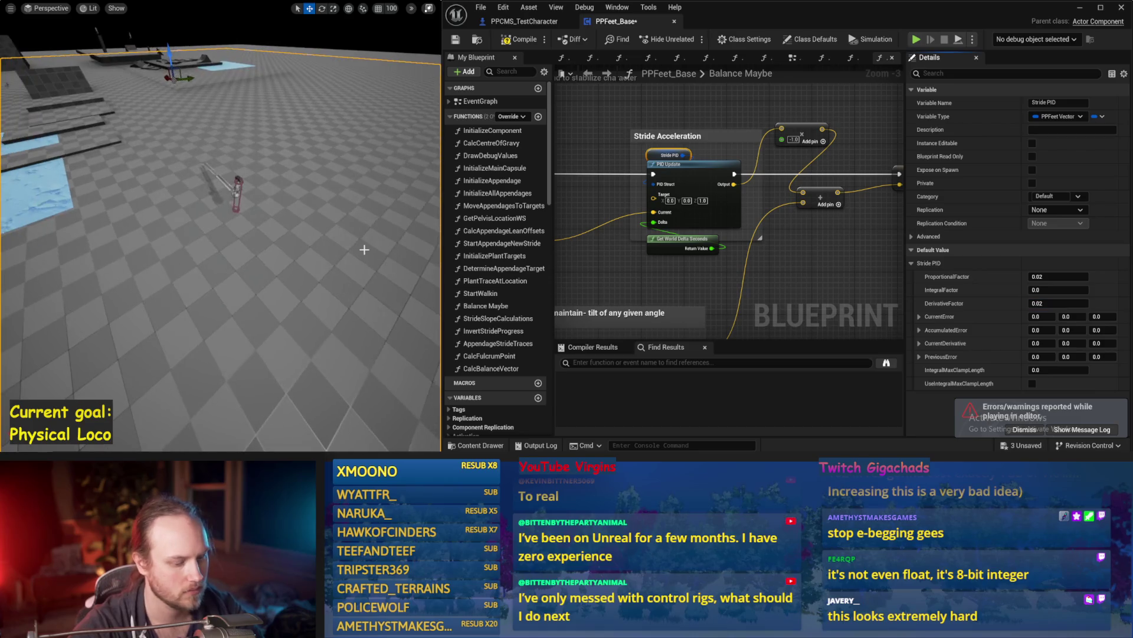
{"action": "key", "text": "alt+s"}
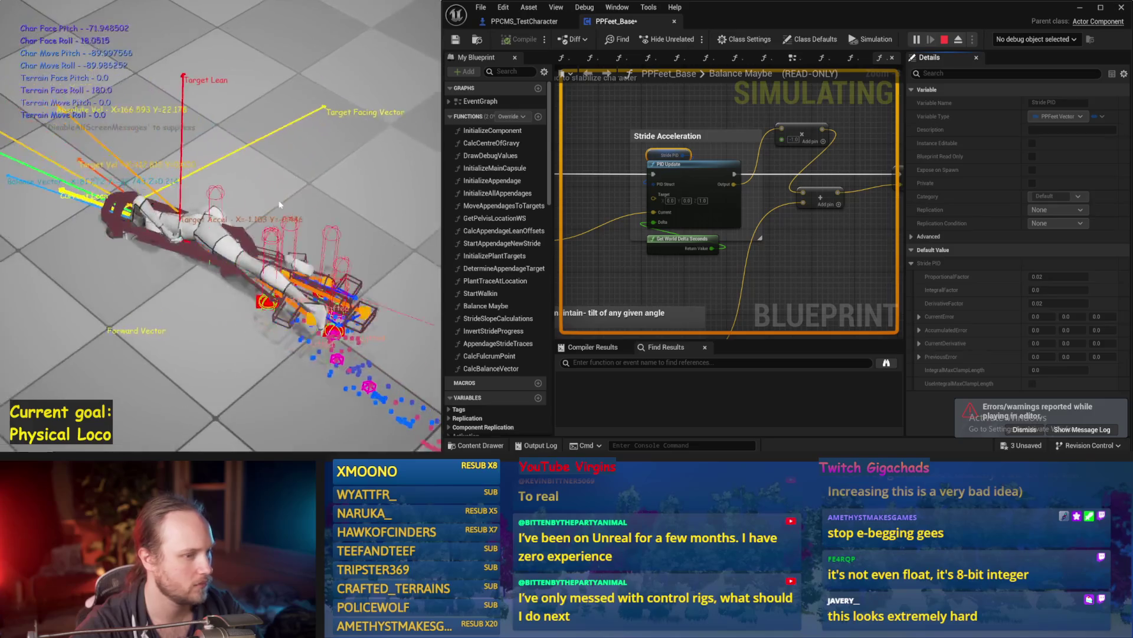
{"action": "key", "text": "Escape"}
{"action": "left_click", "coordinate": [695, 204]}
{"action": "key", "text": "ctrl+s"}
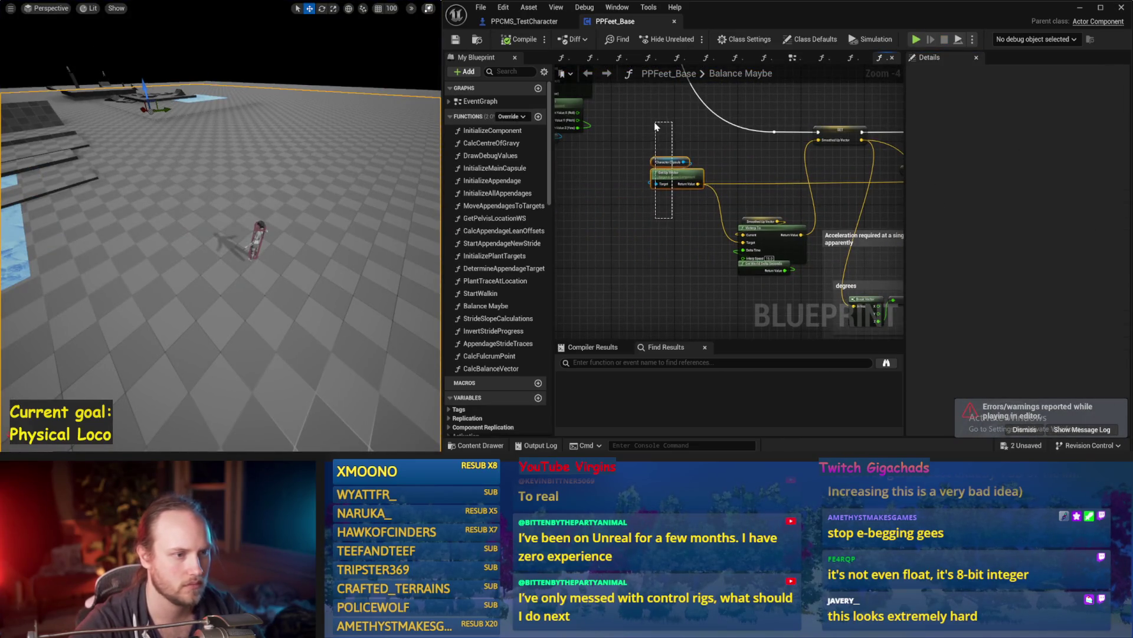
Check the SET Smoothed Up Vector node, clear the selection, and save the blueprint
{"action": "left_click_drag", "start_coordinate": [784, 177], "coordinate": [665, 194]}
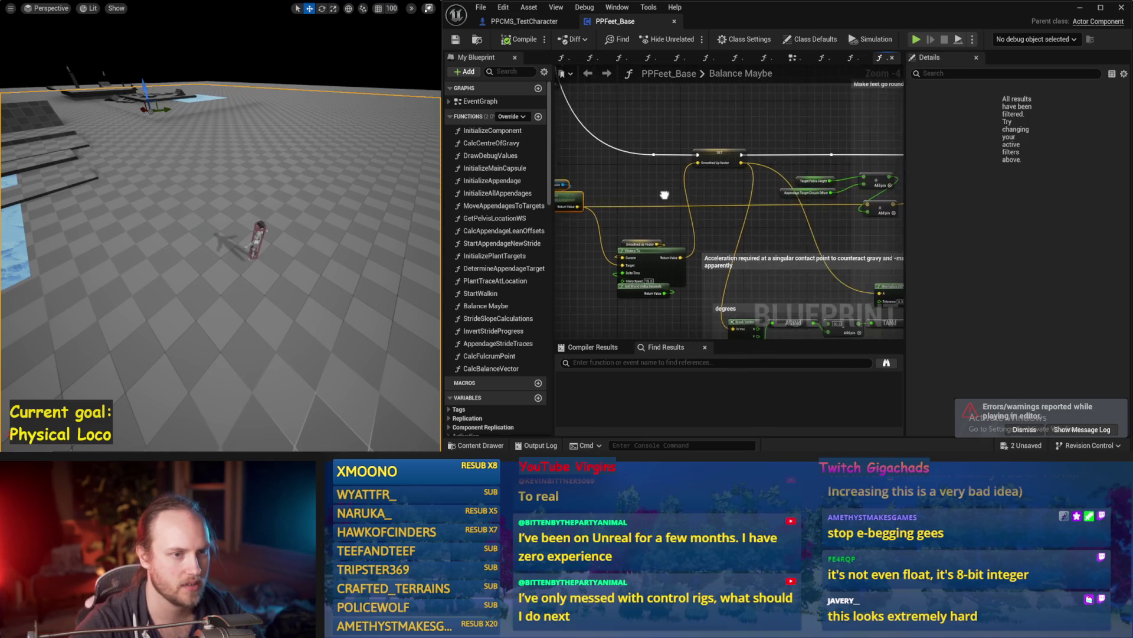
{"action": "left_click", "coordinate": [718, 154]}
{"action": "scroll", "coordinate": [1042, 353], "scroll_direction": "down", "scroll_amount": 5}
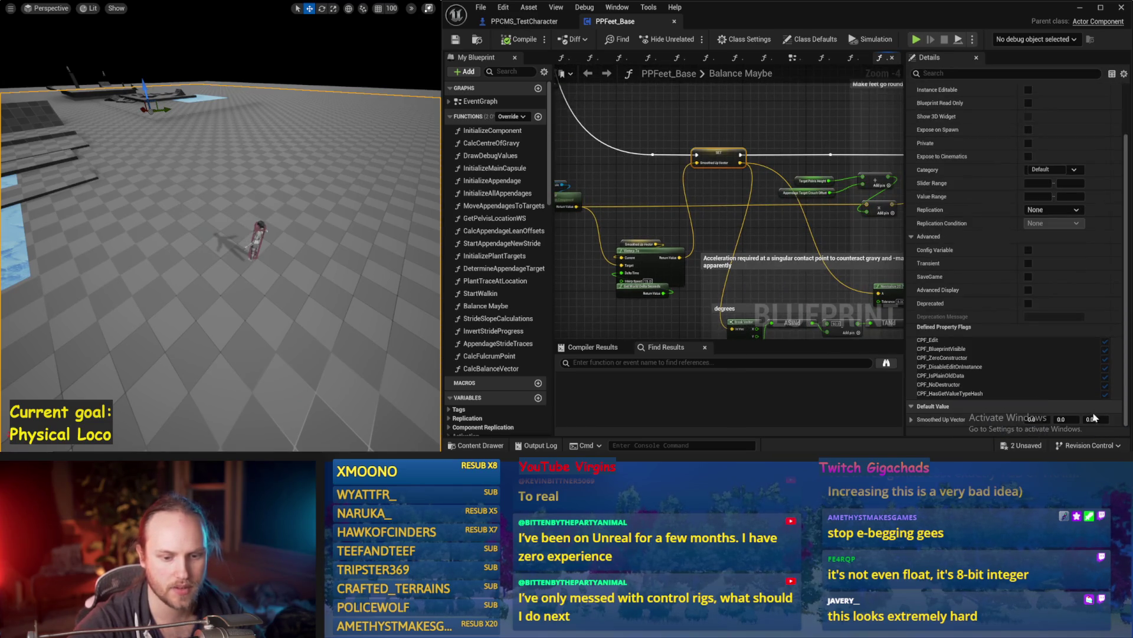
{"action": "left_click", "coordinate": [755, 242]}
{"action": "left_click", "coordinate": [455, 39]}
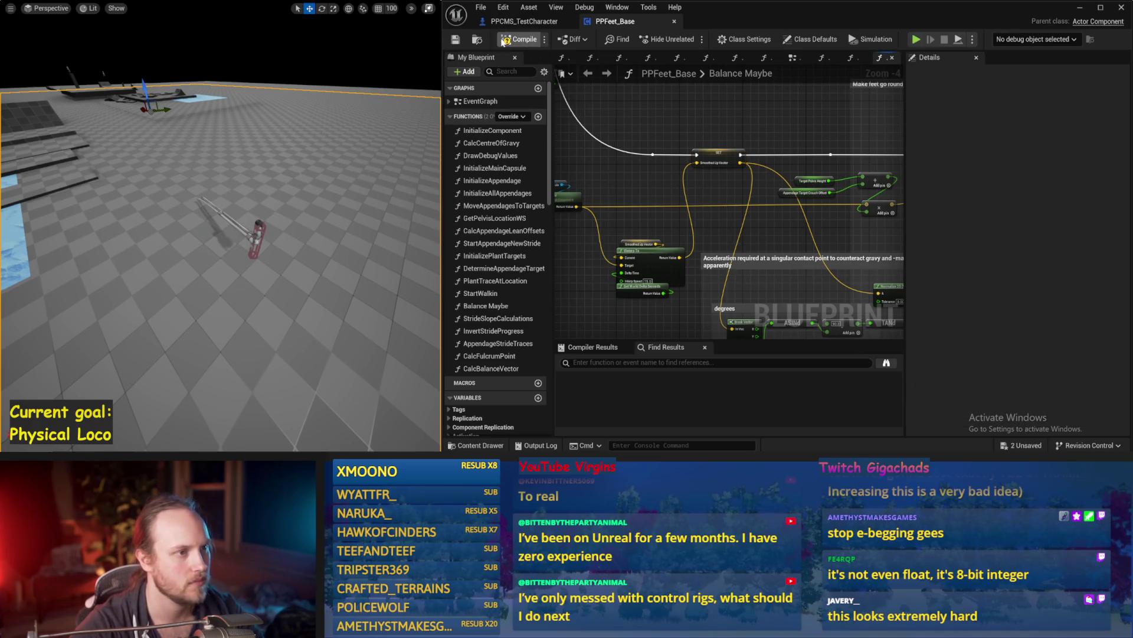
Move the Target Pelvis Height, Crouch Offset and Add nodes down and to the left
{"action": "right_click", "coordinate": [597, 150]}
{"action": "left_click_drag", "start_coordinate": [779, 170], "coordinate": [702, 166]}
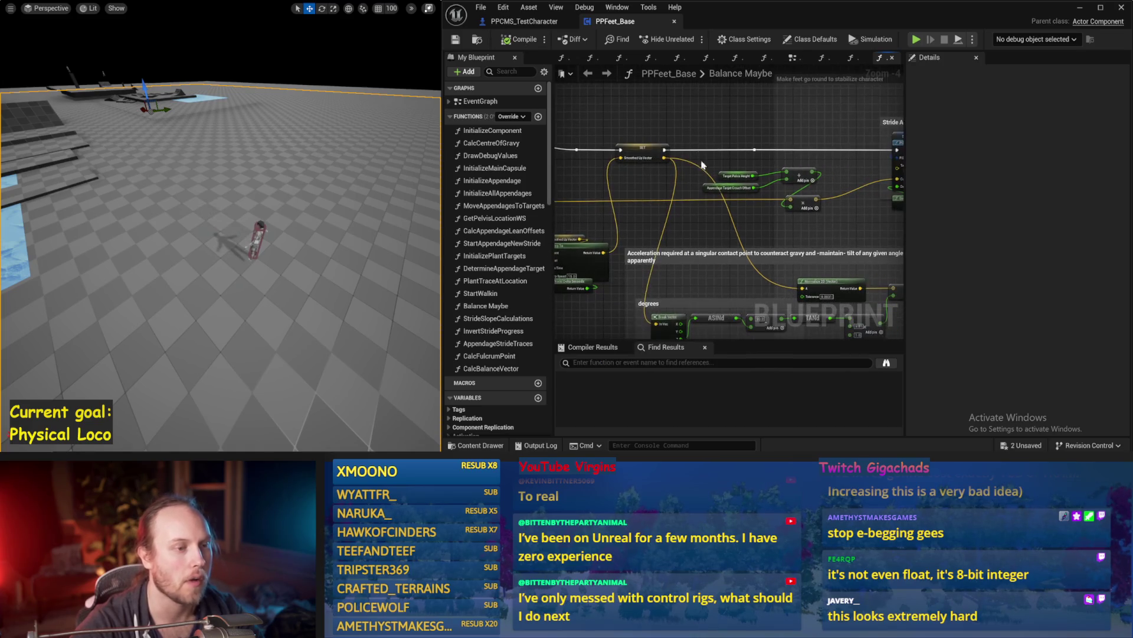
{"action": "left_click_drag", "start_coordinate": [705, 218], "coordinate": [651, 218]}
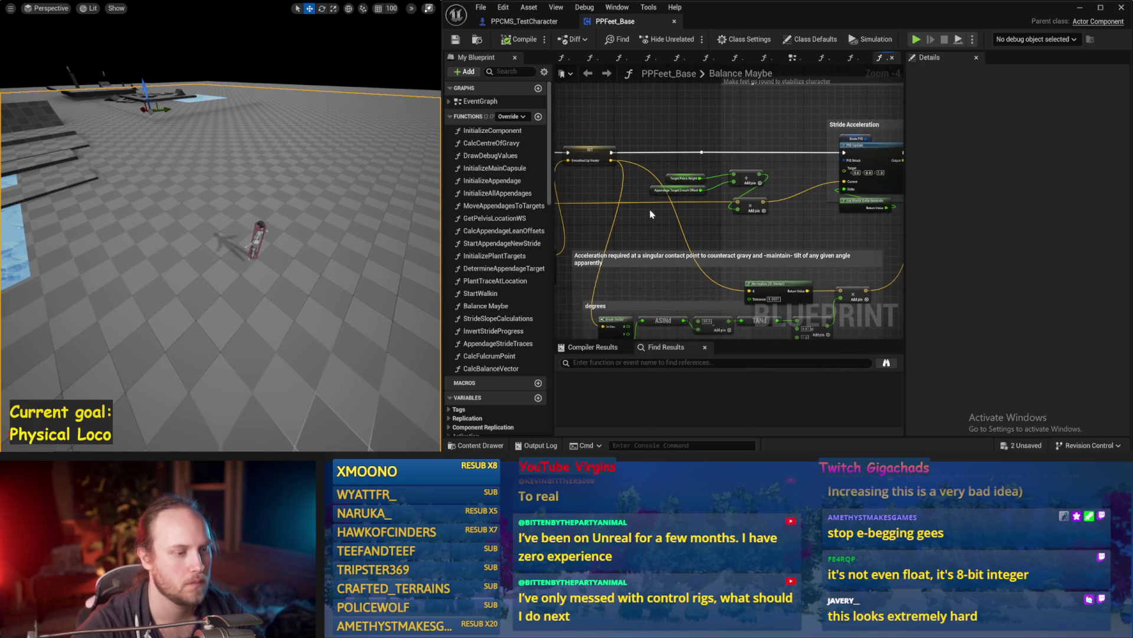
{"action": "scroll", "coordinate": [687, 207], "scroll_direction": "up", "scroll_amount": 1}
{"action": "left_click_drag", "start_coordinate": [807, 161], "coordinate": [636, 195]}
{"action": "left_click_drag", "start_coordinate": [769, 171], "coordinate": [678, 225]}
{"action": "left_click", "coordinate": [707, 193]}
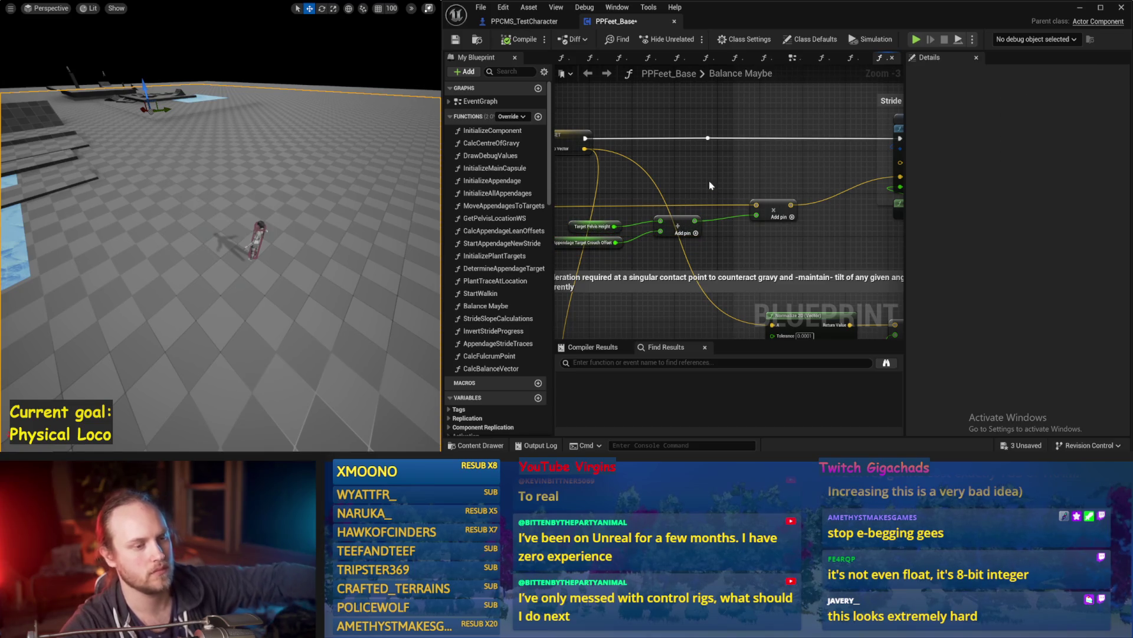
{"action": "mouse_move", "coordinate": [707, 243]}
{"action": "left_mouse_down"}
{"action": "mouse_move", "coordinate": [651, 214]}
{"action": "mouse_move", "coordinate": [726, 272]}
{"action": "mouse_move", "coordinate": [708, 269]}
{"action": "mouse_move", "coordinate": [720, 210]}
{"action": "mouse_move", "coordinate": [673, 242]}
{"action": "left_mouse_up"}
Save the blueprint from the toolbar
{"action": "left_click", "coordinate": [544, 38]}
{"action": "left_click", "coordinate": [455, 39]}
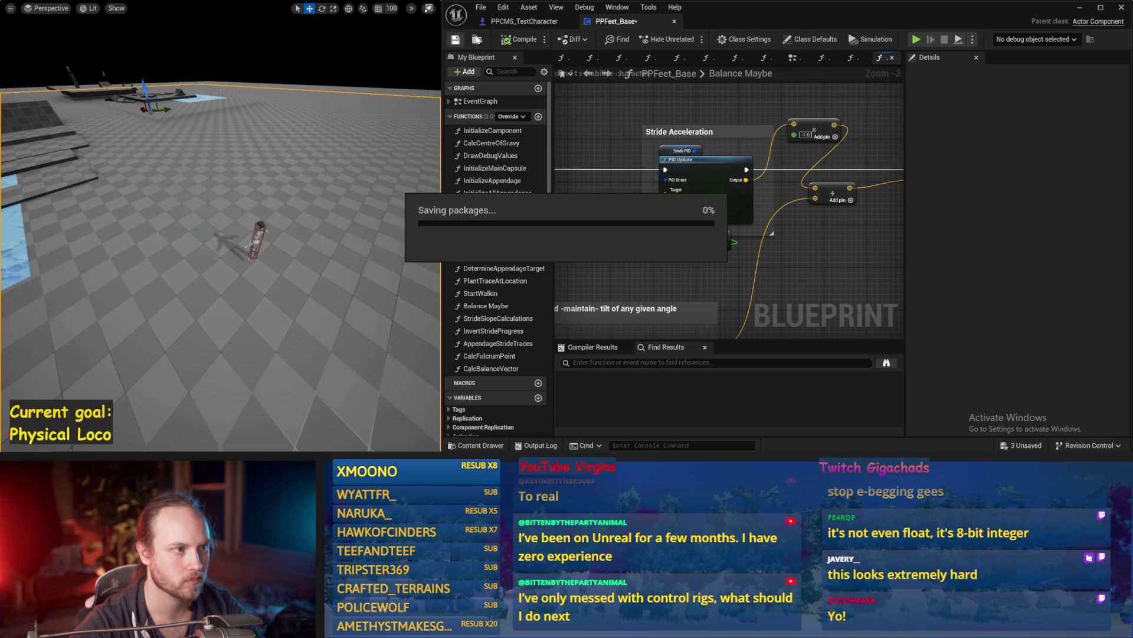
{"action": "left_click_drag", "start_coordinate": [651, 203], "coordinate": [749, 189]}
Rename the Stride Acceleration comment to 'Counteract Torque (rate of falling over)' and widen its box
{"action": "left_click", "coordinate": [785, 112]}
{"action": "mouse_move", "coordinate": [785, 112]}
{"action": "left_mouse_down"}
{"action": "mouse_move", "coordinate": [659, 134]}
{"action": "mouse_move", "coordinate": [851, 165]}
{"action": "left_mouse_up"}
{"action": "double_click", "coordinate": [851, 166]}
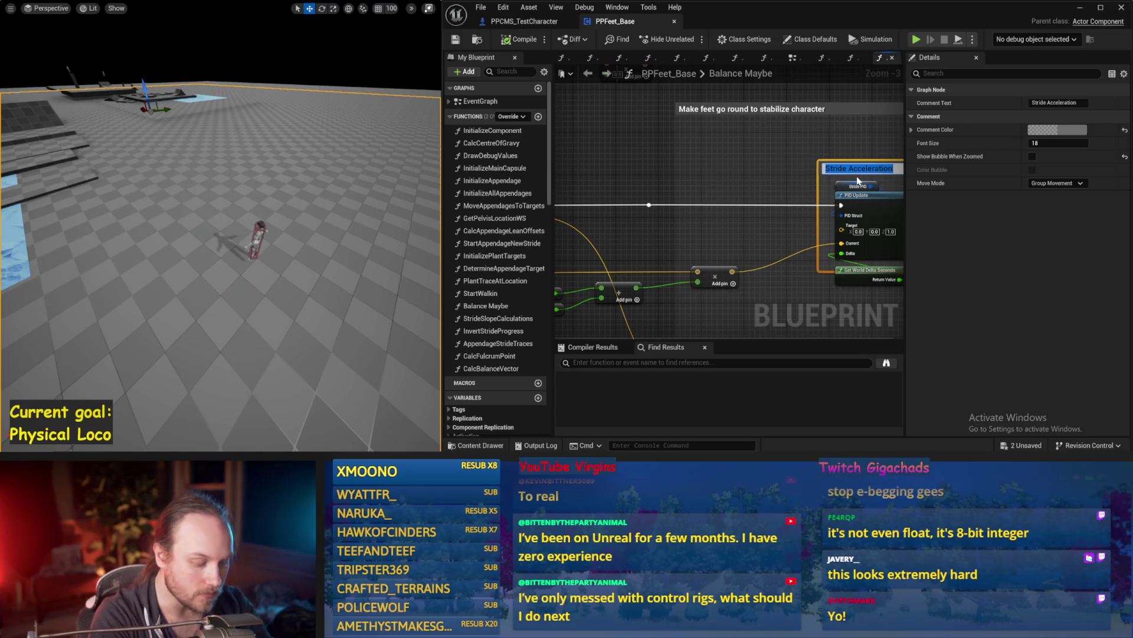
{"action": "type", "text": "Counteract Torque (falling rate"}
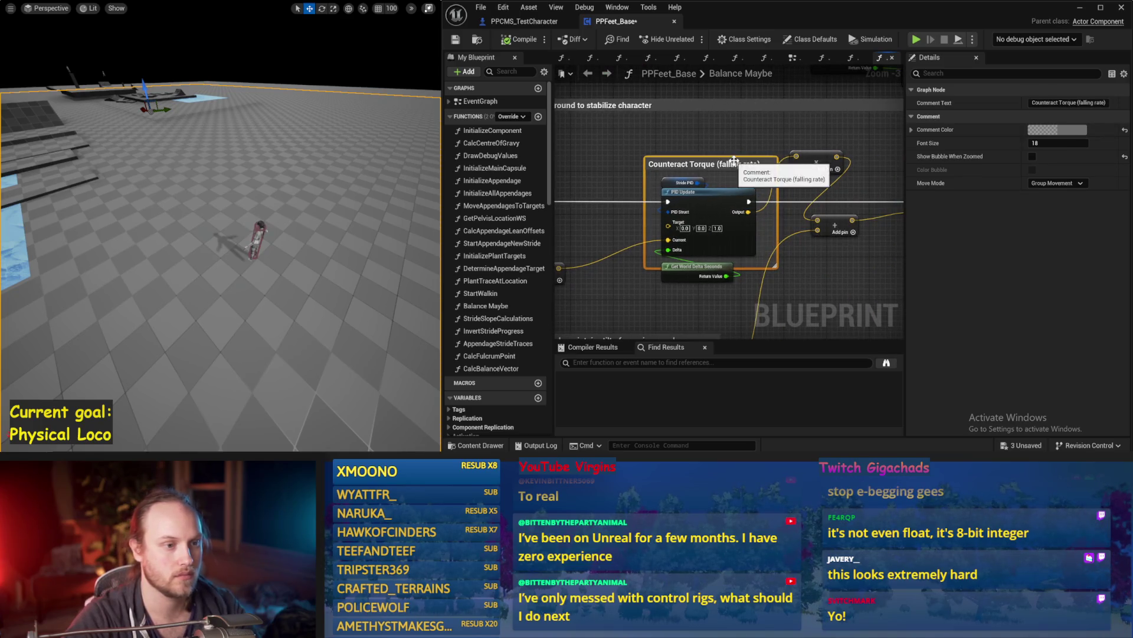
{"action": "left_click", "coordinate": [745, 165]}
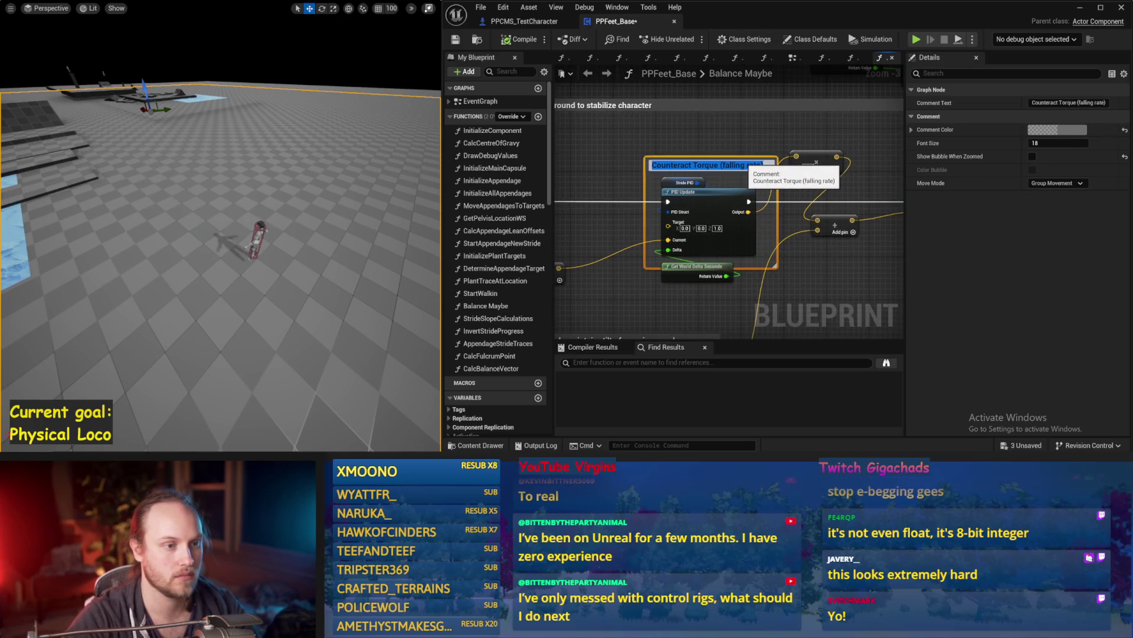
{"action": "left_click_drag", "start_coordinate": [746, 165], "coordinate": [733, 165]}
{"action": "key", "text": "Delete"}
{"action": "key", "text": "Delete"}
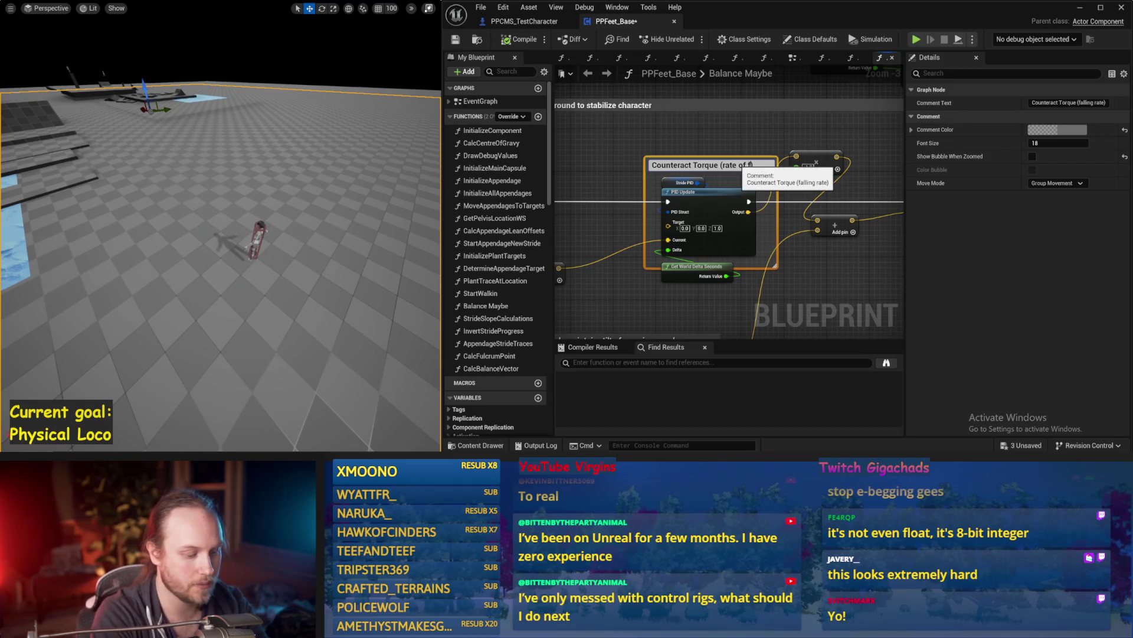
{"action": "type", "text": "r"}
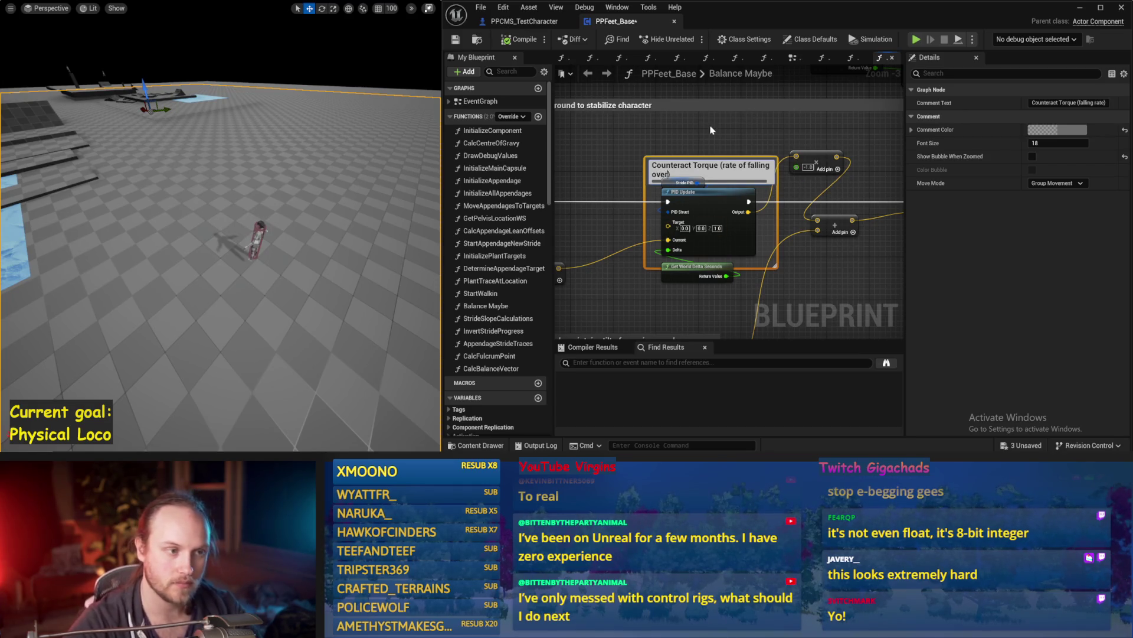
{"action": "left_click", "coordinate": [711, 130]}
{"action": "left_click_drag", "start_coordinate": [631, 176], "coordinate": [612, 177]}
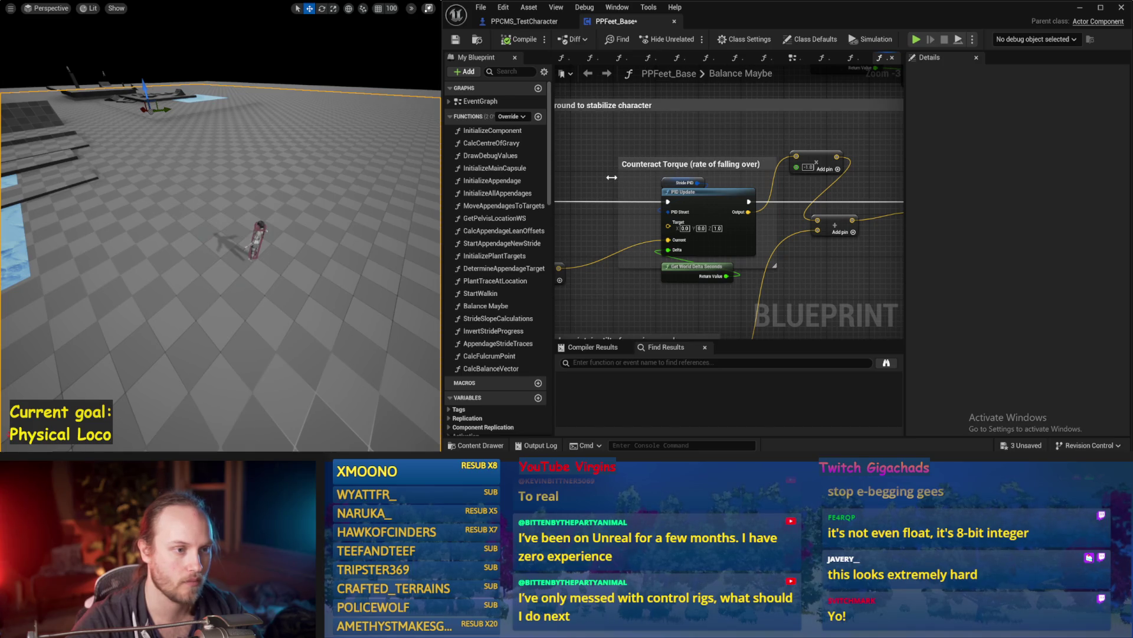
{"action": "left_click", "coordinate": [685, 184]}
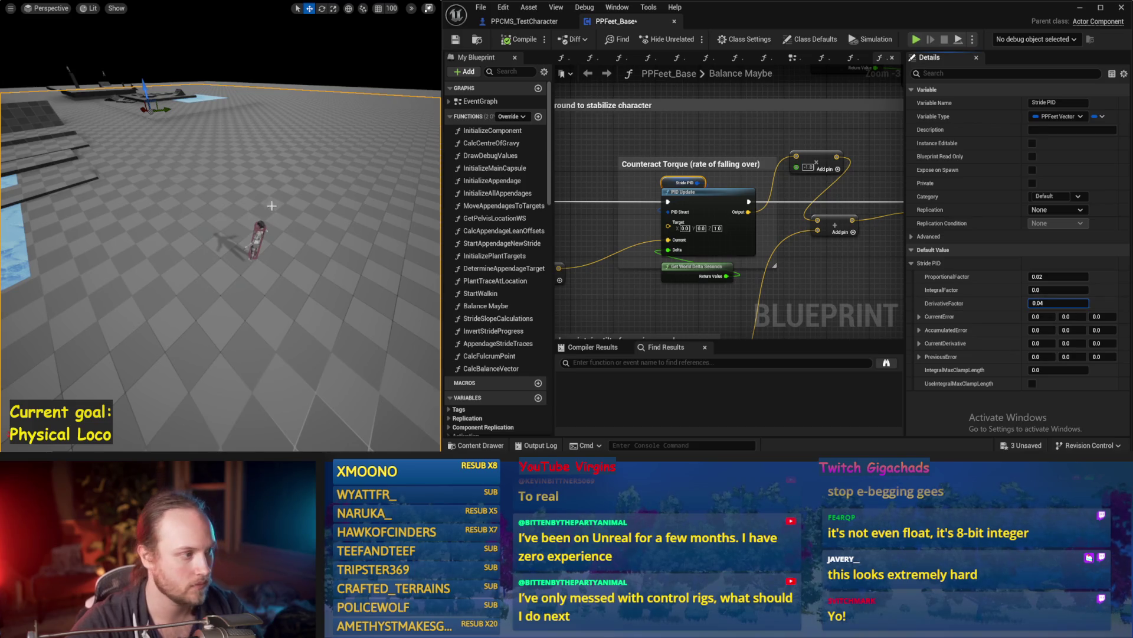
Commit a DerivativeFactor of 0.04 and test the balance in simulation
{"action": "key", "text": "Return"}
{"action": "key", "text": "alt+p"}
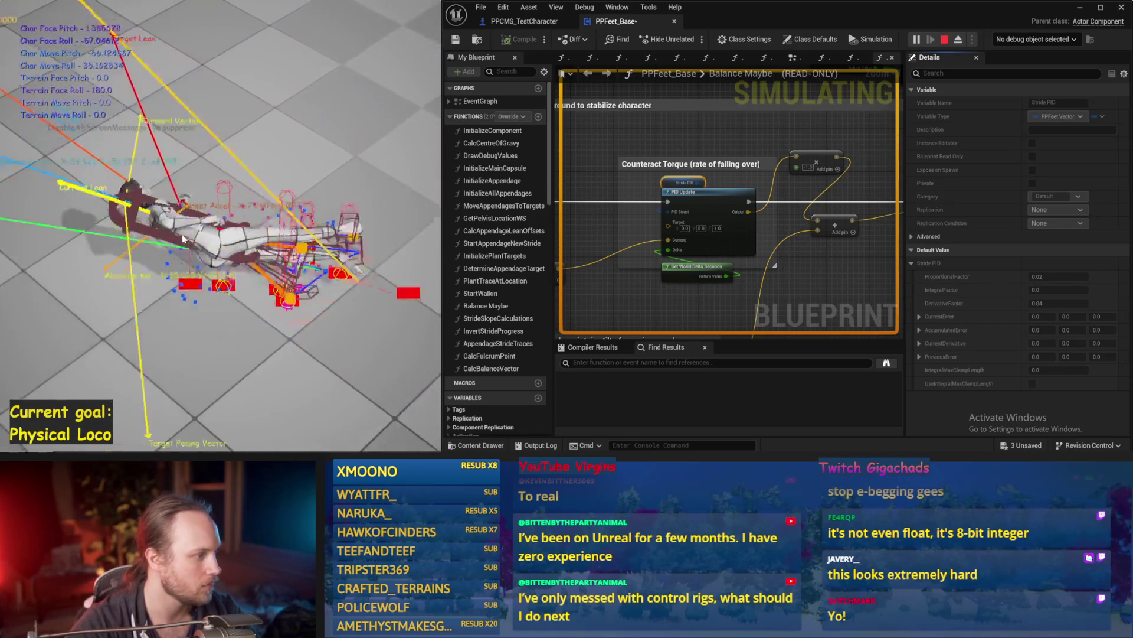
{"action": "key", "text": "Escape"}
{"action": "scroll", "coordinate": [673, 240], "scroll_direction": "down", "scroll_amount": 2}
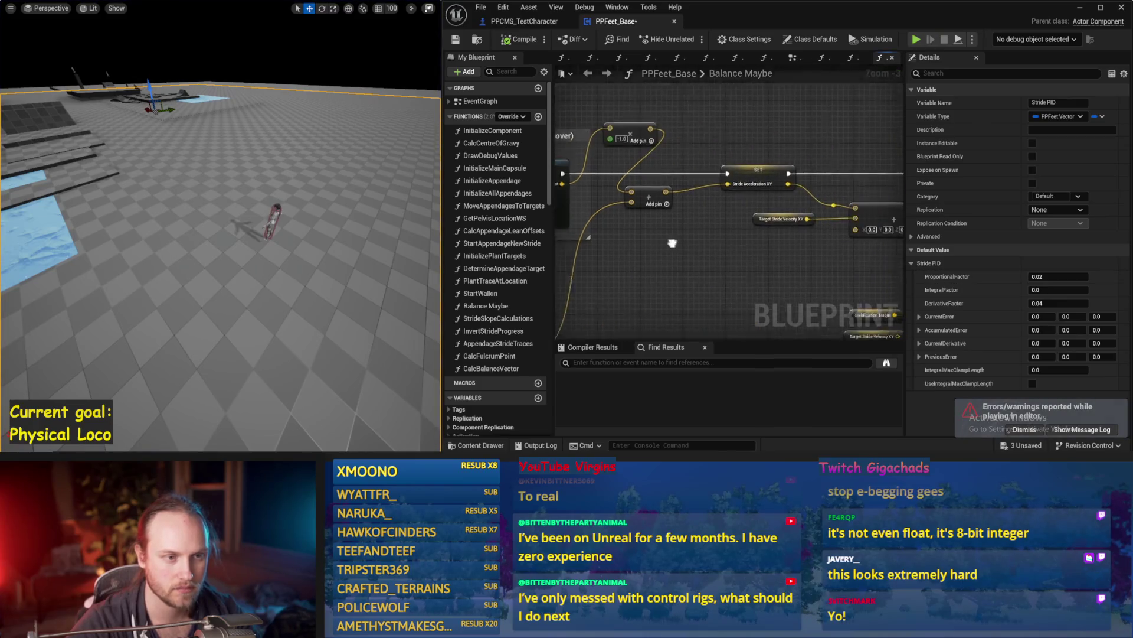
{"action": "scroll", "coordinate": [860, 260], "scroll_direction": "up", "scroll_amount": 2}
Lower the DerivativeFactor to 0.0 and run a test simulation
{"action": "left_click_drag", "start_coordinate": [1055, 303], "coordinate": [901, 281]}
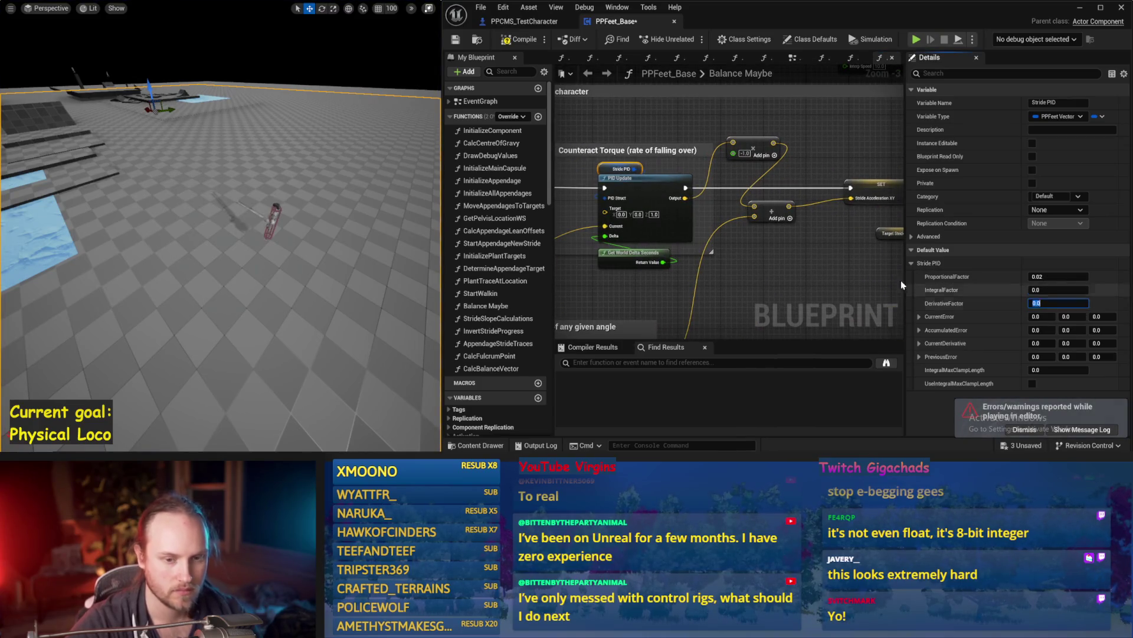
{"action": "key", "text": "alt+p"}
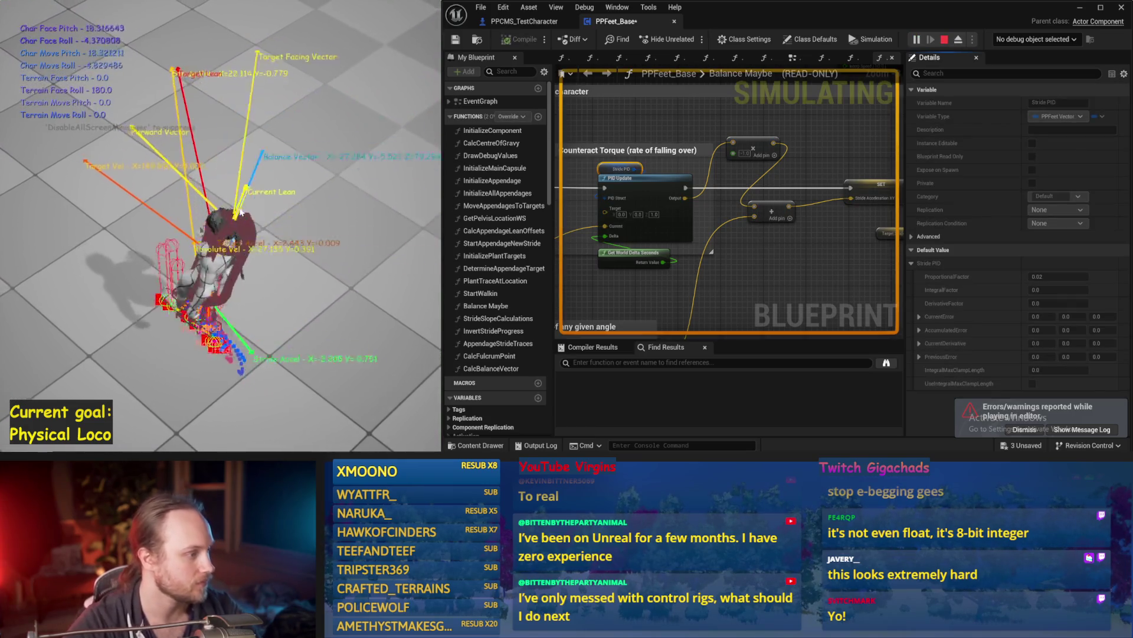
{"action": "key", "text": "Escape"}
{"action": "left_click_drag", "start_coordinate": [737, 274], "coordinate": [790, 186]}
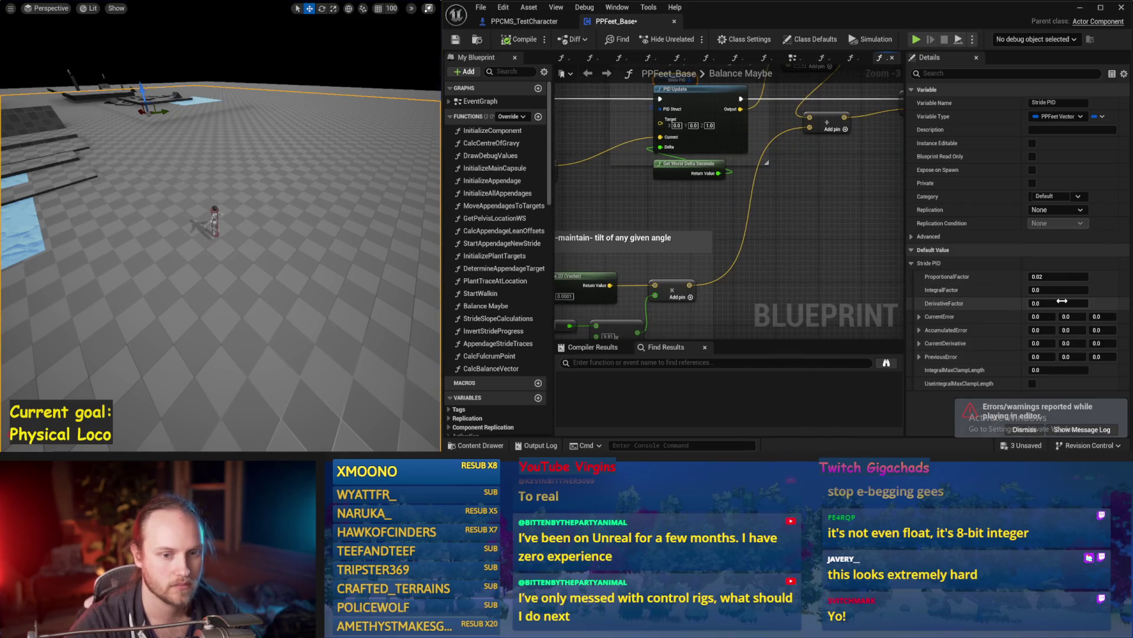
Set the DerivativeFactor to 0.002 and test it over several simulation runs
{"action": "left_click_drag", "start_coordinate": [232, 225], "coordinate": [159, 207]}
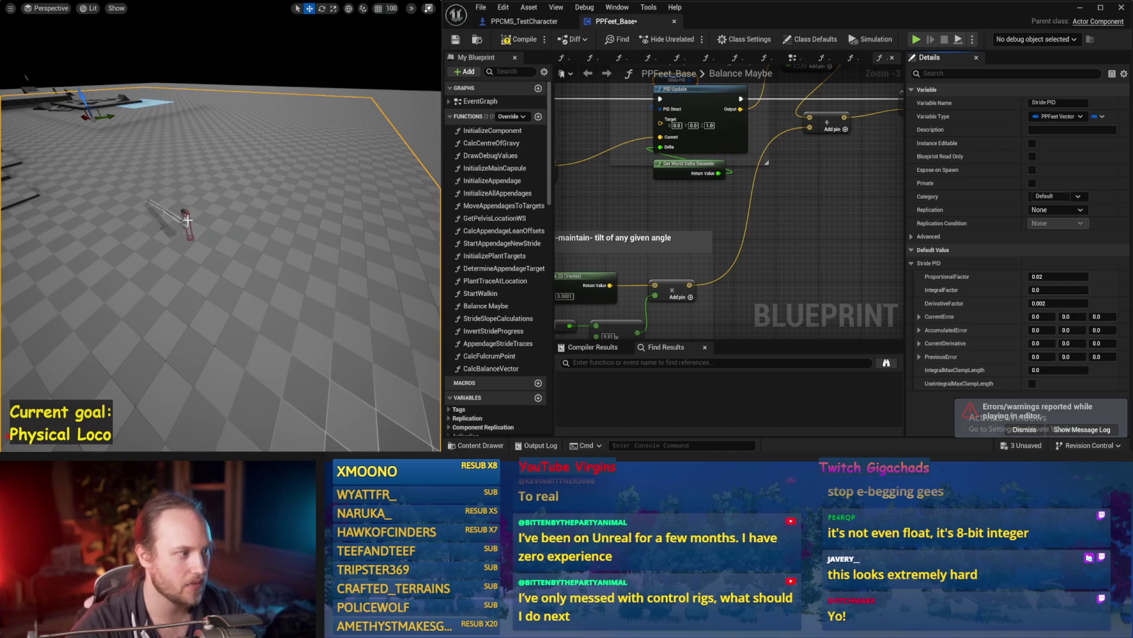
{"action": "key", "text": "alt+s"}
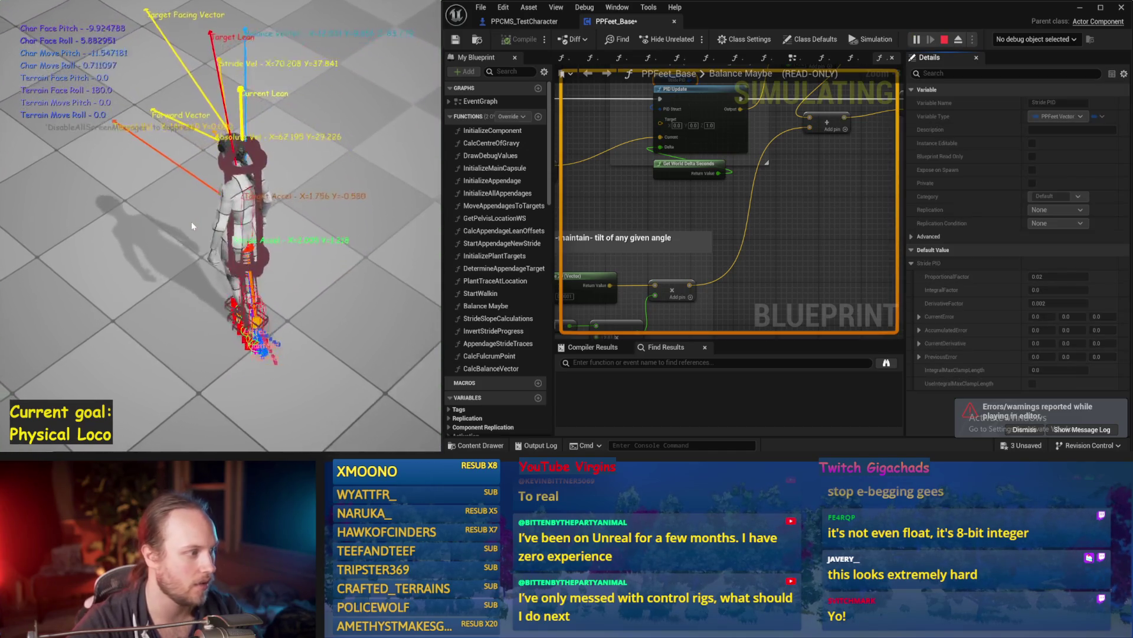
{"action": "key", "text": "Escape"}
{"action": "key", "text": "alt+s"}
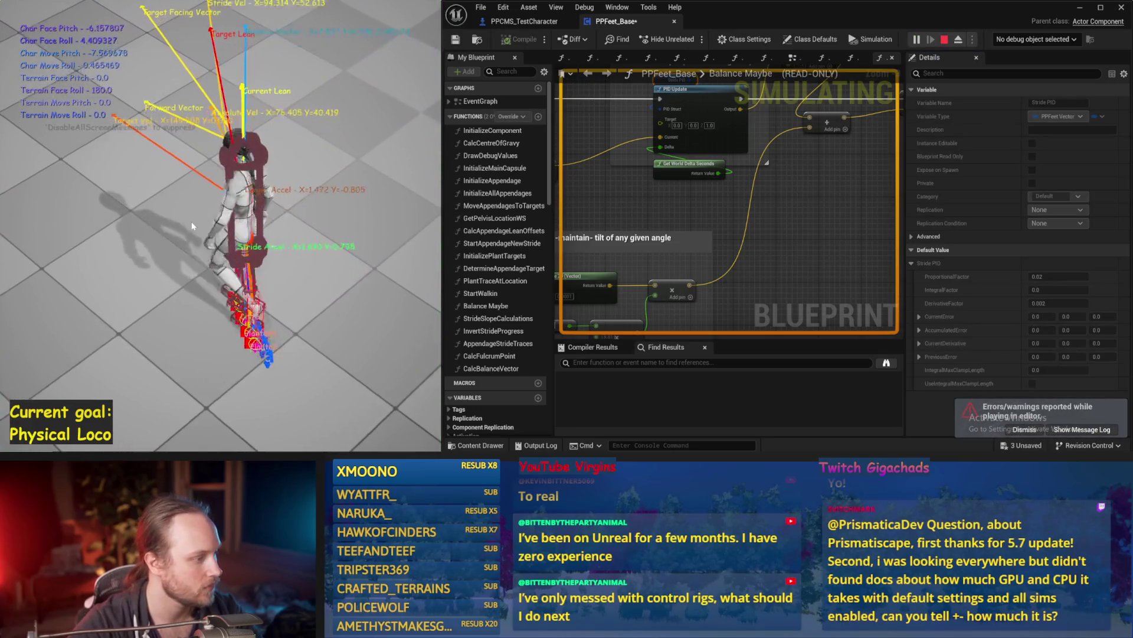
{"action": "key", "text": "Escape"}
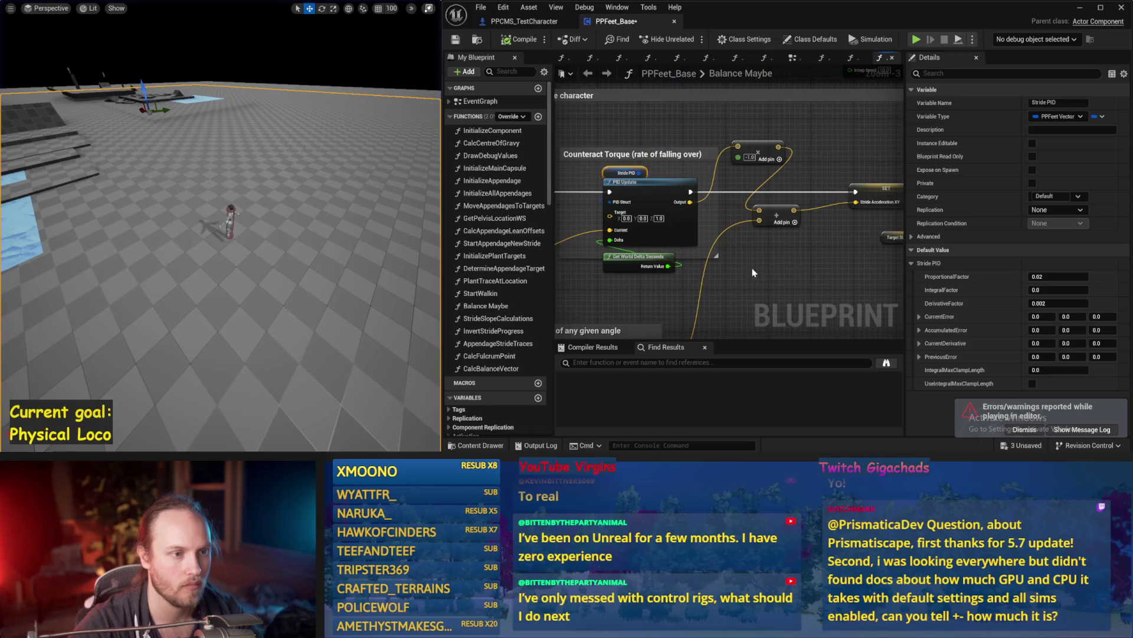
{"action": "key", "text": "Return"}
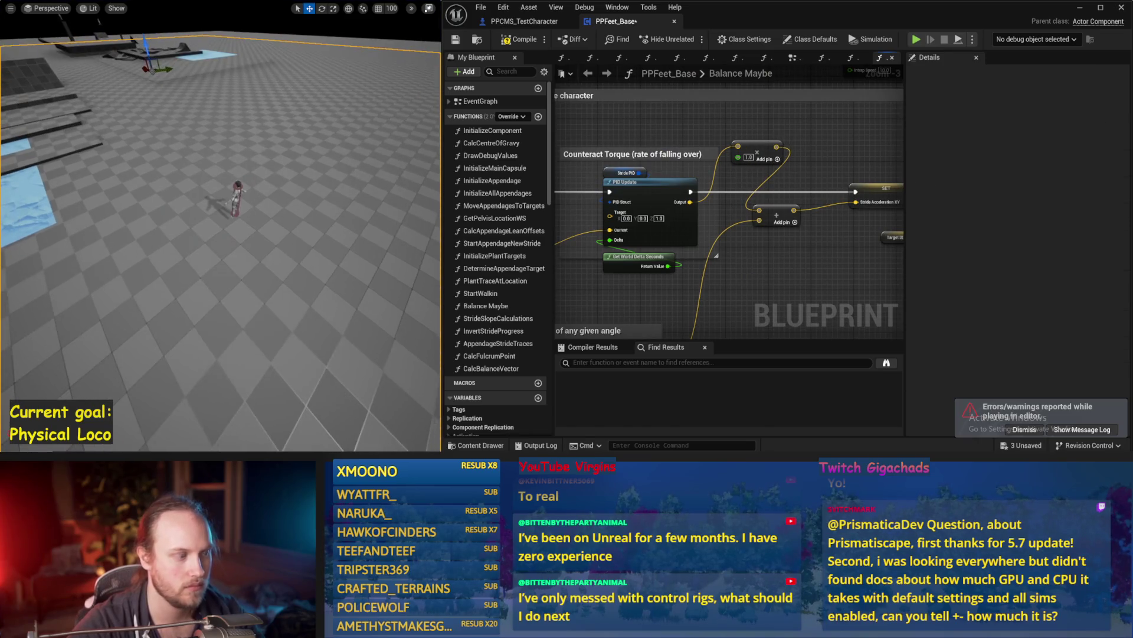
{"action": "key", "text": "alt+s"}
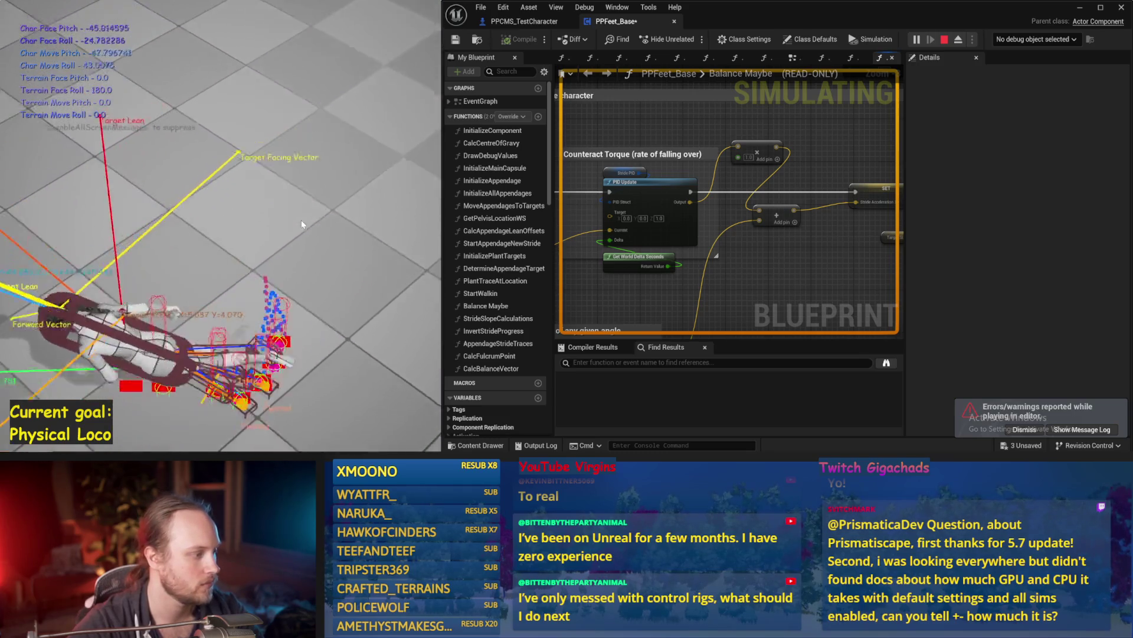
End the test run, save and compile PPFeet_Base, and dismiss the play-in-editor errors notice
{"action": "key", "text": "Escape"}
{"action": "left_click", "coordinate": [748, 157]}
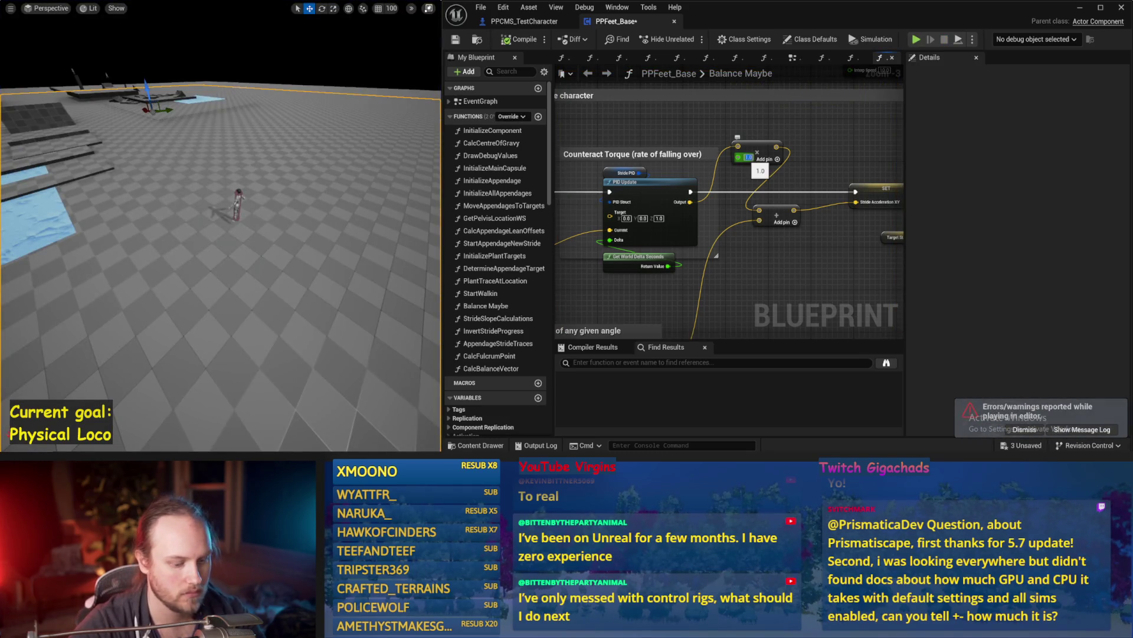
{"action": "key", "text": "ctrl+s"}
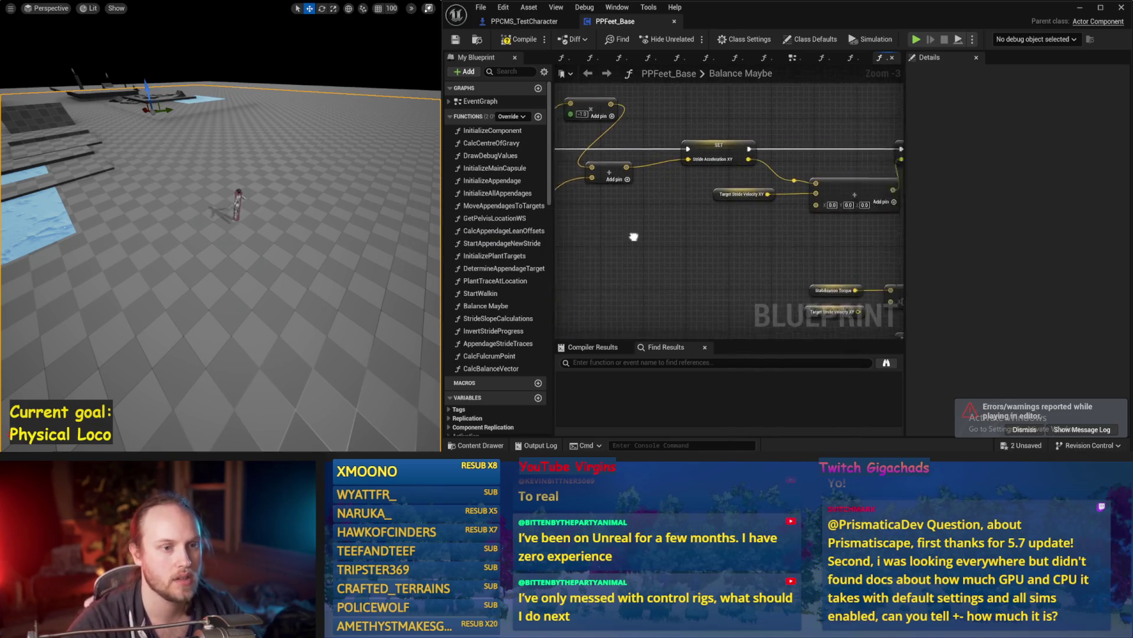
{"action": "left_click_drag", "start_coordinate": [702, 252], "coordinate": [618, 272]}
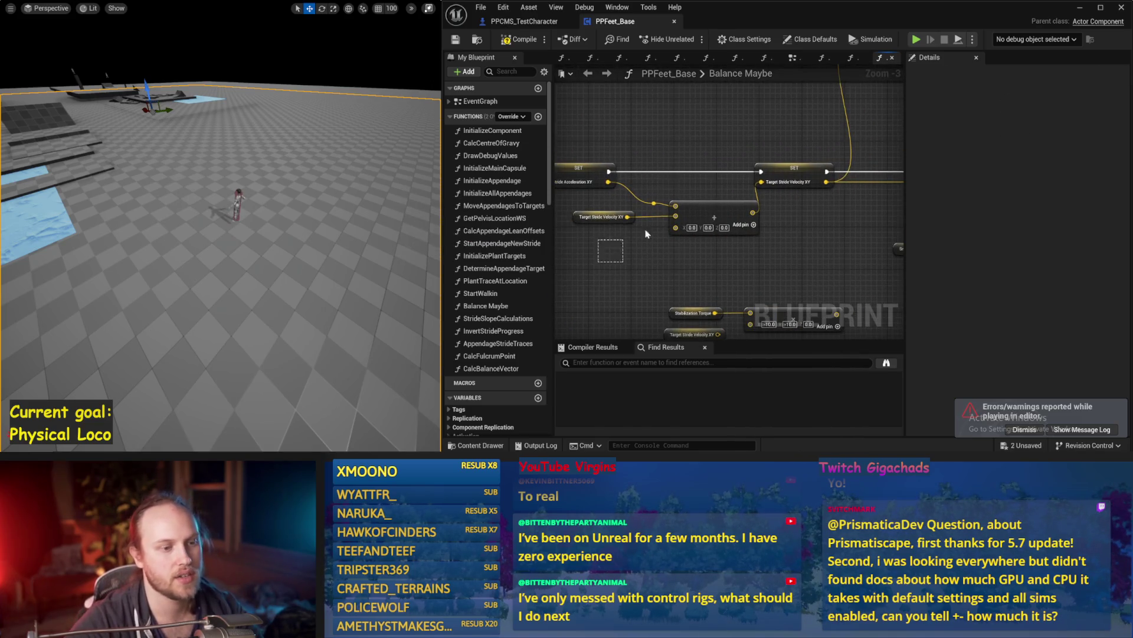
{"action": "mouse_move", "coordinate": [645, 234]}
{"action": "left_mouse_down"}
{"action": "mouse_move", "coordinate": [614, 330]}
{"action": "mouse_move", "coordinate": [719, 247]}
{"action": "mouse_move", "coordinate": [785, 260]}
{"action": "mouse_move", "coordinate": [860, 243]}
{"action": "mouse_move", "coordinate": [853, 189]}
{"action": "left_mouse_up"}
{"action": "key", "text": "ctrl+s"}
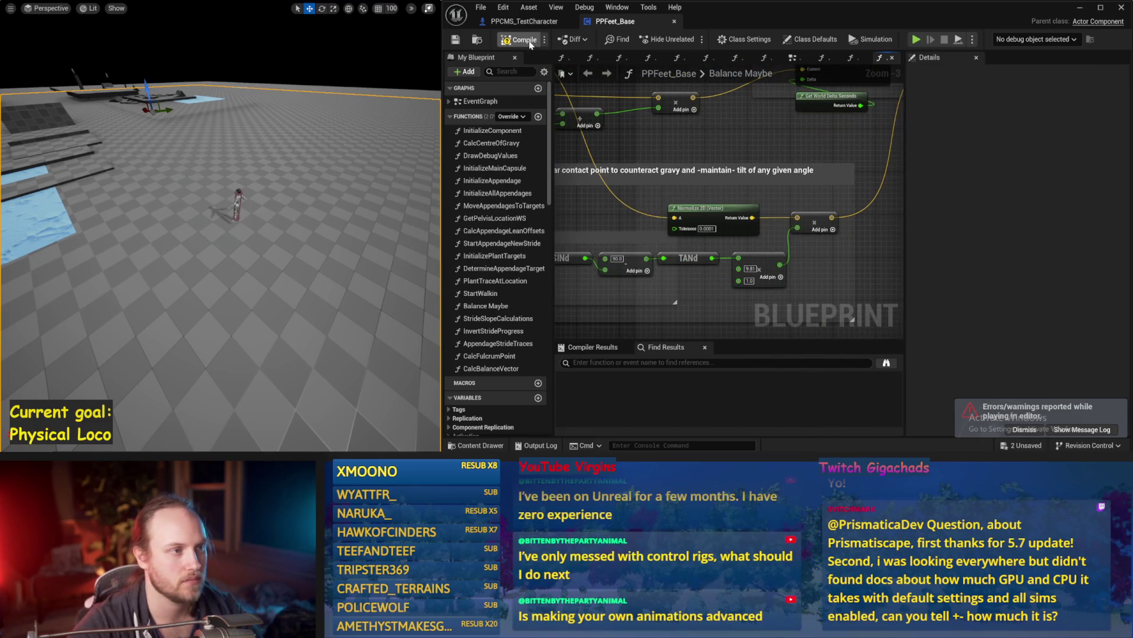
{"action": "left_click", "coordinate": [455, 40]}
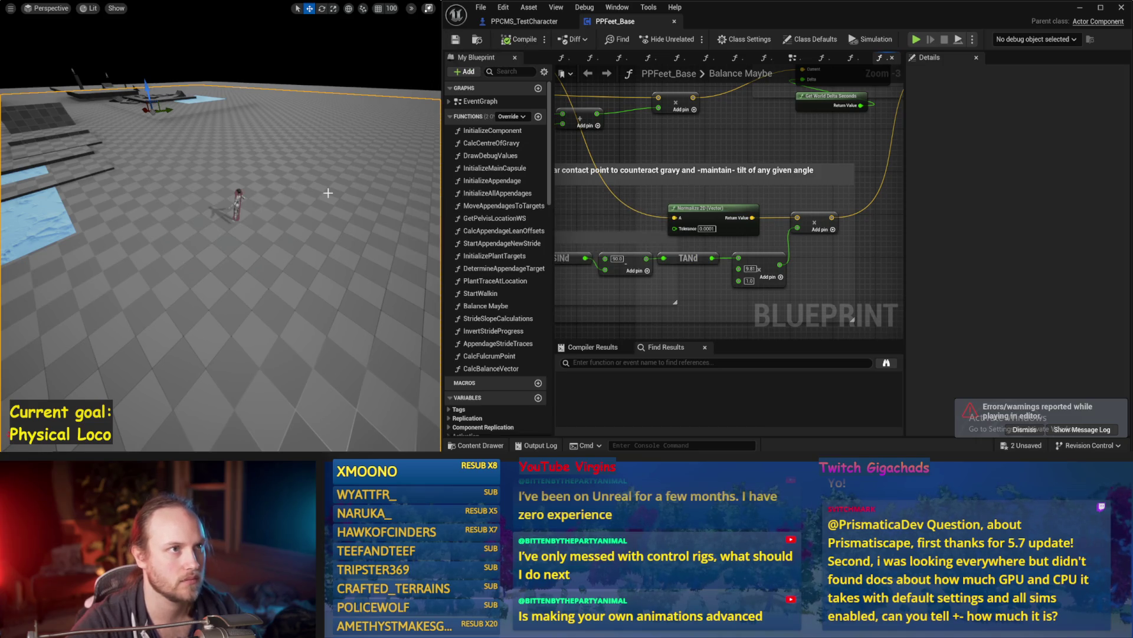
{"action": "left_click", "coordinate": [1038, 431]}
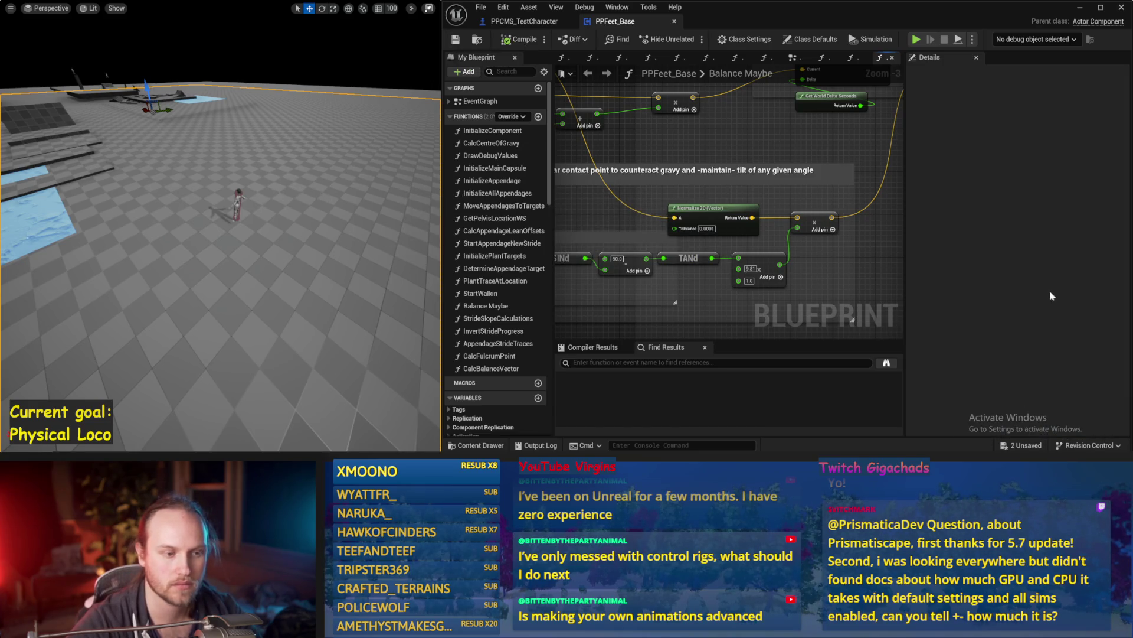